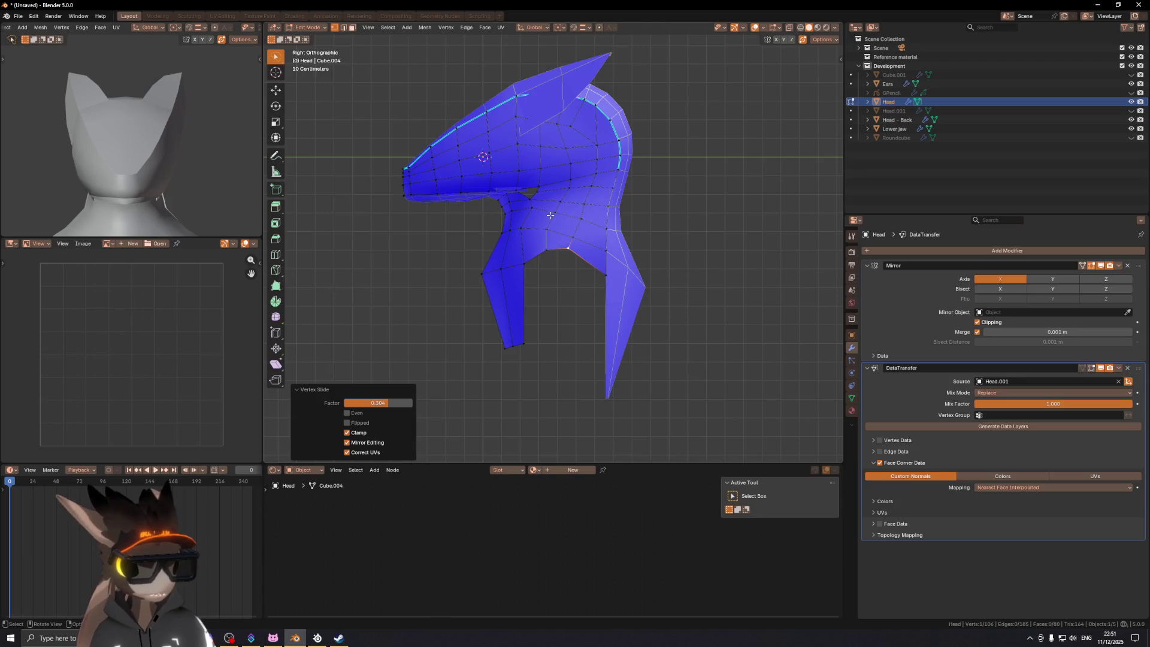
Step: Lower the mouth-corner edge along Z, edge-slide it and nudge it into place
key(2)
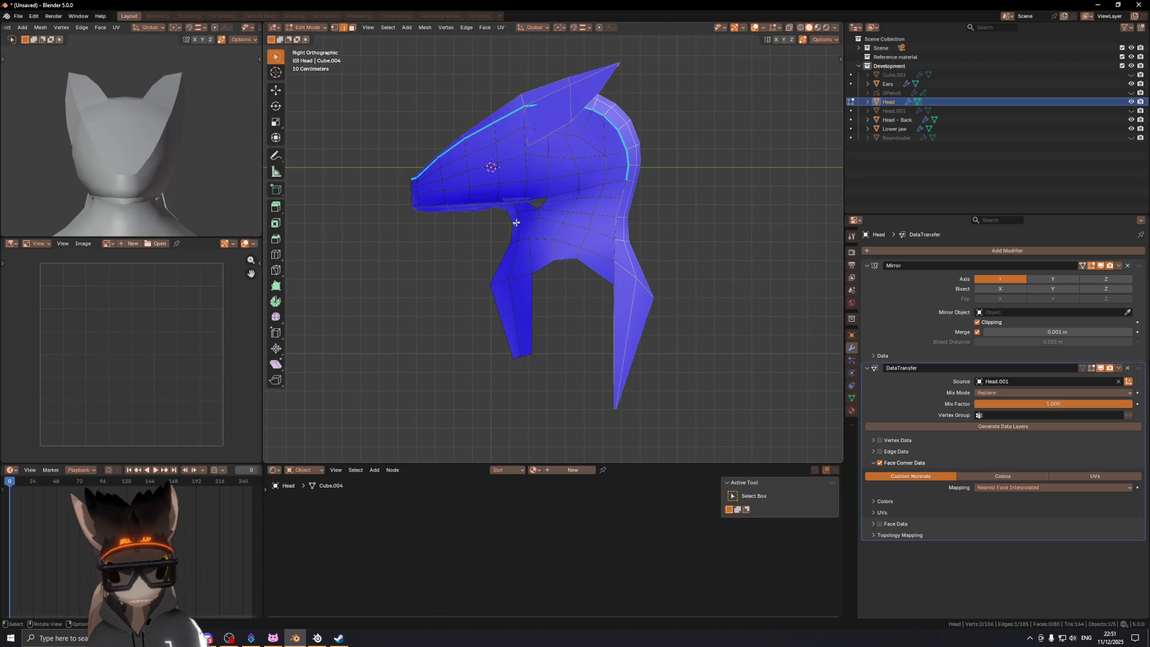
ctrl+click(528, 221)
key(g)
key(z)
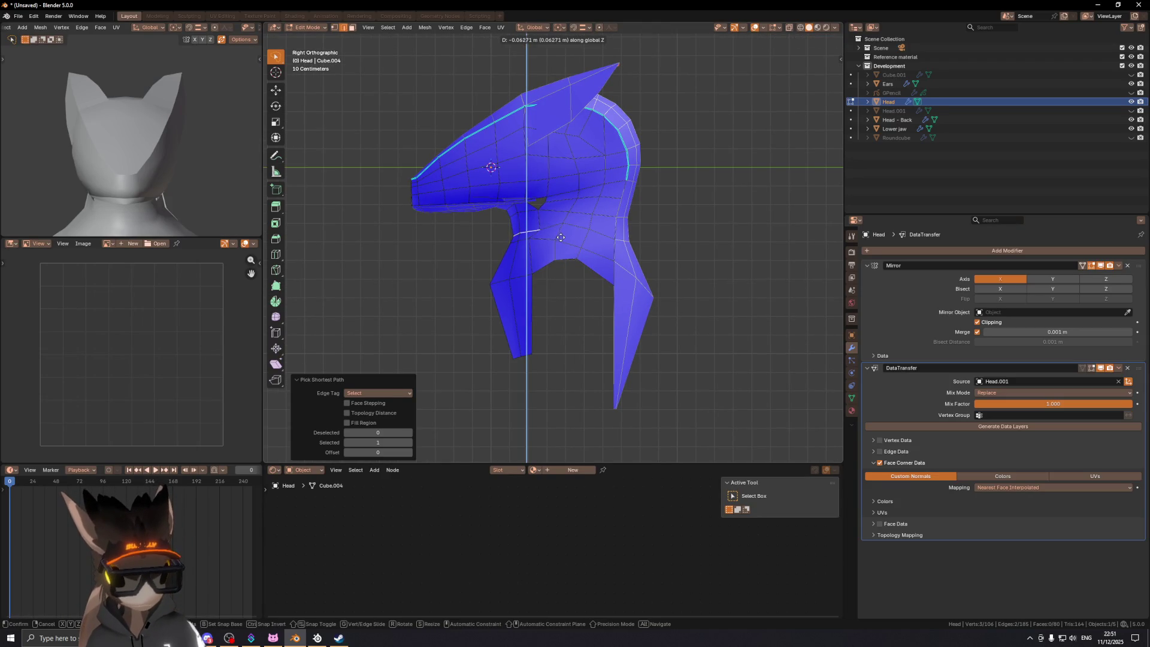
click(561, 237)
key(g)
key(y)
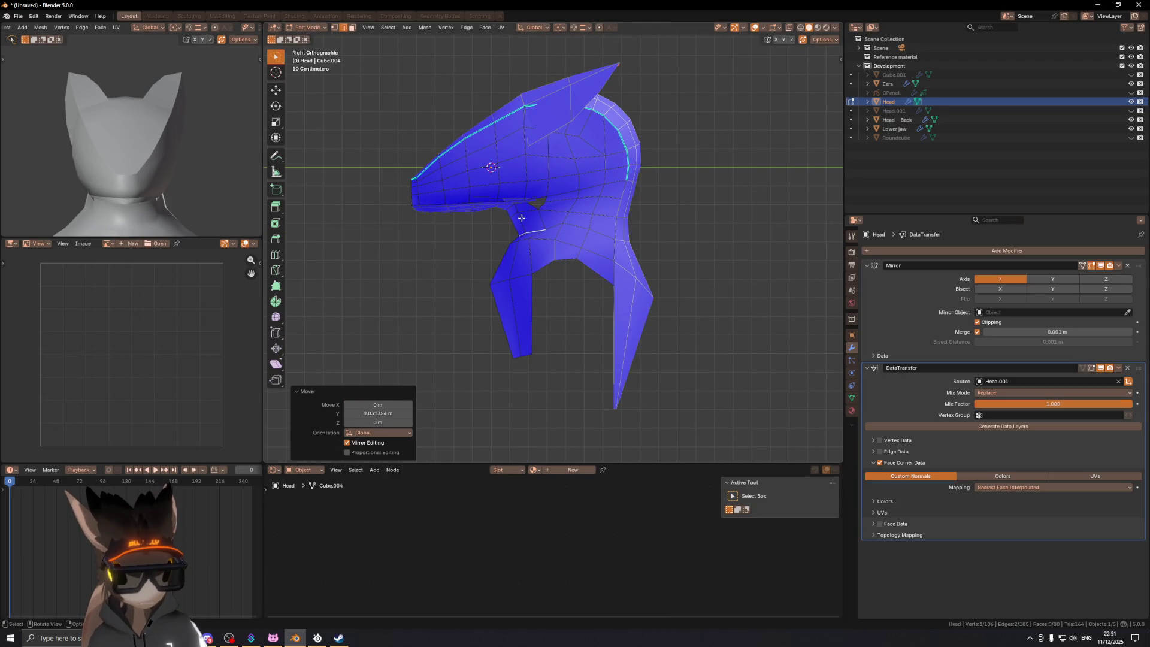
key(g)
click(529, 225)
key(g)
click(543, 221)
Step: Preview the jaw without overlays, then lower the vertex under the snout twice along Z
key(shift+alt+z)
mouse_move(543, 221)
middle_down()
mouse_move(522, 222)
mouse_move(542, 221)
middle_up()
key(shift+alt+z)
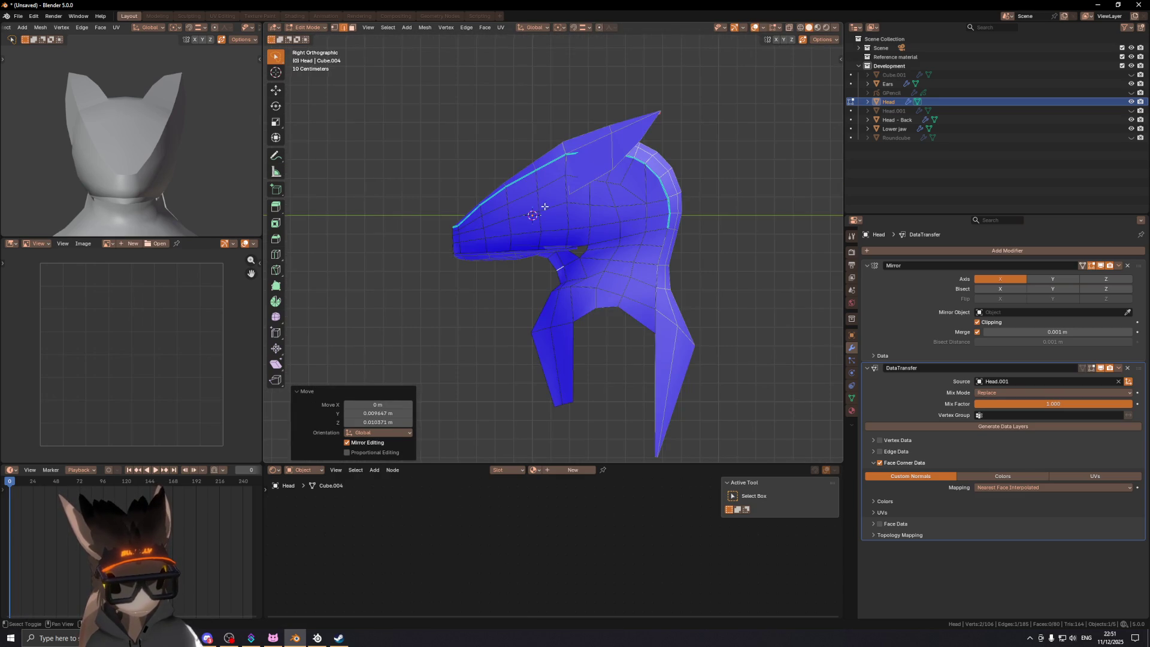
scroll(543, 207, down, 4)
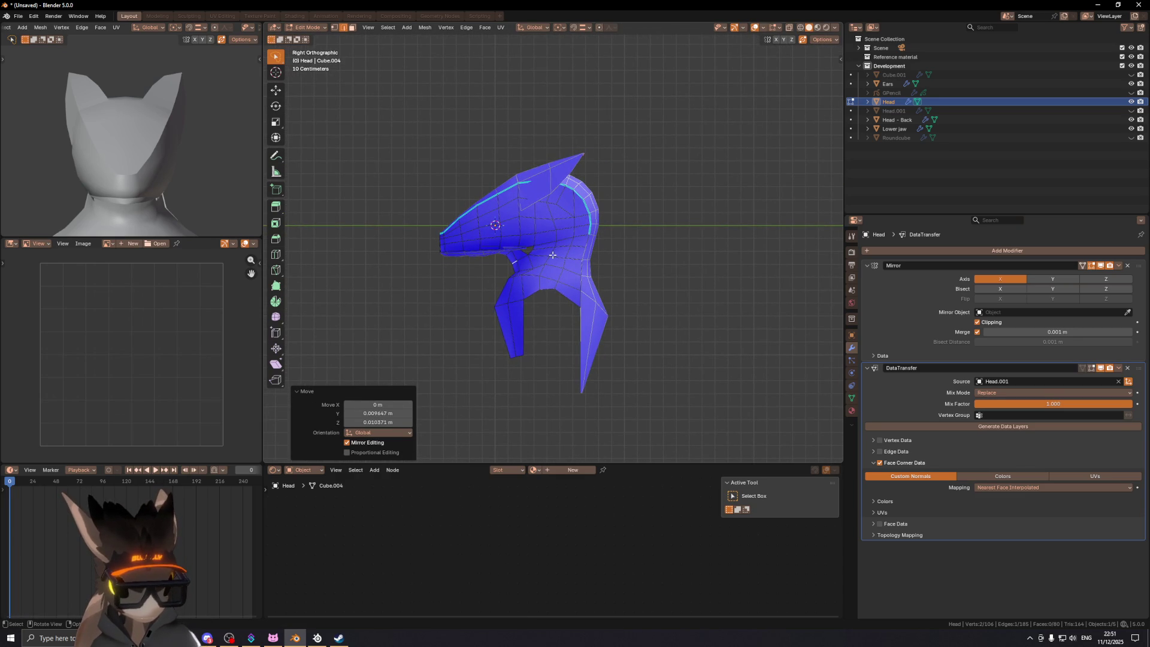
scroll(542, 266, up, 3)
key(1)
click(542, 285)
key(g)
key(z)
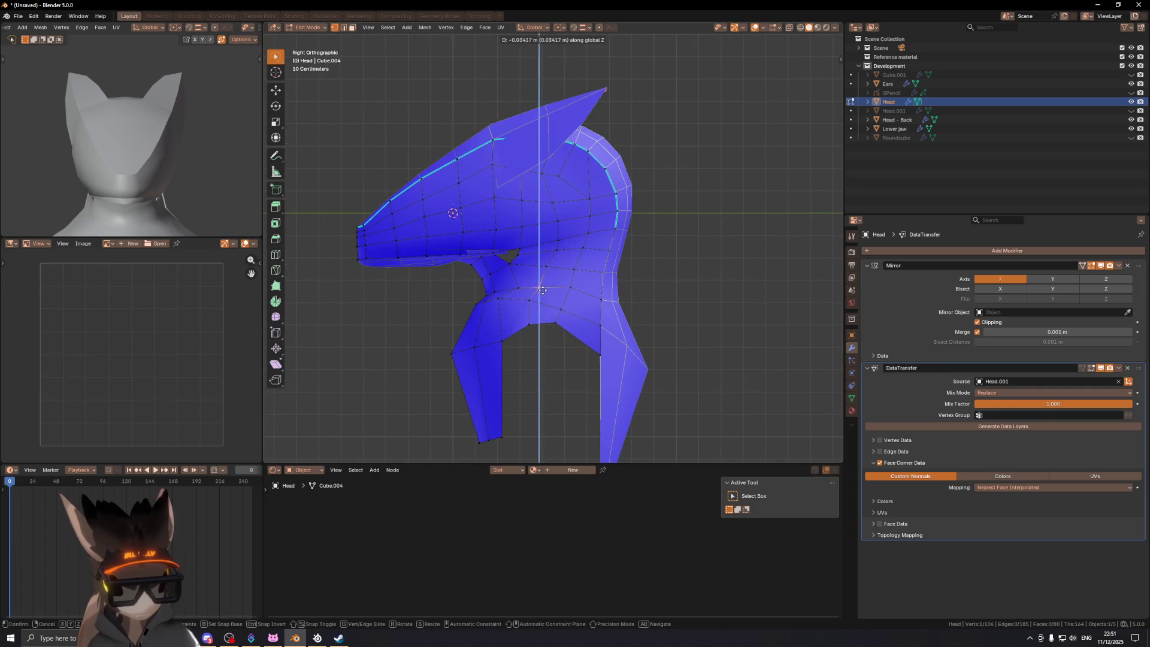
click(543, 291)
key(g)
key(z)
click(543, 289)
mouse_move(542, 290)
shift+middle_down()
mouse_move(667, 256)
mouse_move(729, 257)
mouse_move(668, 262)
shift+middle_up()
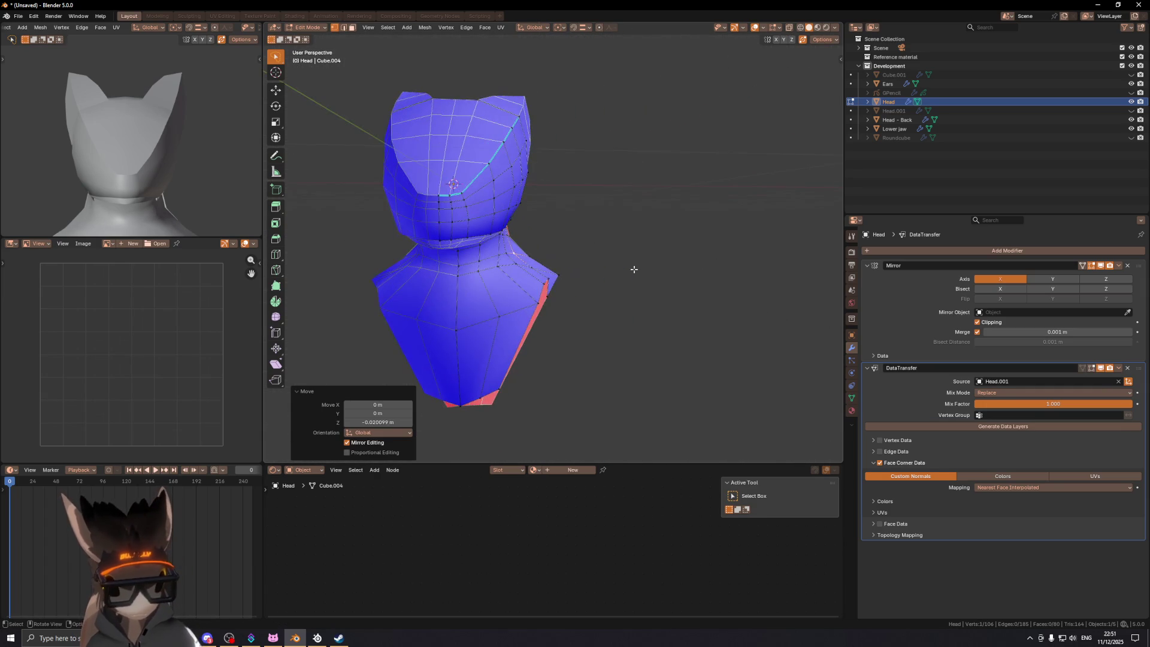
Step: Slide a jaw vertex and a neck edge along the mesh surface
mouse_move(533, 280)
middle_down()
mouse_move(522, 309)
mouse_move(475, 326)
middle_up()
scroll(527, 263, up, 4)
key(shift+v)
click(545, 231)
key(2)
click(550, 222)
key(g)
key(g)
click(526, 228)
Step: Reposition a neck vertex below the jaw with a constrained move
key(1)
click(516, 225)
middle_drag(554, 212, 524, 221)
scroll(524, 222, up, 3)
key(shift+v)
key(Escape)
key(g)
key(shift+z)
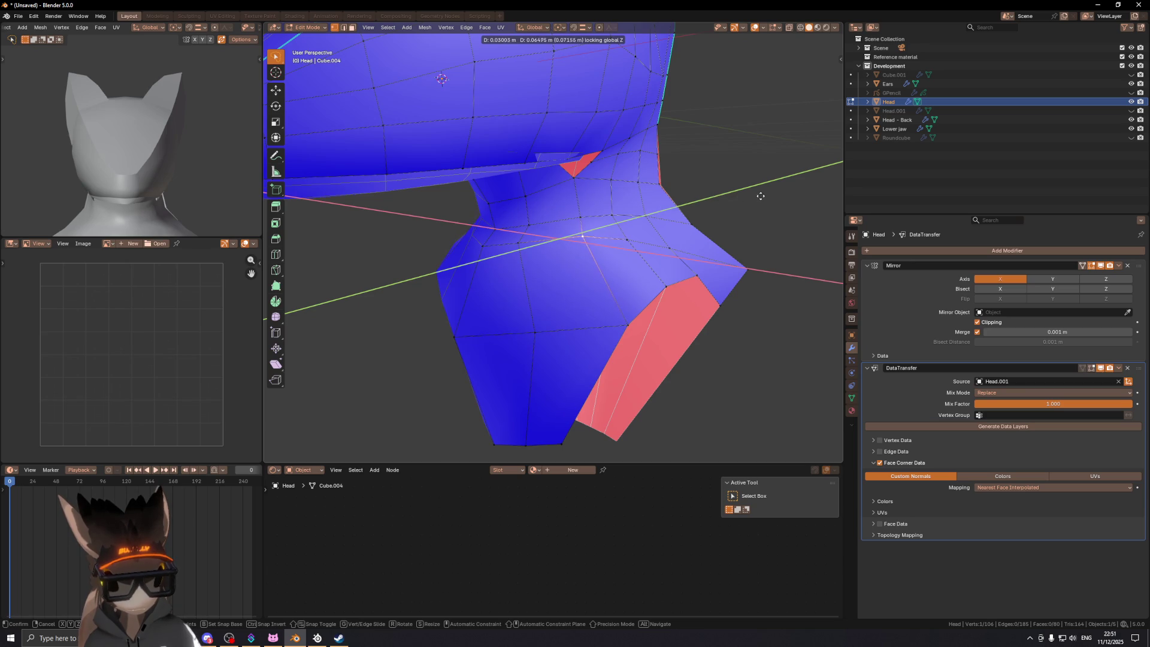
click(760, 195)
Step: Slide the neck vertex further along its edge
mouse_move(760, 196)
middle_down()
mouse_move(529, 293)
mouse_move(561, 252)
middle_up()
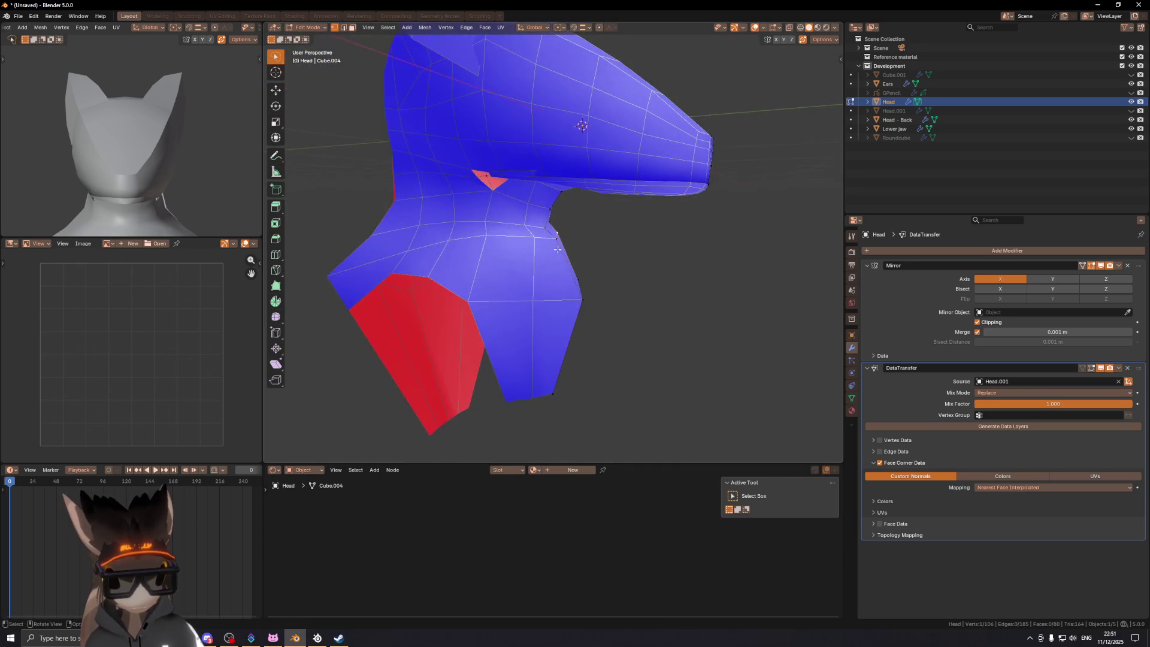
scroll(557, 236, up, 4)
key(g)
key(g)
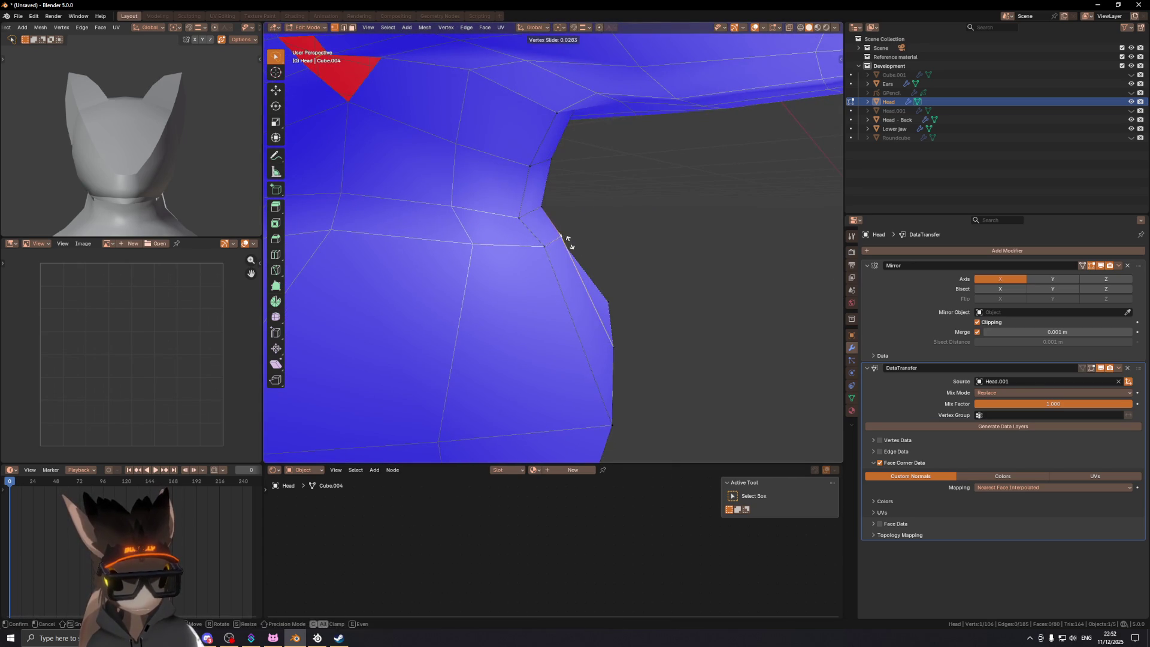
click(611, 247)
scroll(611, 247, down, 5)
middle_drag(610, 247, 543, 237)
Step: Mark the selected neck edges as sharp and preview the shading without overlays
key(2)
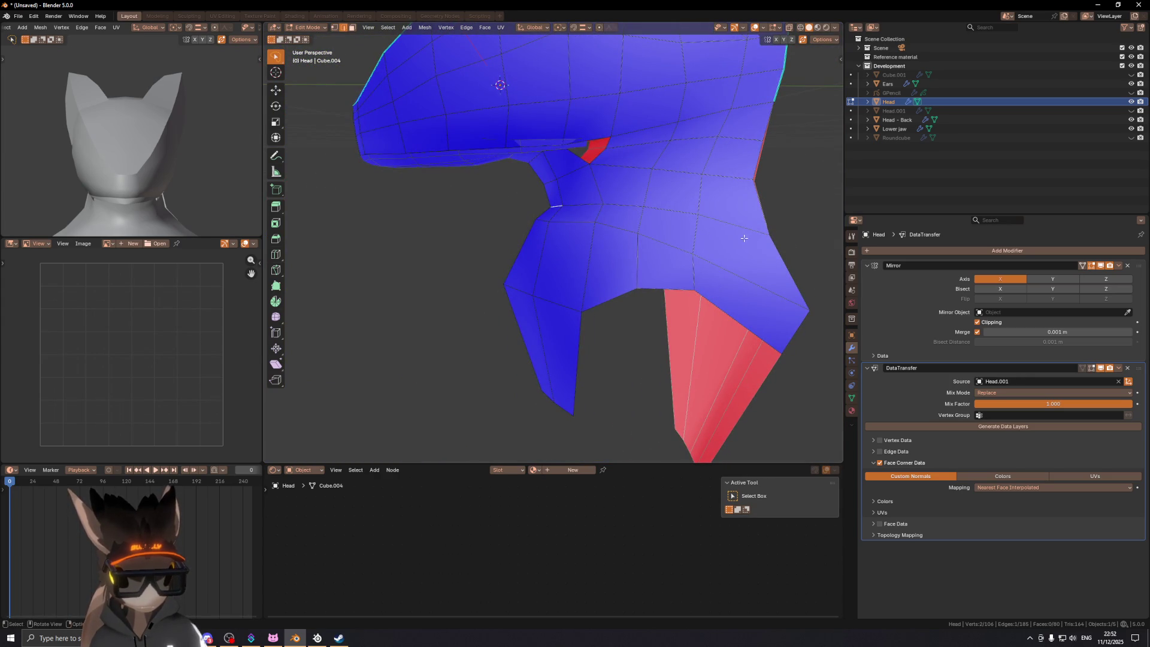
right_click(731, 262)
click(731, 261)
key(shift+alt+z)
mouse_move(659, 248)
middle_down()
mouse_move(569, 236)
mouse_move(625, 249)
mouse_move(696, 233)
mouse_move(682, 249)
mouse_move(579, 226)
mouse_move(610, 234)
mouse_move(596, 213)
middle_up()
scroll(625, 249, down, 3)
scroll(580, 225, down, 2)
key(shift+alt+z)
scroll(512, 242, up, 4)
mouse_move(512, 242)
middle_down()
mouse_move(520, 213)
mouse_move(490, 218)
mouse_move(548, 212)
middle_up()
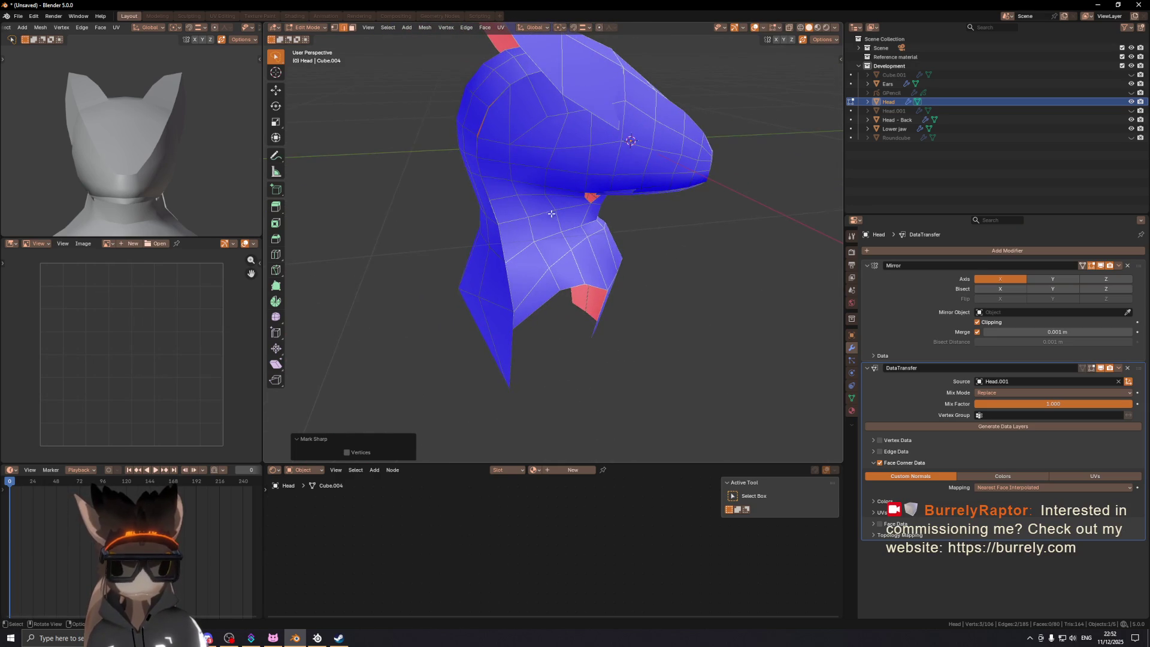
Step: Enable Edit Mode display on the head's Mirror modifier
shift+middle_drag(519, 266, 547, 257)
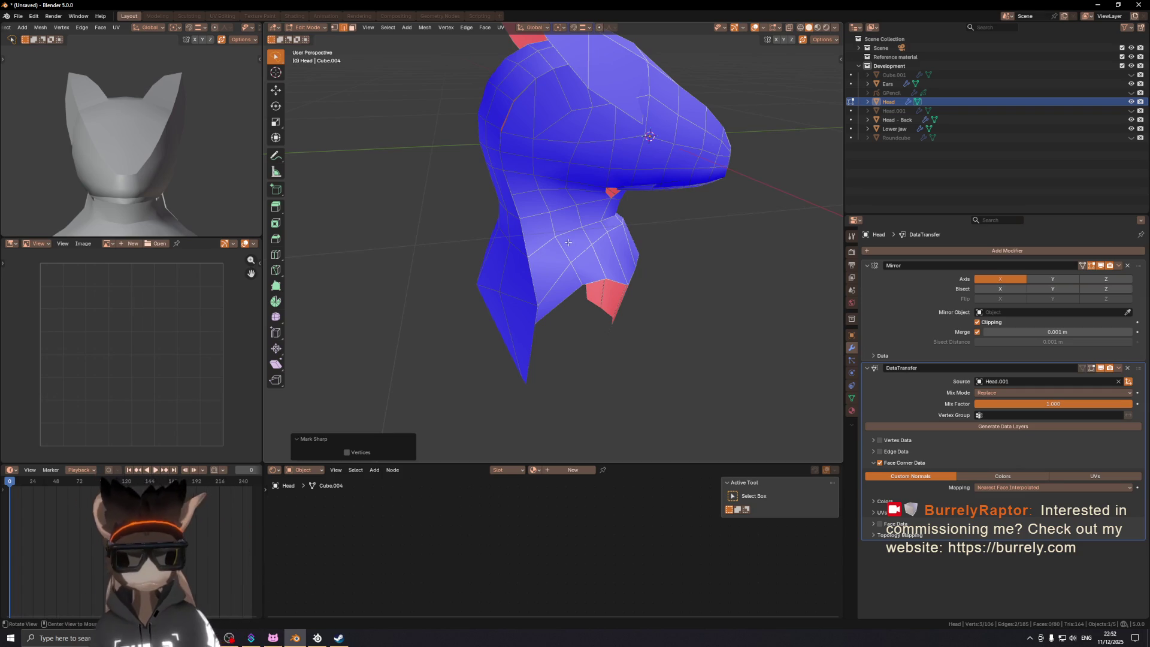
mouse_move(572, 250)
middle_down()
mouse_move(505, 195)
mouse_move(450, 210)
mouse_move(515, 185)
mouse_move(487, 178)
mouse_move(536, 213)
mouse_move(544, 199)
mouse_move(570, 272)
mouse_move(556, 299)
mouse_move(589, 271)
middle_up()
key(Tab)
key(Tab)
key(Tab)
key(Tab)
key(ctrl+Tab)
click(494, 301)
key(Tab)
click(1082, 266)
Step: Select the four stacked edges behind the cheek and bring up the Edge menu
key(3)
click(541, 377)
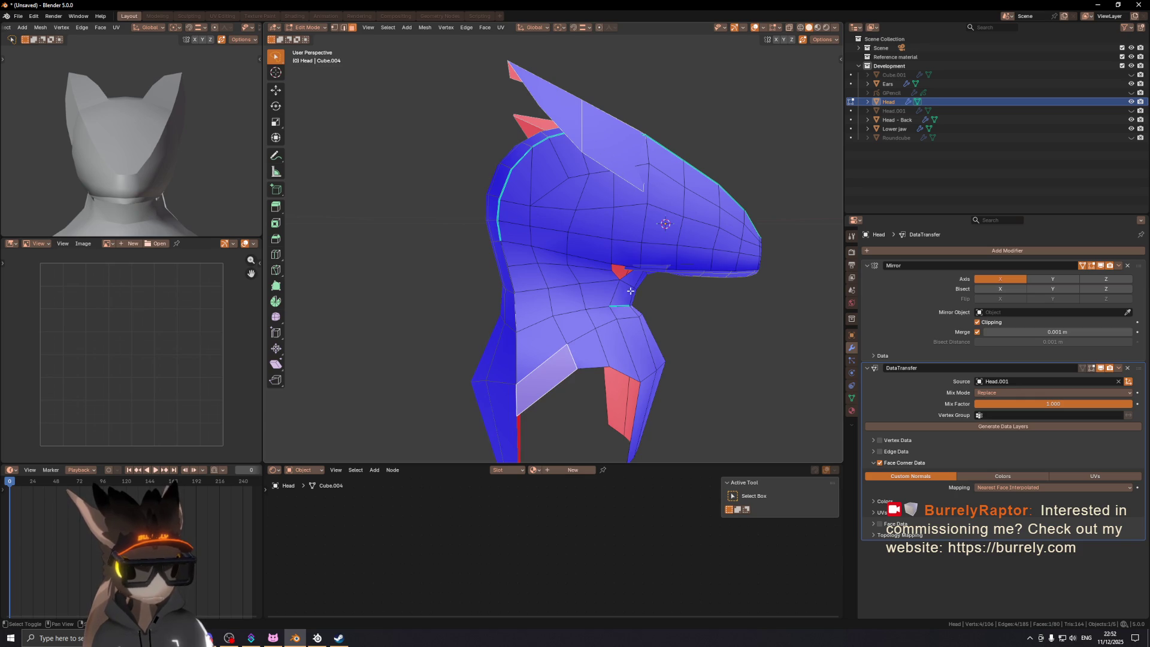
scroll(619, 345, up, 3)
middle_drag(619, 346, 637, 294)
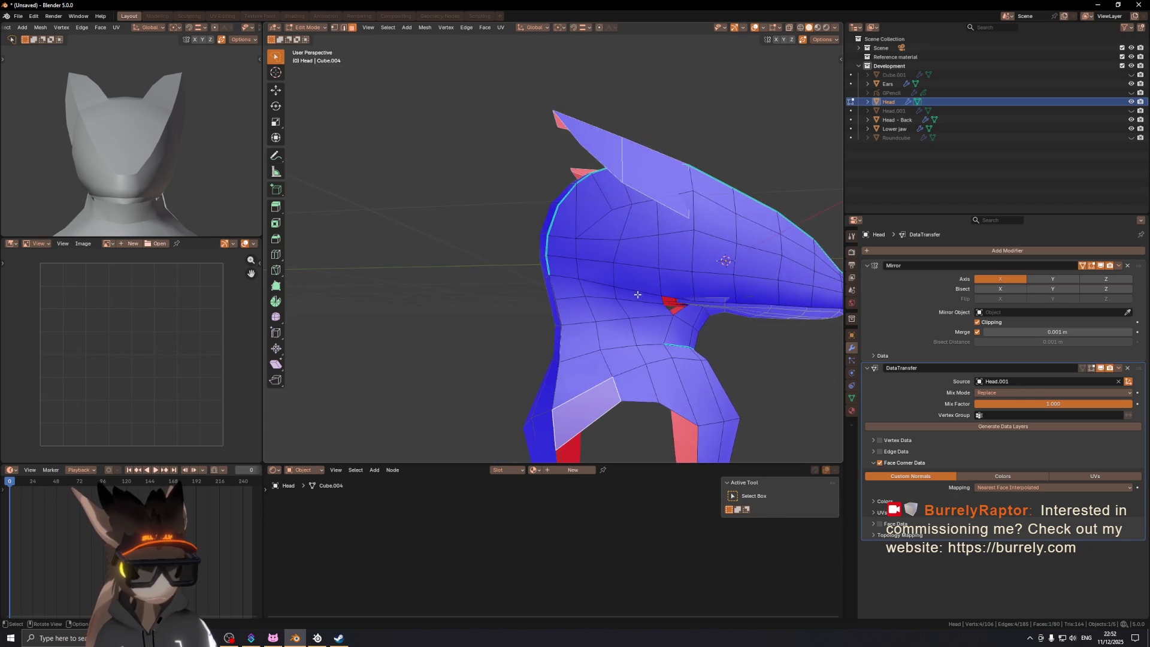
middle_drag(666, 379, 622, 298)
click(629, 361)
shift+click(625, 302)
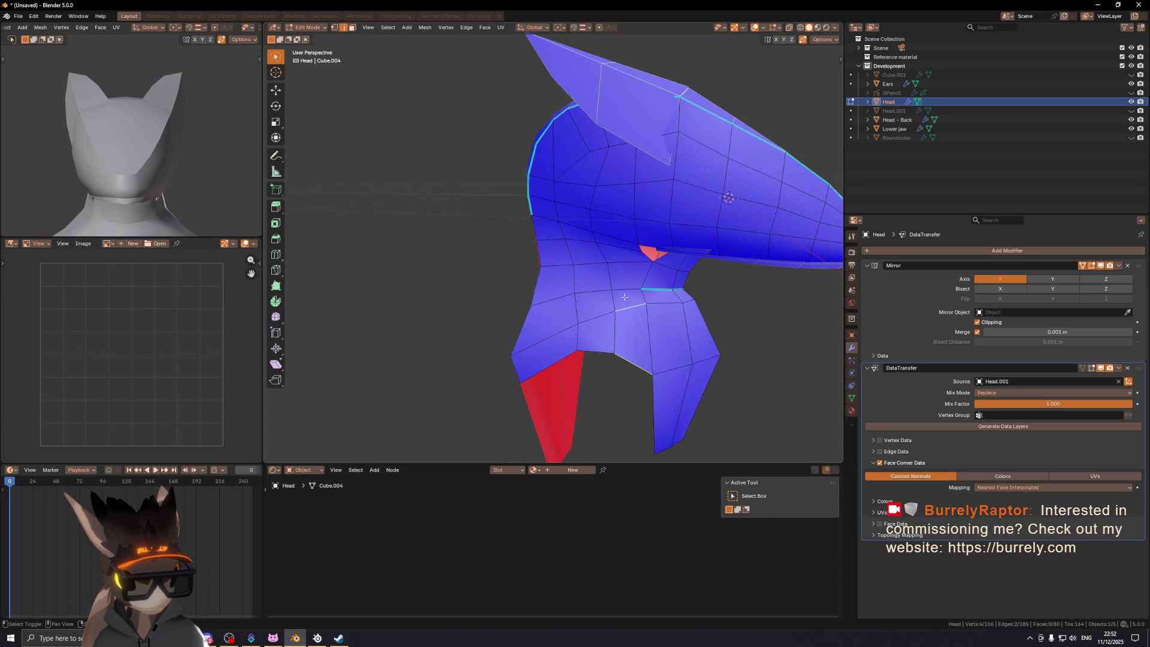
shift+click(615, 247)
shift+click(613, 231)
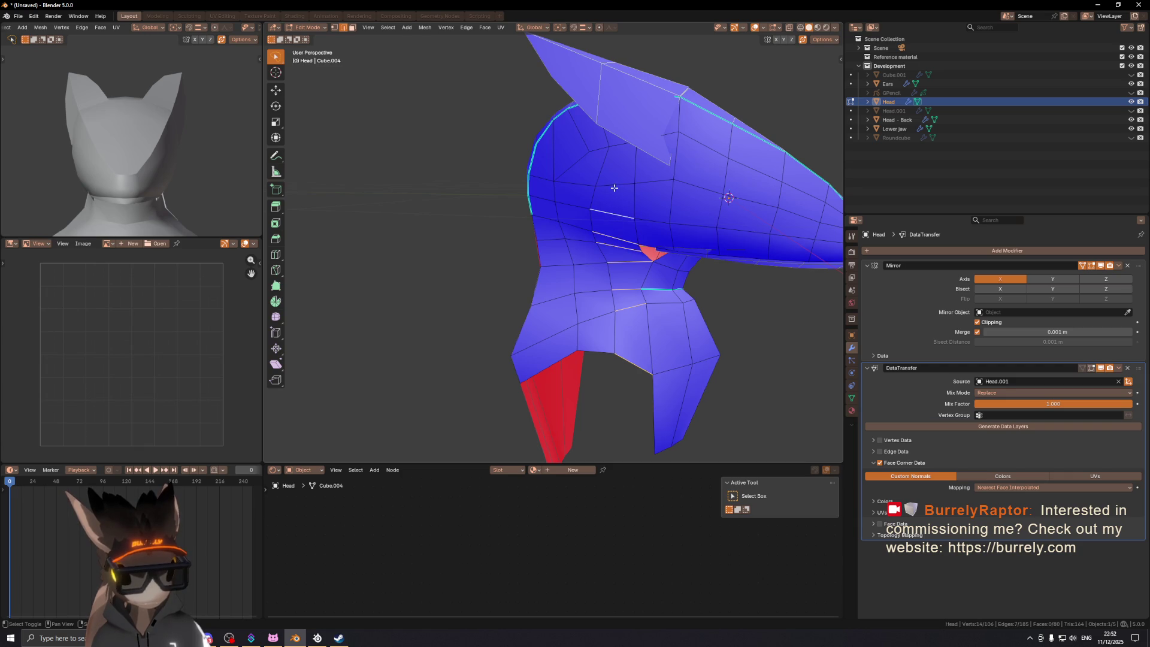
right_click(615, 145)
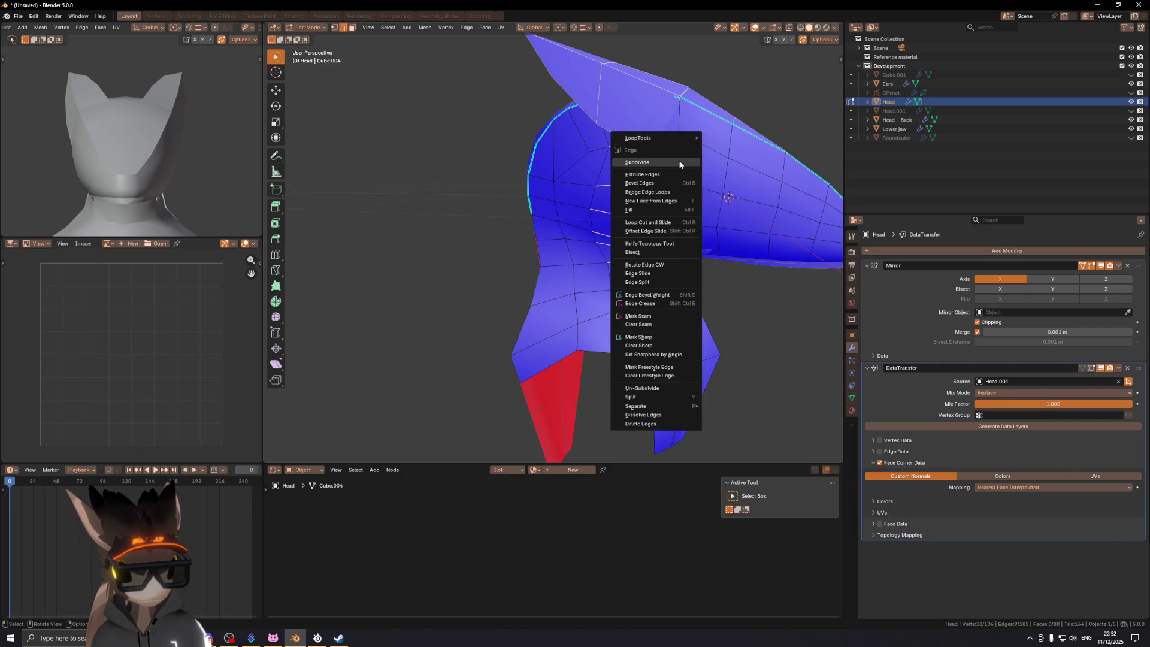
Step: Subdivide the back-of-head edges and slide one new vertex along its edge
click(623, 162)
mouse_move(623, 168)
middle_down()
mouse_move(632, 224)
mouse_move(620, 195)
mouse_move(648, 209)
middle_up()
click(616, 193)
key(shift+v)
click(606, 184)
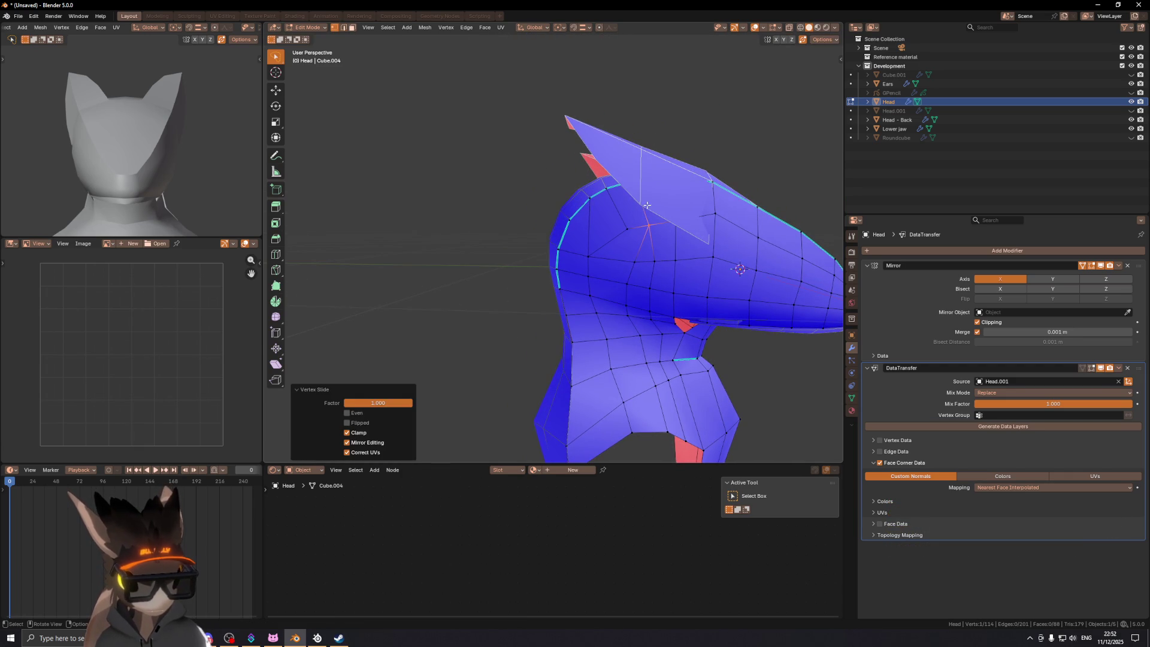
Step: Hide the Ears object and return to editing the Head mesh
key(Tab)
click(667, 210)
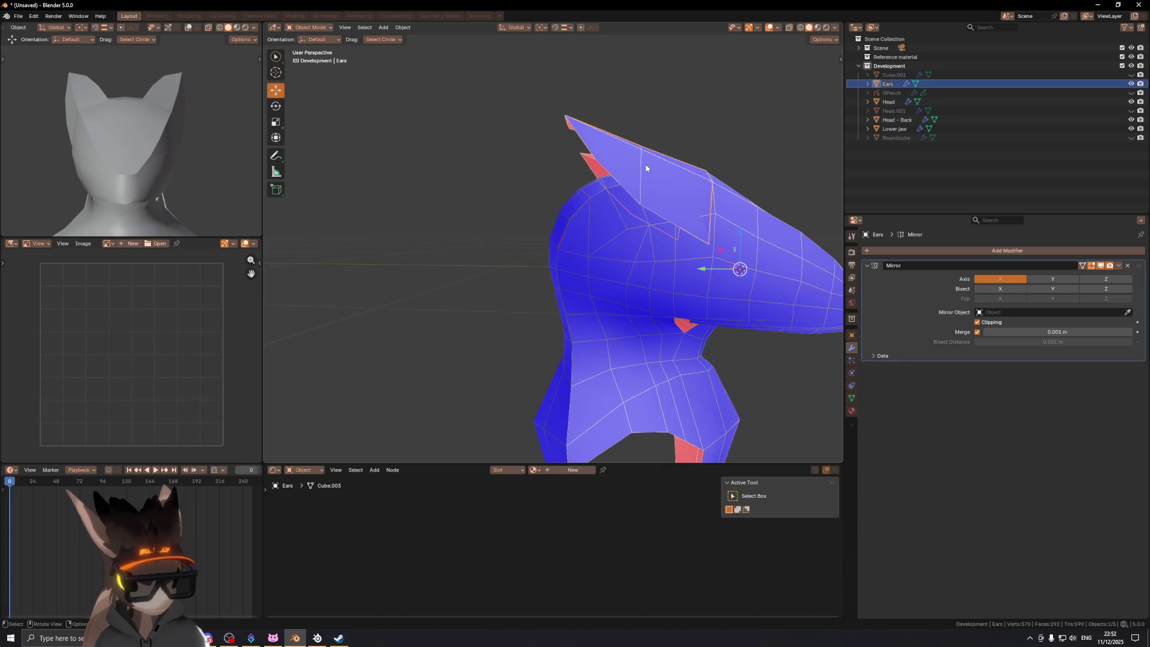
key(h)
click(655, 252)
key(Tab)
scroll(606, 252, up, 2)
mouse_move(585, 251)
shift+middle_down()
mouse_move(607, 193)
mouse_move(585, 180)
mouse_move(576, 231)
shift+middle_up()
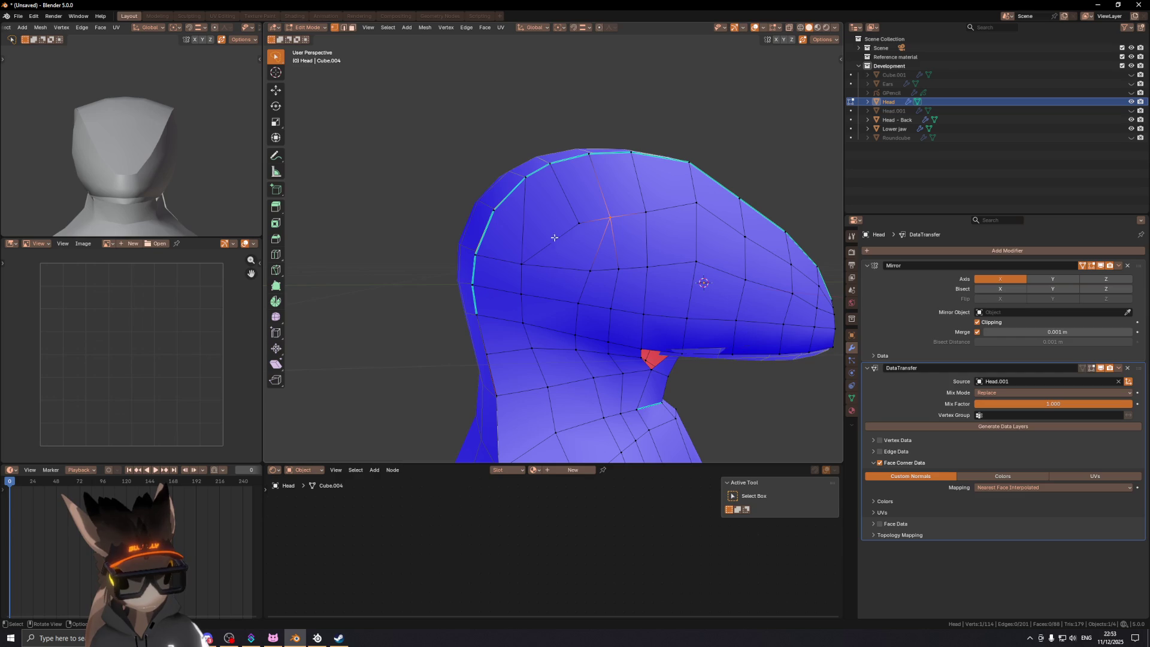
Step: Slide two more back-of-head vertices along their edges, one to factor 0.535
key(g)
key(g)
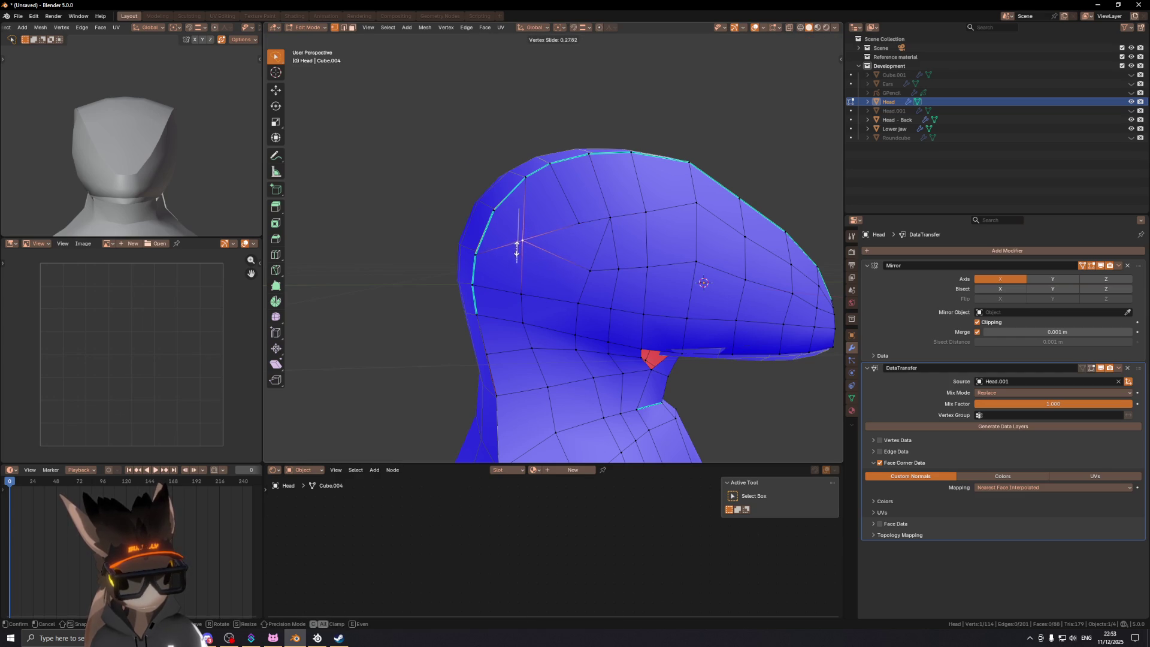
click(522, 242)
shift+middle_drag(580, 247, 573, 236)
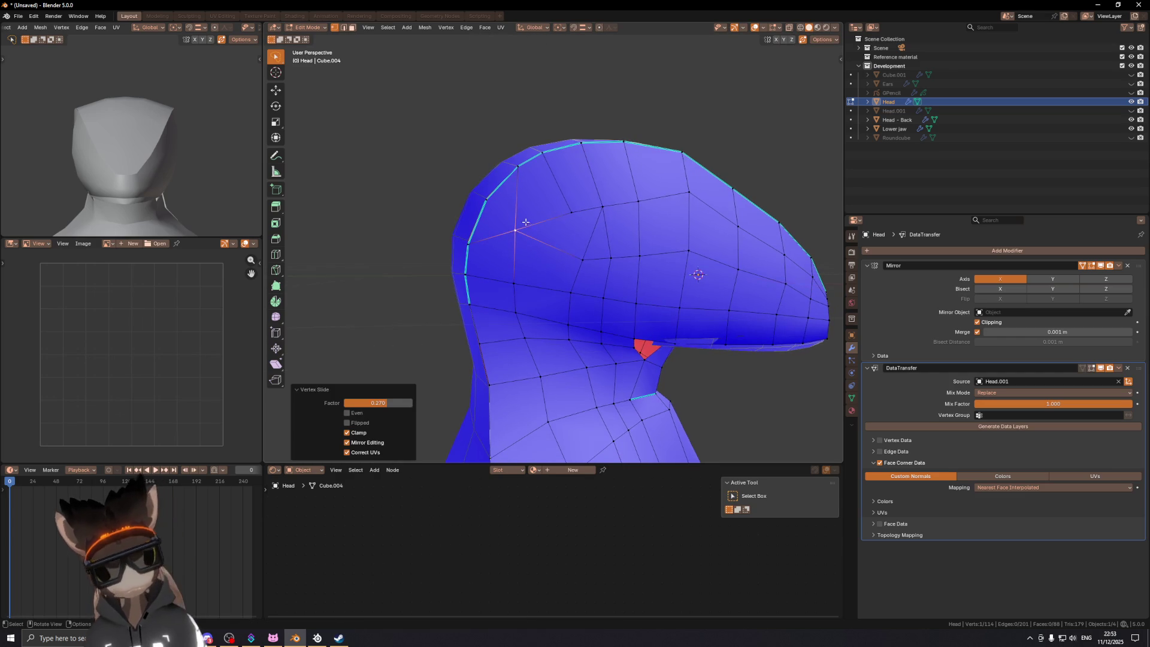
key(3)
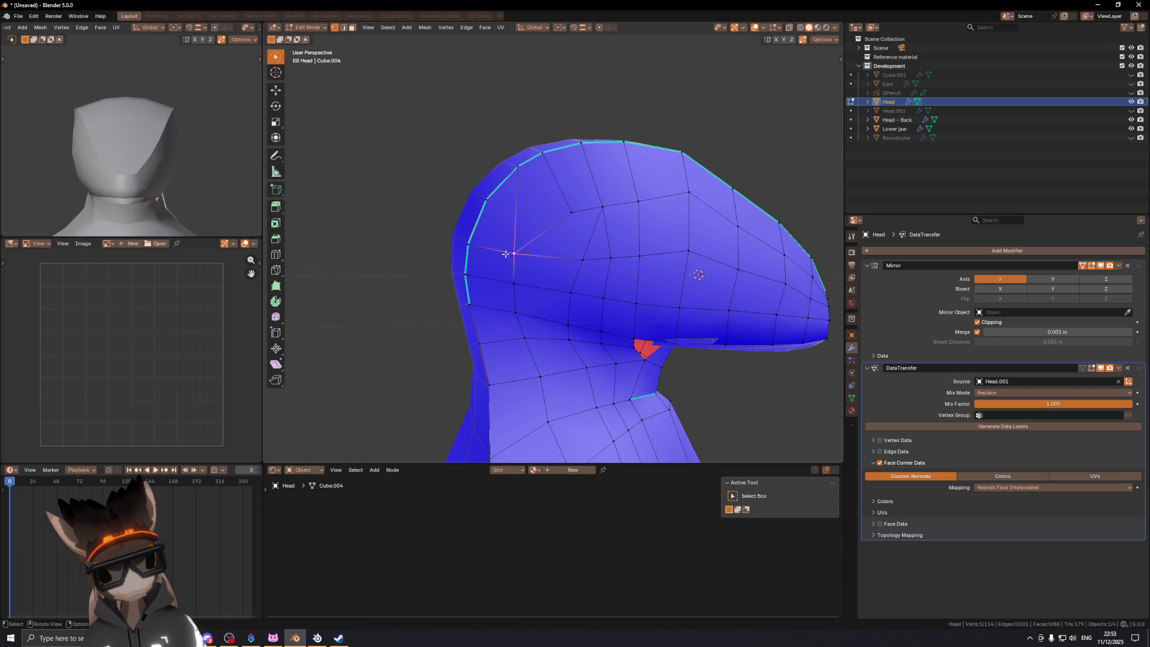
click(498, 257)
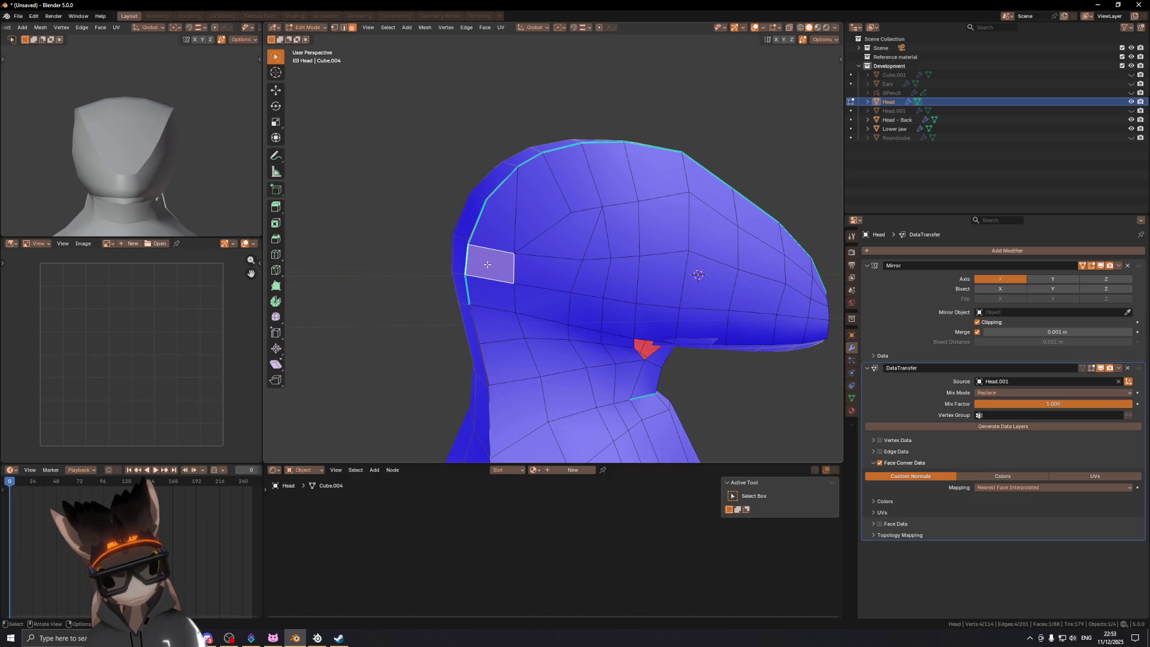
key(1)
click(486, 198)
key(g)
key(g)
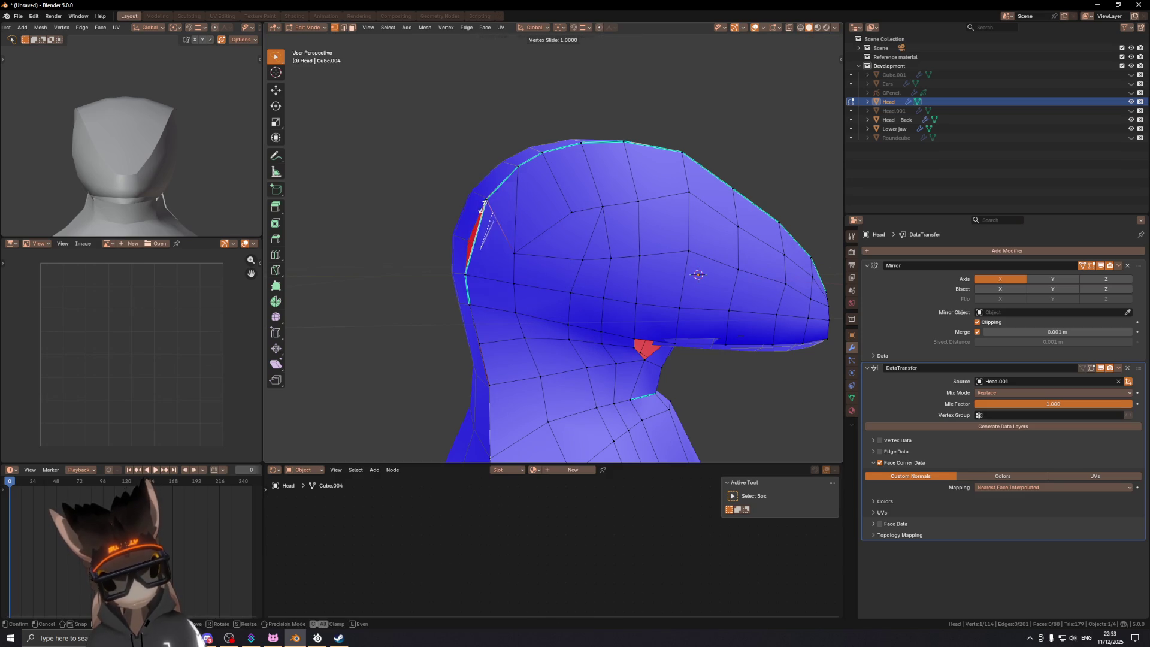
click(494, 221)
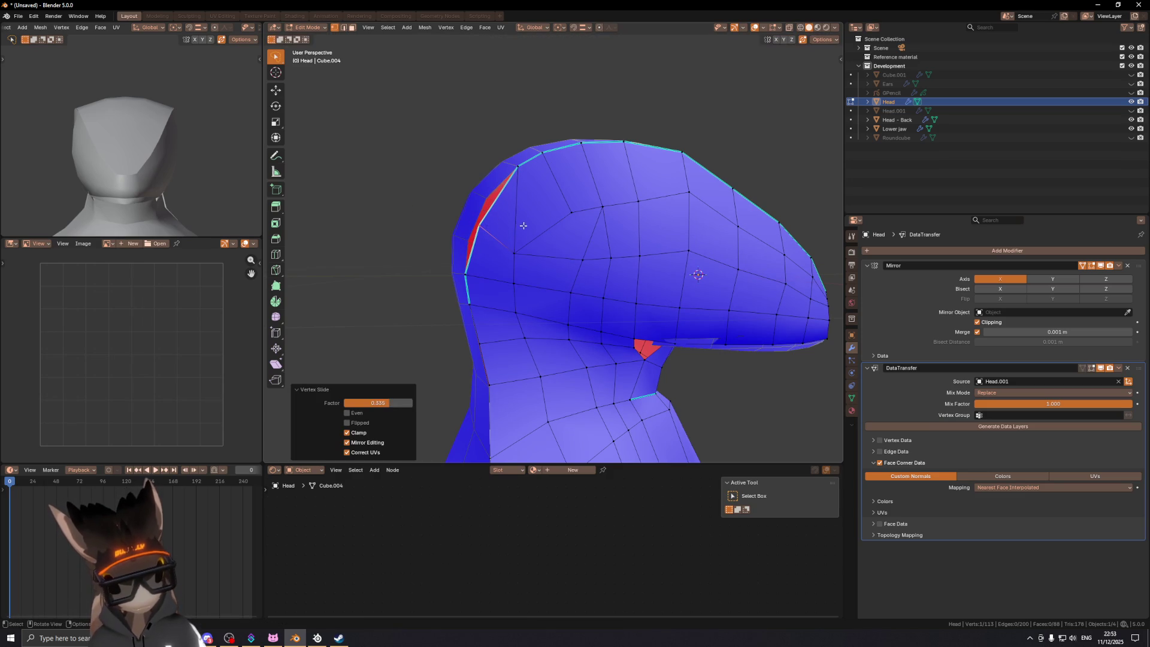
Step: Cancel a knife cut and view the head from the right side
key(k)
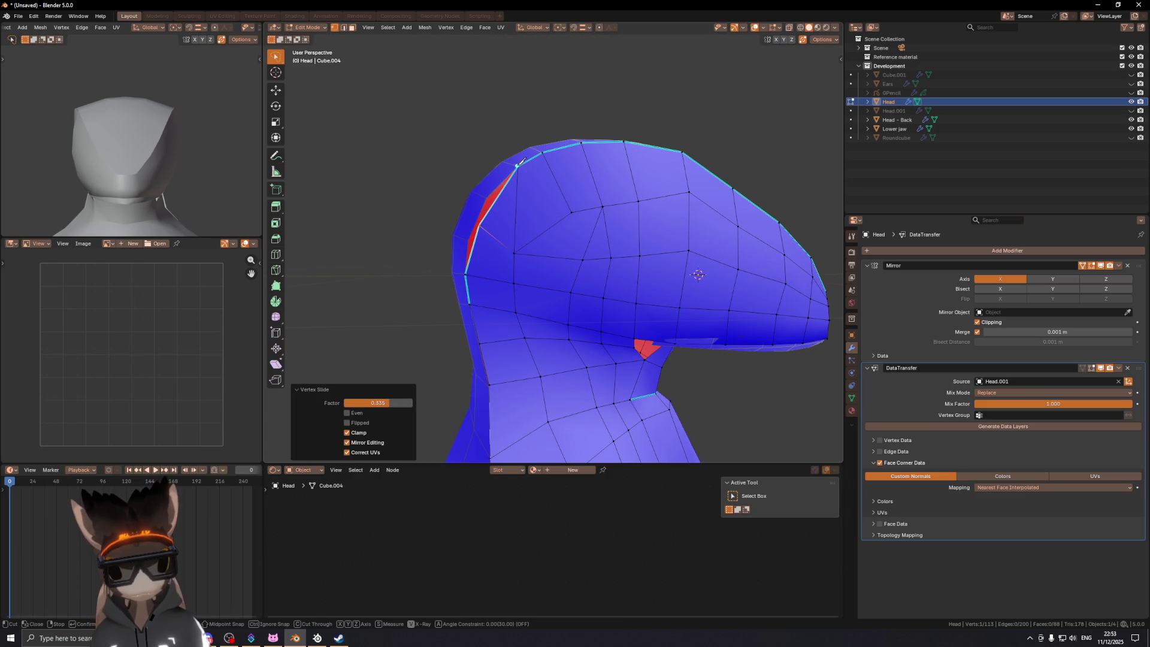
key(Escape)
middle_drag(575, 210, 587, 261)
key(ctrl+KP_3)
key(KP_3)
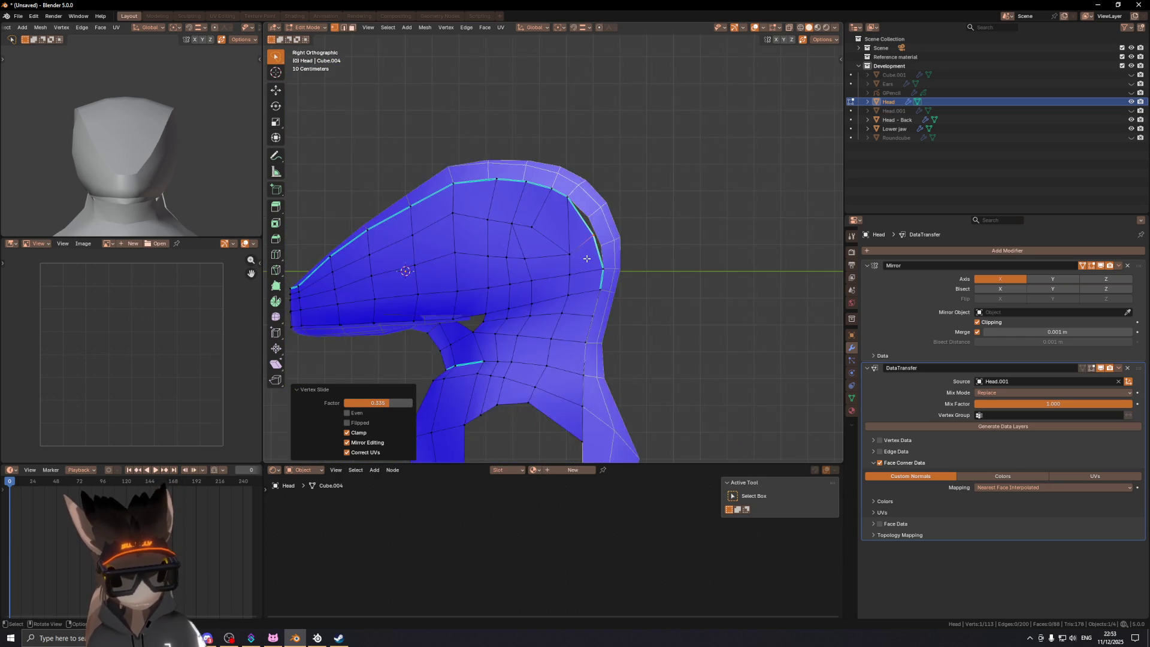
Step: Knife-cut a new edge across the back of the head between a lower and upper vertex
scroll(566, 239, up, 5)
mouse_move(567, 239)
shift+middle_down()
mouse_move(576, 261)
mouse_move(589, 256)
mouse_move(578, 250)
mouse_move(571, 279)
shift+middle_up()
scroll(574, 244, down, 1)
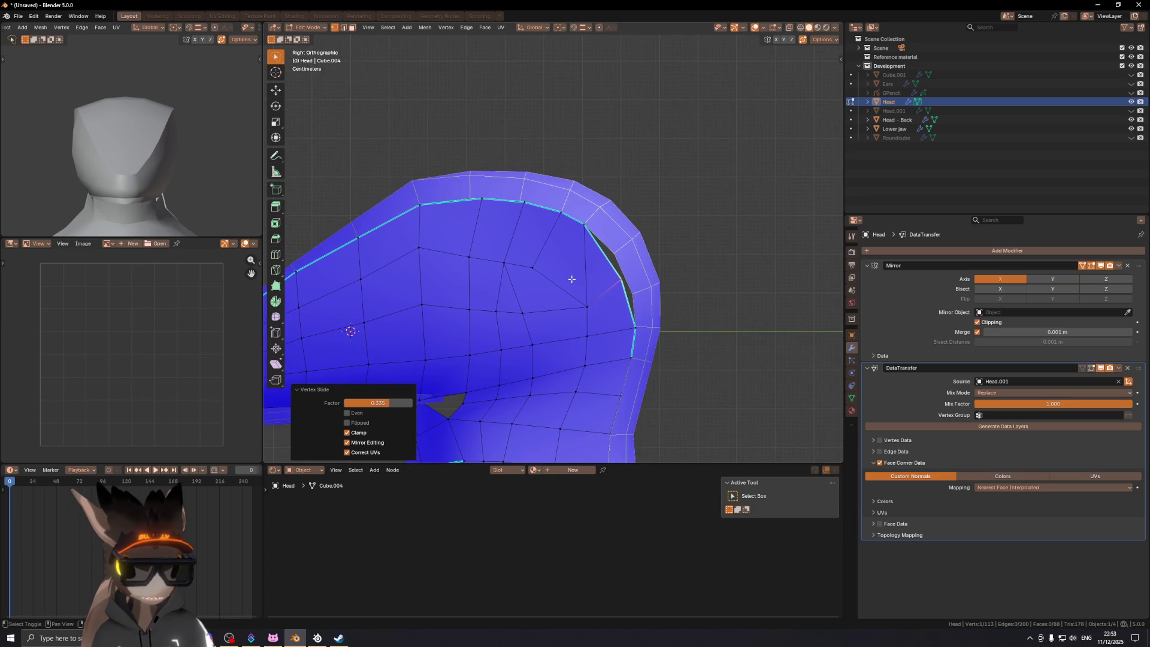
key(k)
click(533, 267)
click(584, 225)
key(Return)
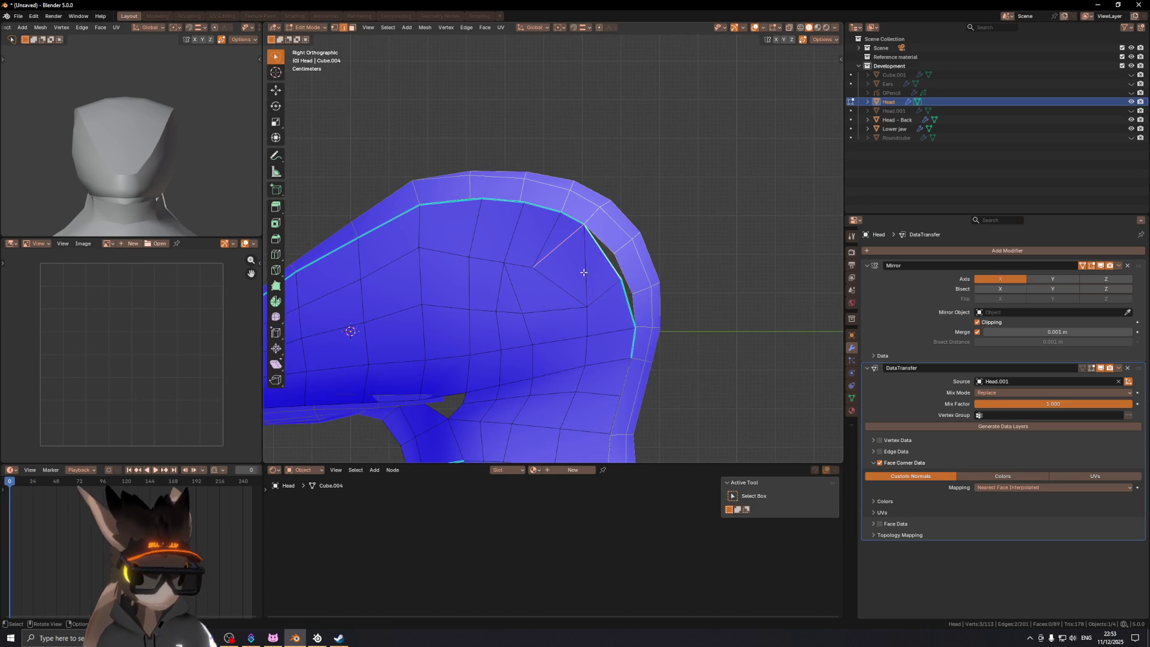
Step: Move the new edge's lower vertex up into place on the upper back
click(533, 267)
shift+middle_drag(533, 267, 544, 229)
key(g)
key(g)
click(568, 220)
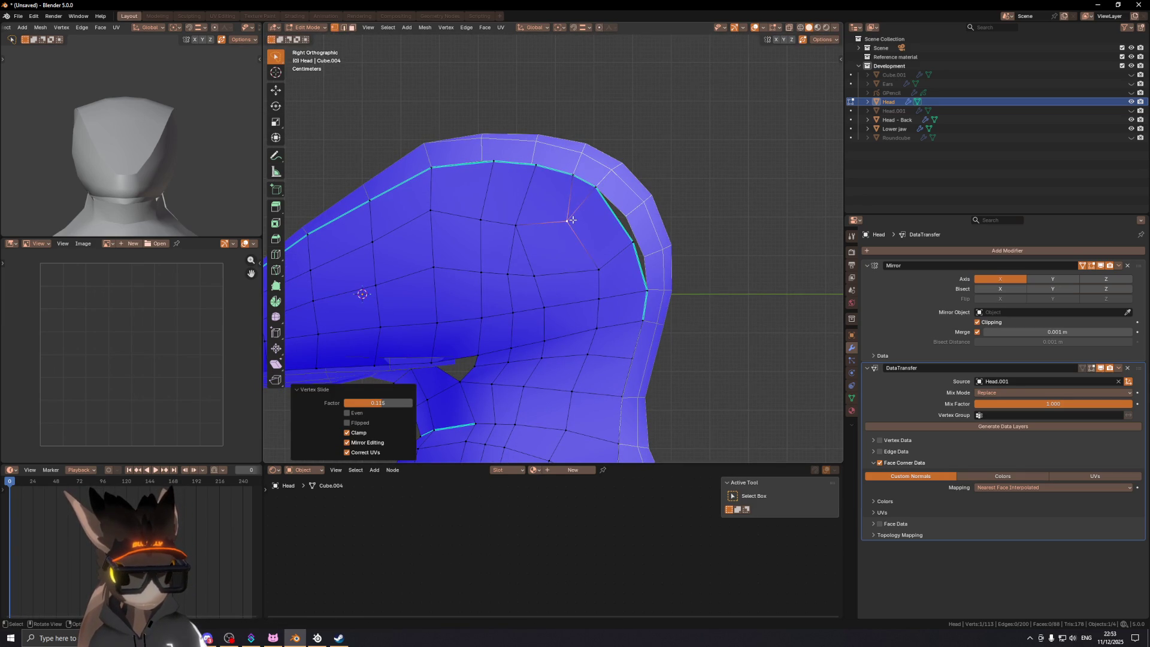
shift+middle_drag(572, 220, 577, 238)
Step: Inspect the vertical face loop, then slide an upper-head vertex up along its edge
key(3)
alt+click(595, 325)
mouse_move(595, 326)
shift+middle_down()
mouse_move(619, 206)
mouse_move(652, 245)
shift+middle_up()
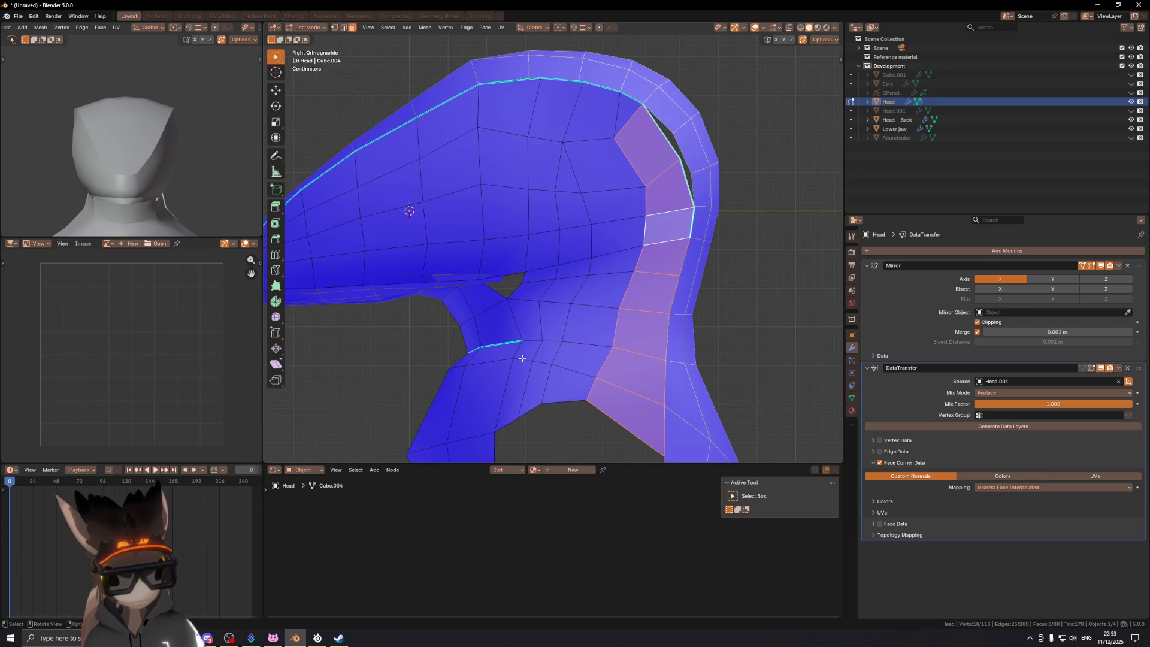
scroll(545, 140, up, 3)
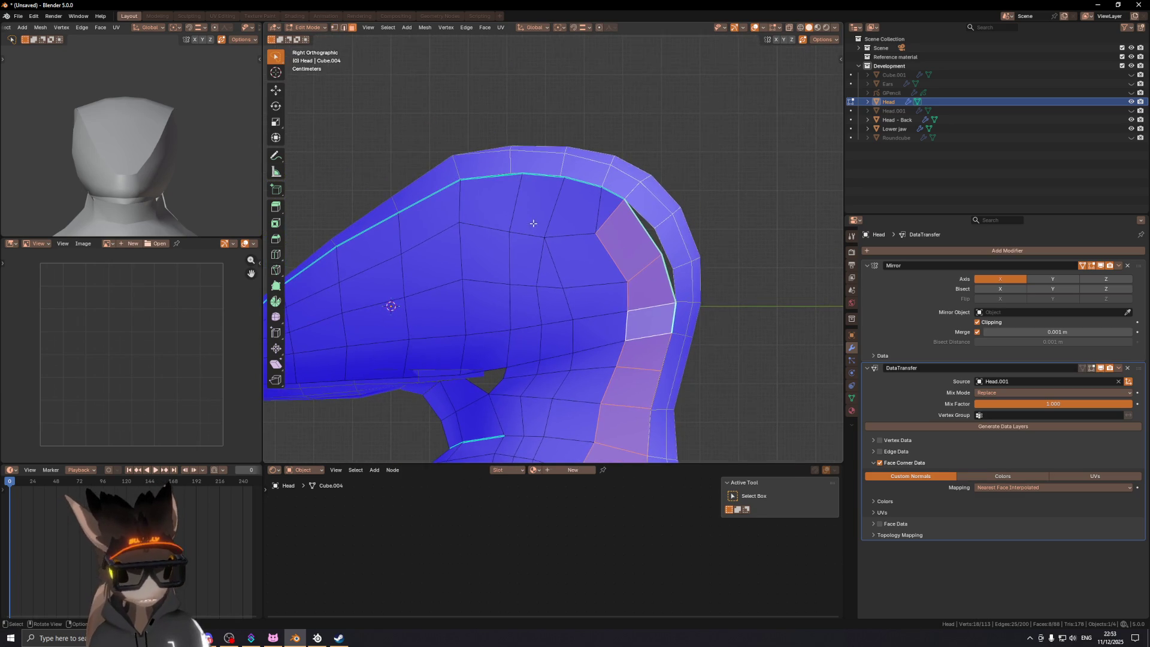
key(1)
click(500, 228)
key(g)
key(g)
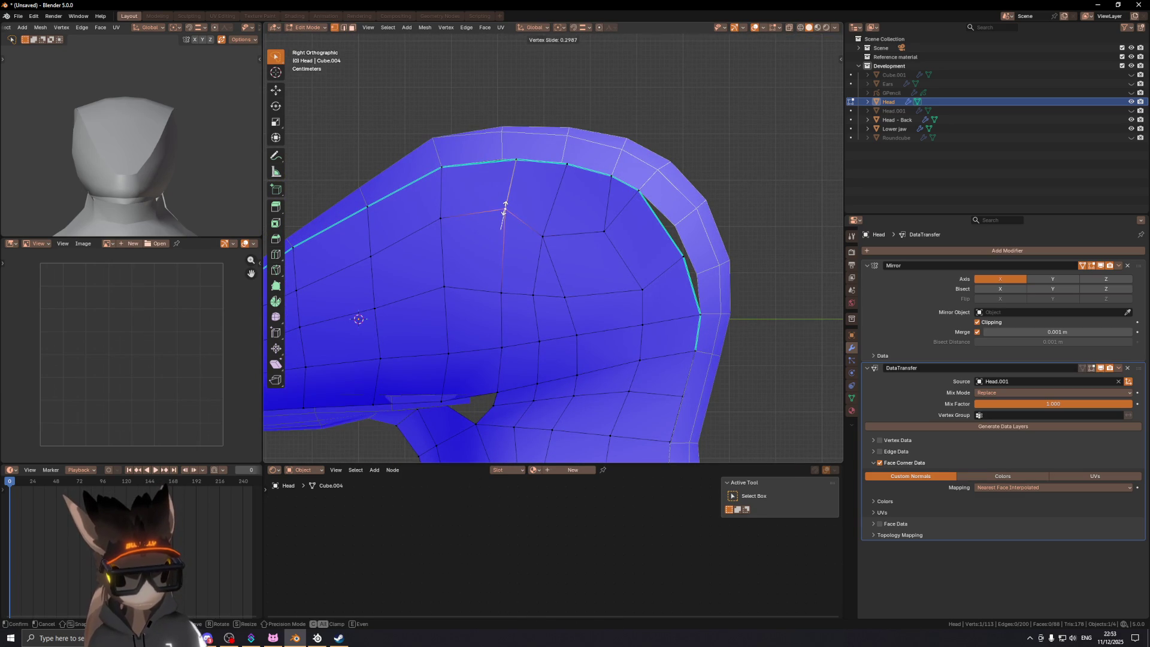
click(543, 228)
Step: Select the top face strip and knife-cut a new edge into the top of the head
mouse_move(565, 187)
shift+middle_down()
mouse_move(539, 186)
mouse_move(585, 186)
shift+middle_up()
key(3)
alt+click(475, 184)
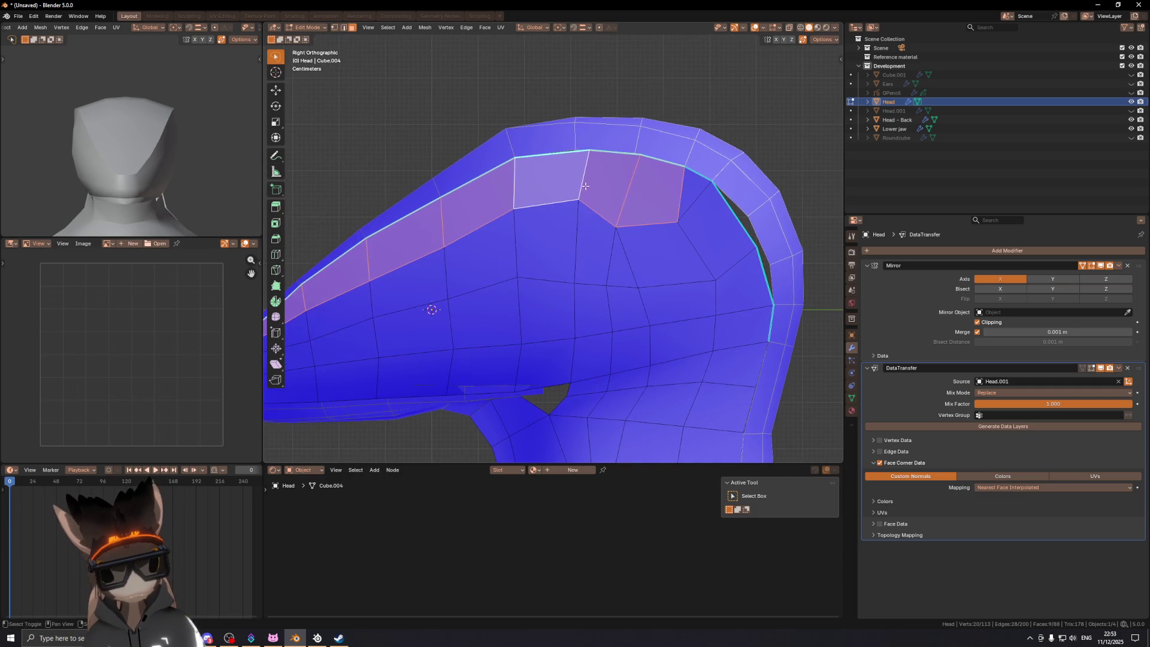
shift+middle_drag(519, 205, 494, 226)
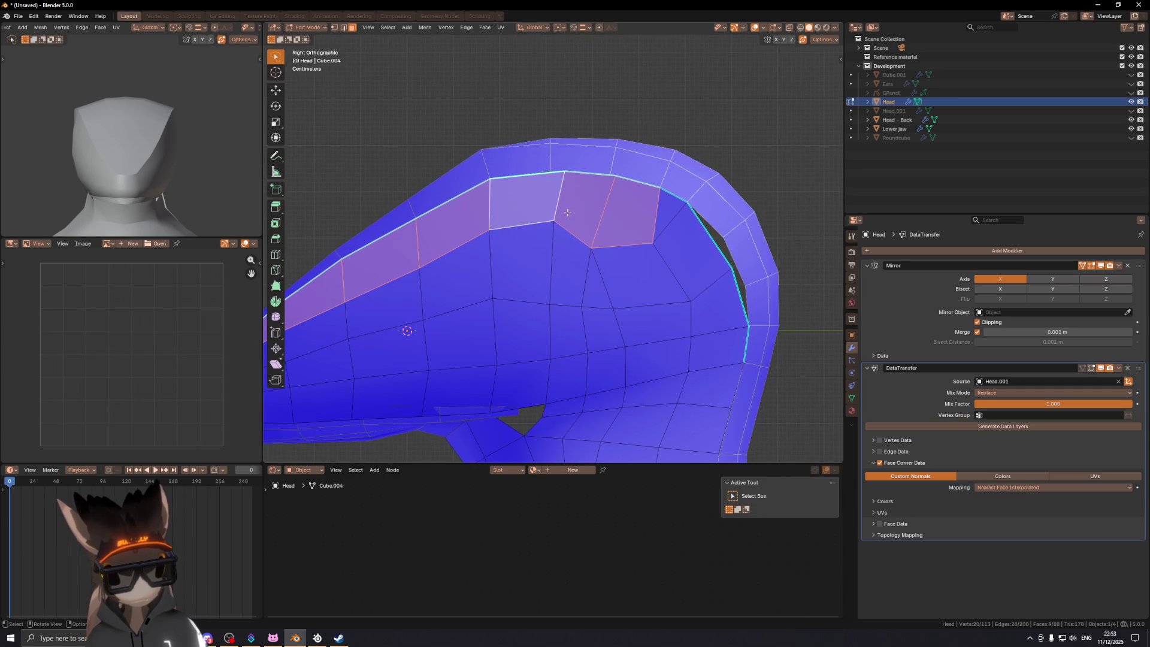
key(k)
click(554, 221)
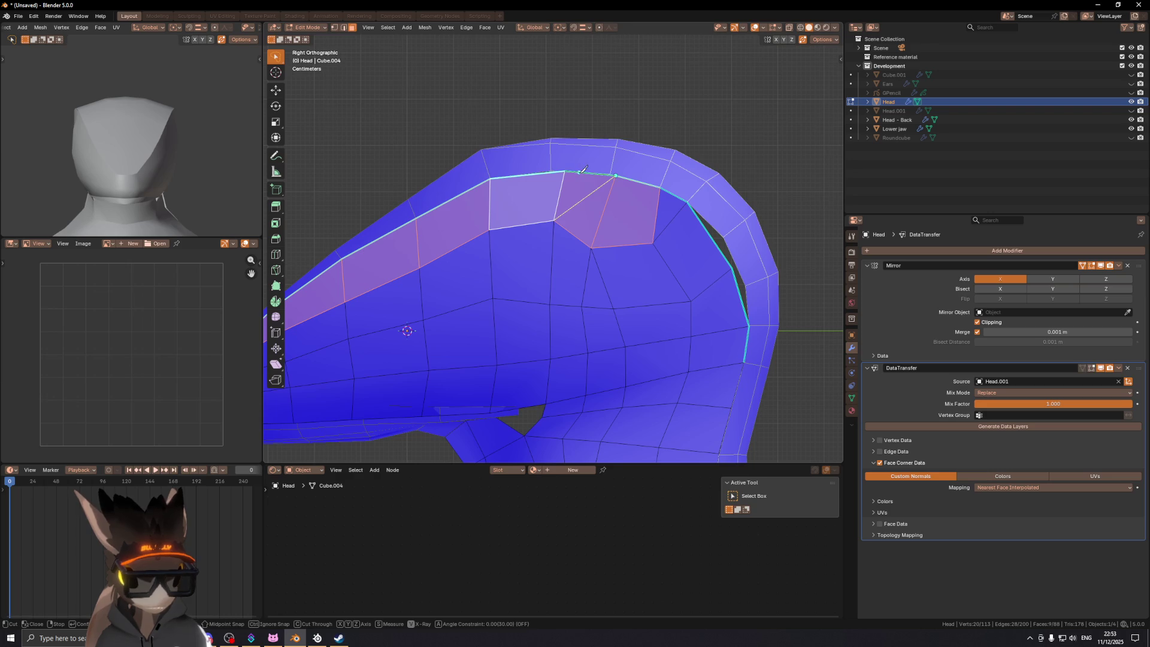
key(Return)
key(k)
click(553, 221)
click(619, 175)
key(Return)
Step: Slide the top vertex along its edge and subdivide the top edge with a new vertex
click(564, 173)
key(g)
key(g)
click(529, 175)
click(565, 176)
right_click(566, 174)
click(565, 174)
key(g)
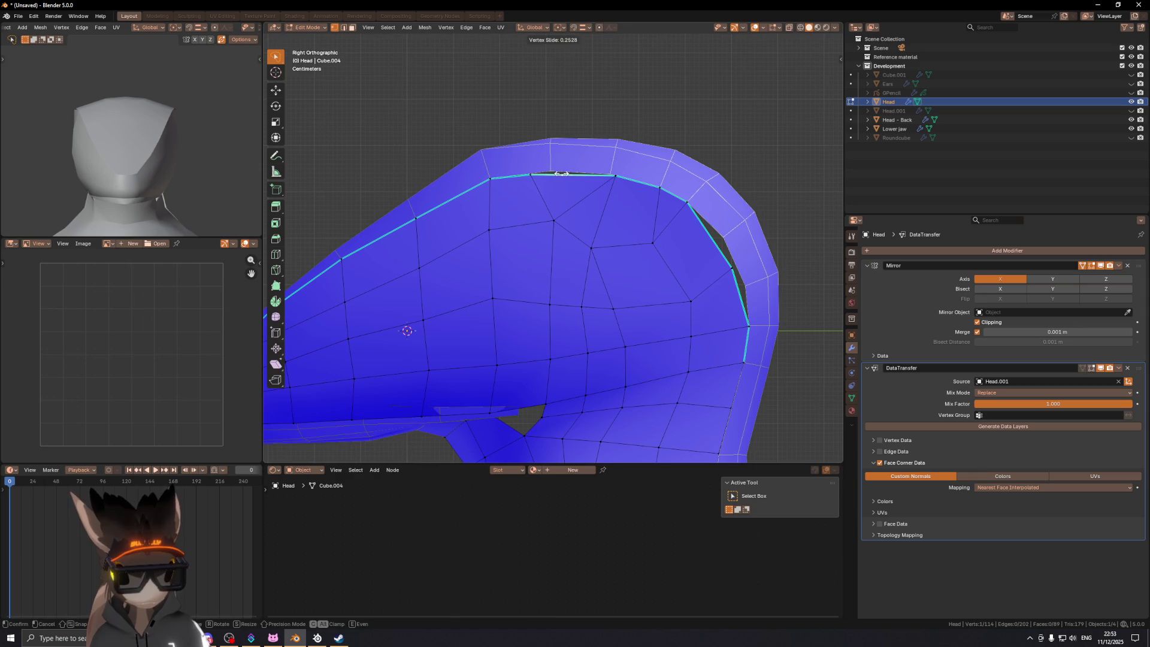
click(538, 173)
key(ctrl+z)
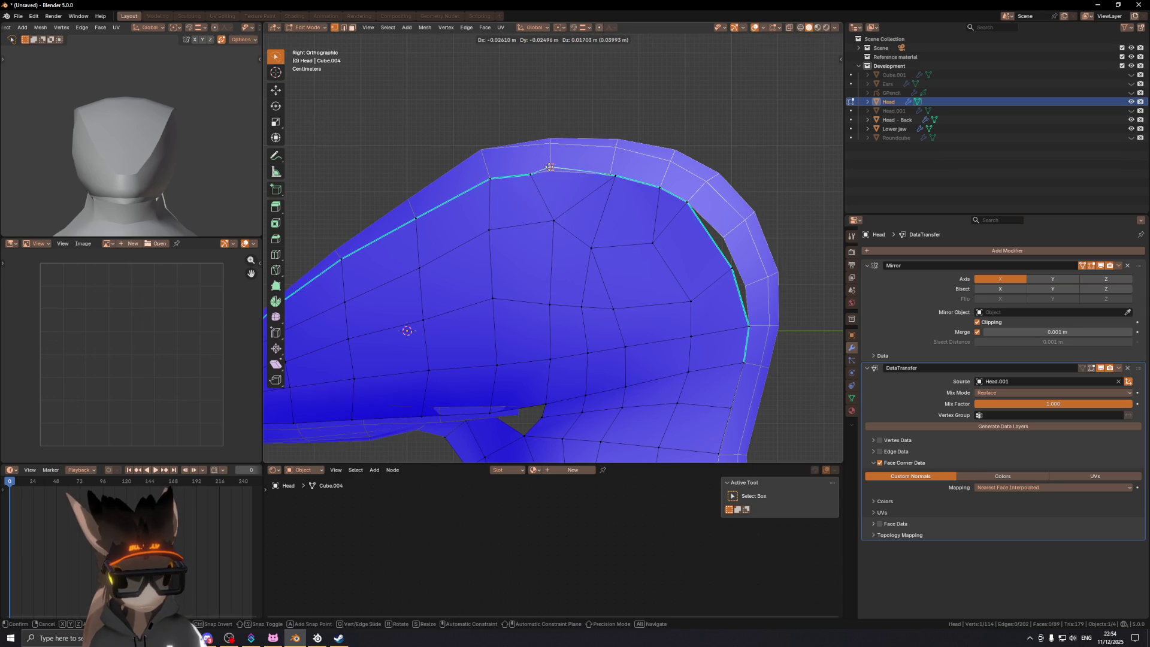
Step: Switch snapping to vertices and move the new top vertex left into place
click(584, 27)
click(581, 92)
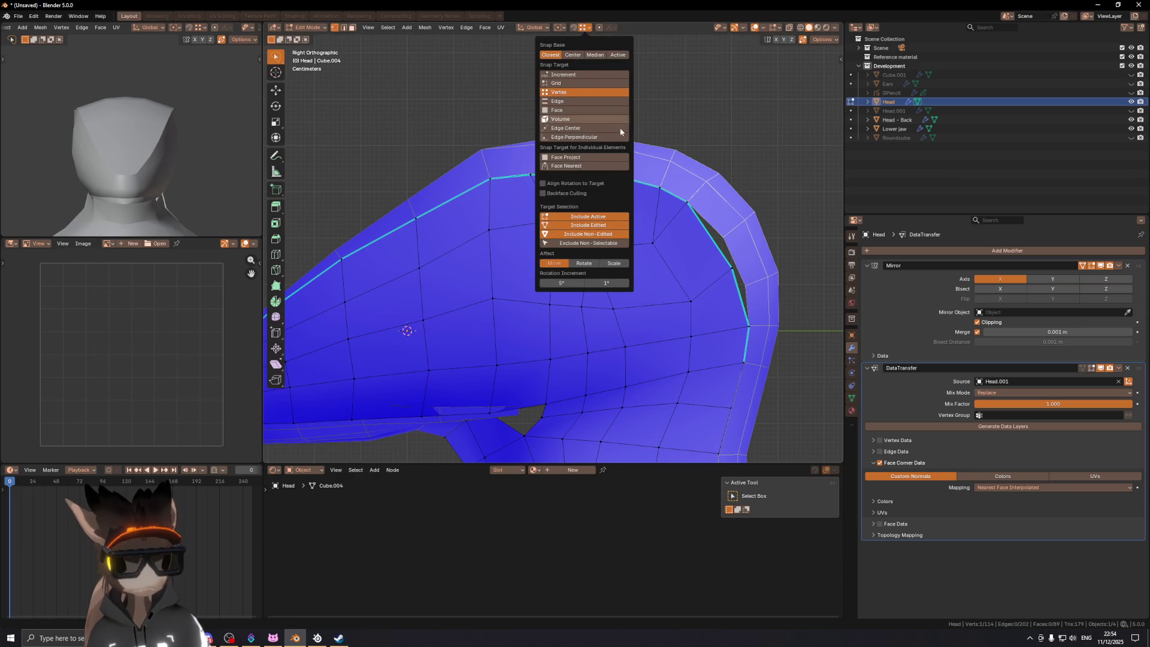
key(g)
key(g)
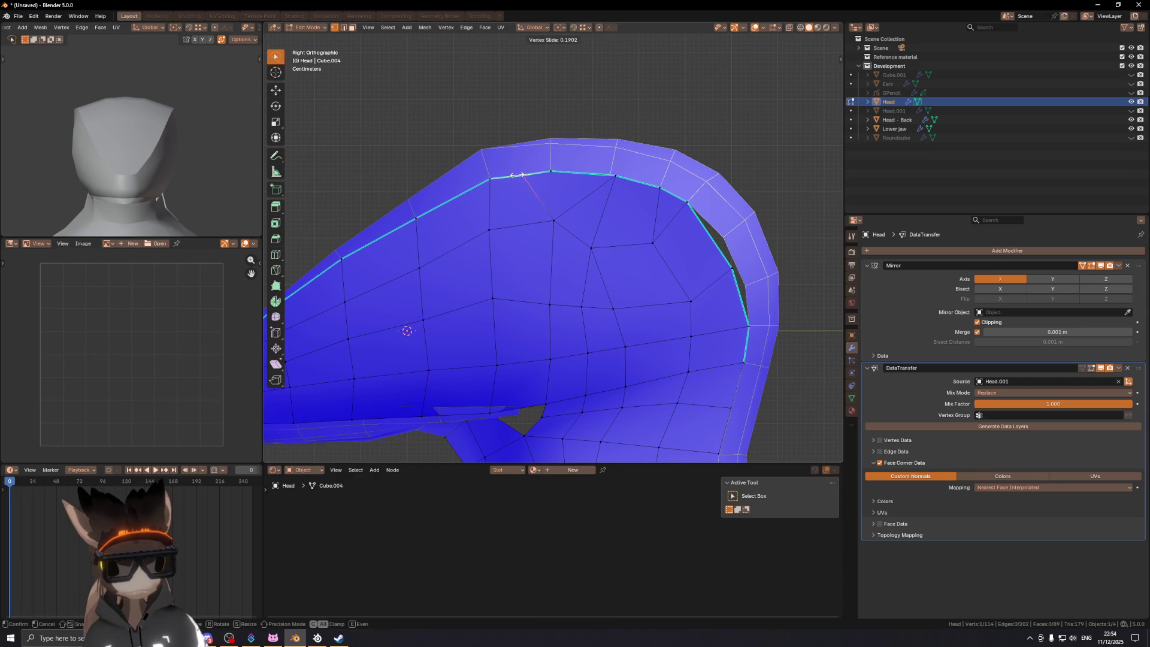
click(516, 175)
shift+middle_drag(552, 167, 538, 164)
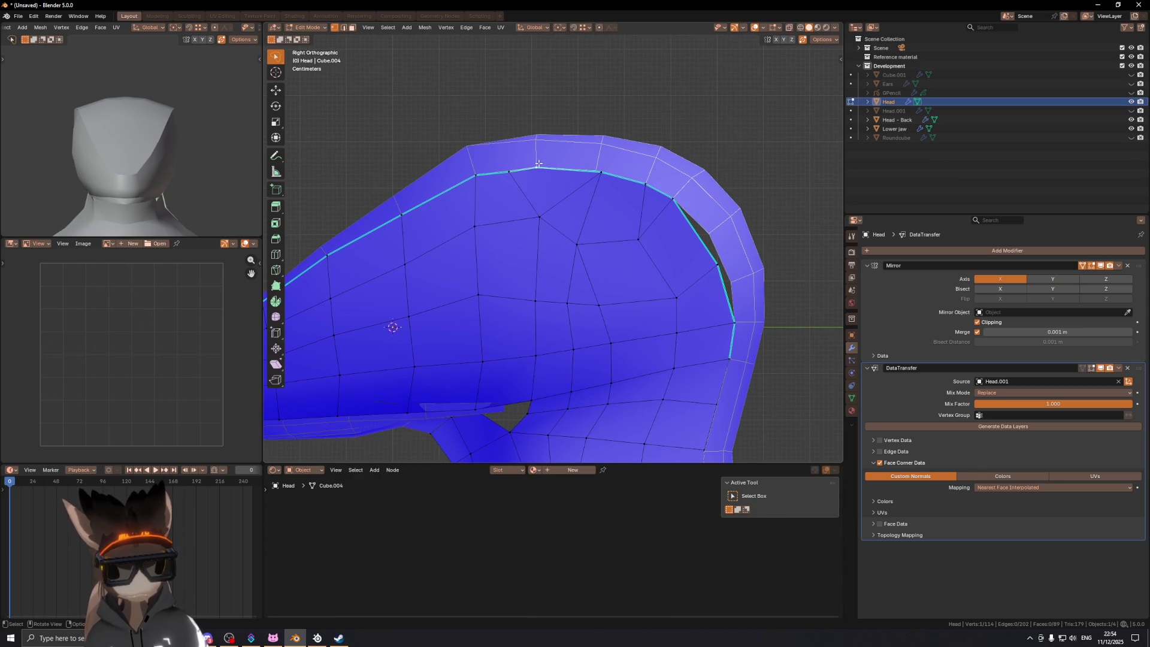
key(g)
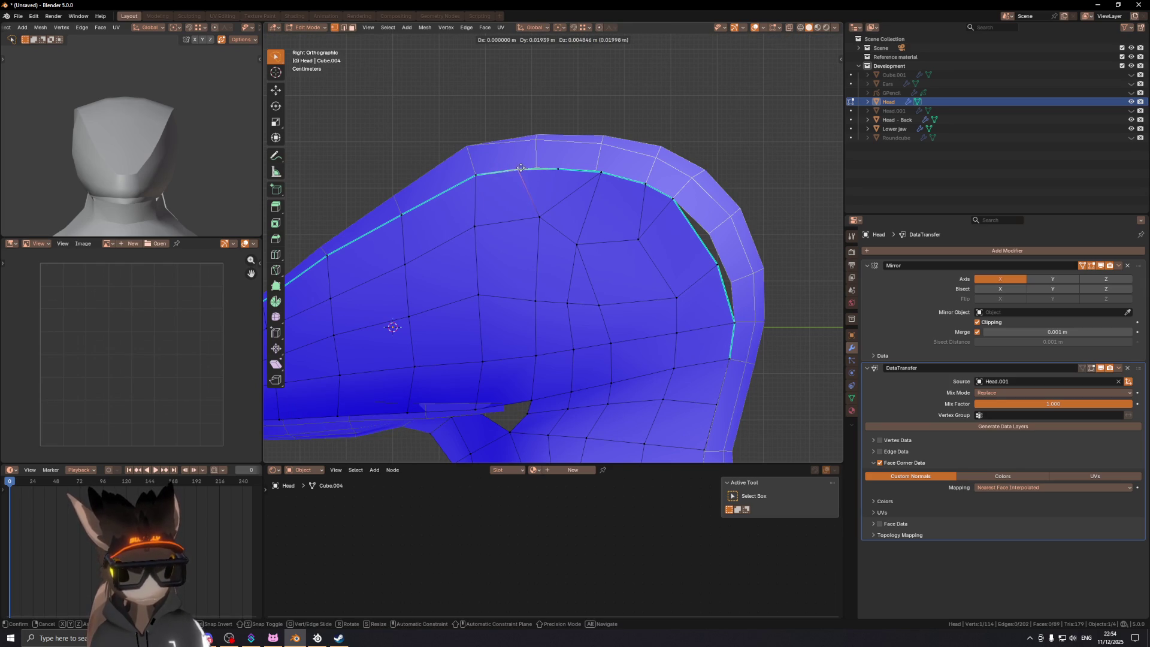
click(519, 169)
mouse_move(576, 213)
shift+middle_down()
mouse_move(537, 205)
mouse_move(568, 175)
mouse_move(535, 208)
shift+middle_up()
Step: Add a centred edge loop below the triangle face and select the new face loop
key(3)
click(558, 201)
key(ctrl+r)
click(536, 209)
right_click(536, 209)
key(g)
key(g)
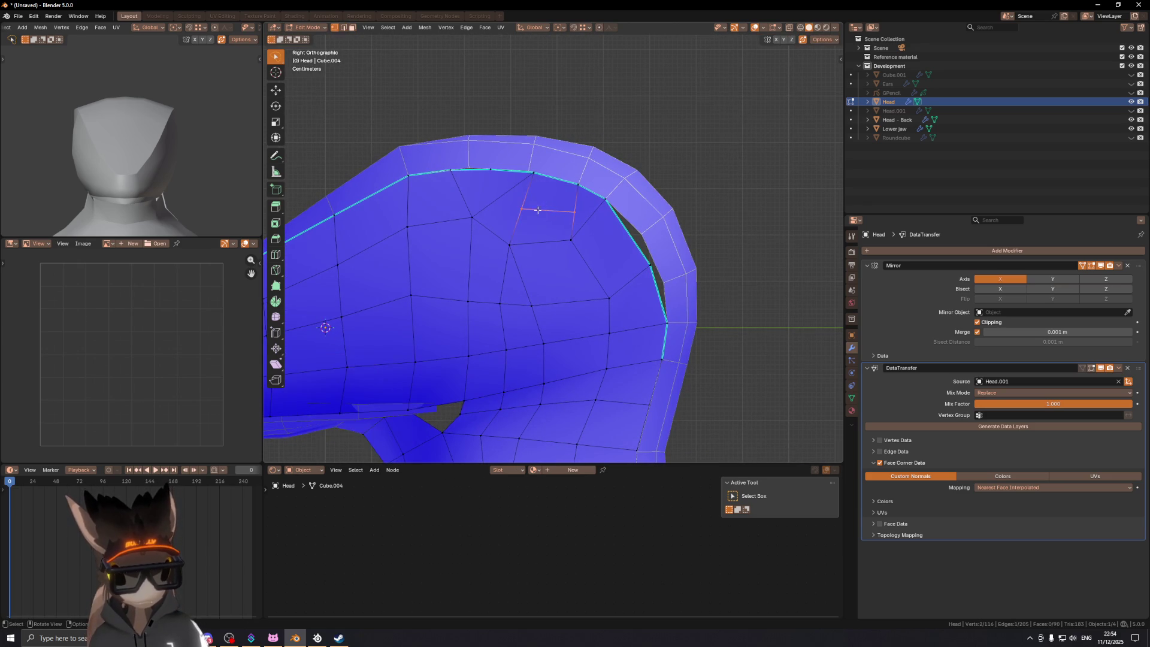
key(3)
alt+click(524, 193)
scroll(533, 215, down, 2)
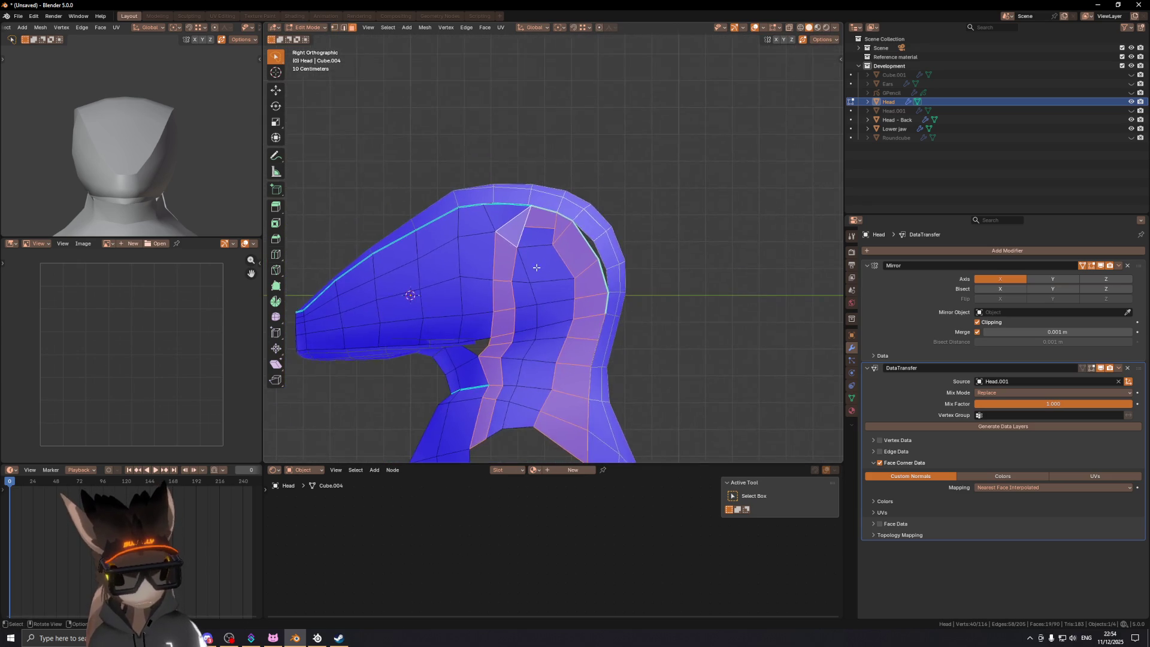
scroll(541, 231, up, 2)
shift+middle_drag(541, 231, 559, 248)
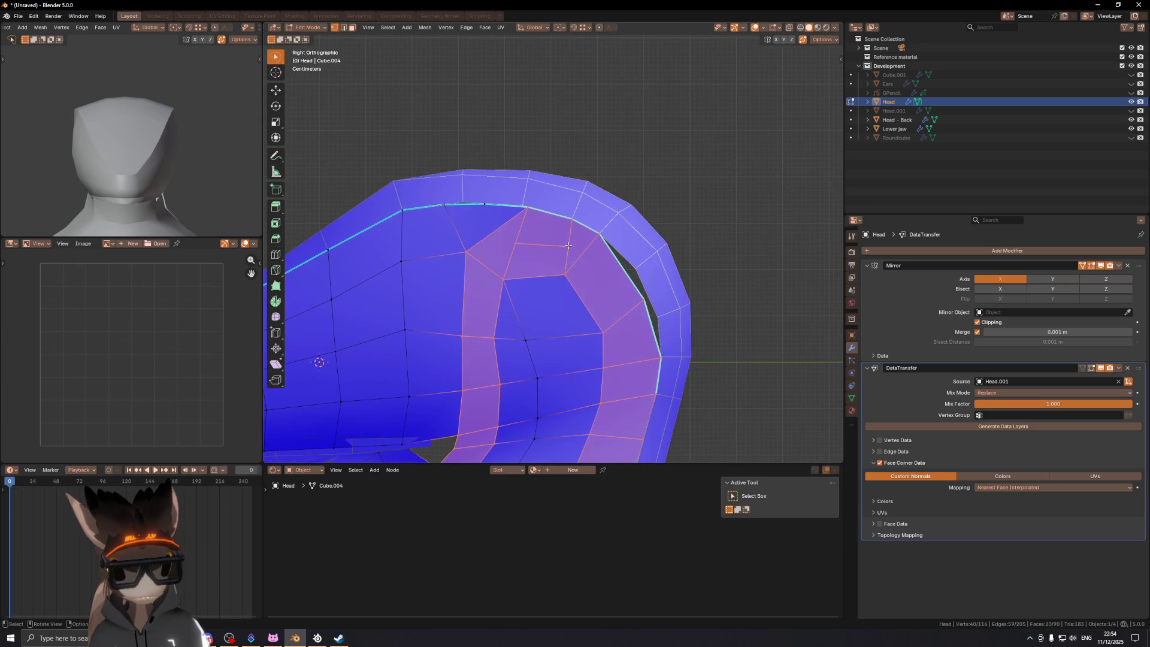
Step: Vertex-slide (Shift+V) a vertex on the new loop along its edge
key(1)
click(568, 245)
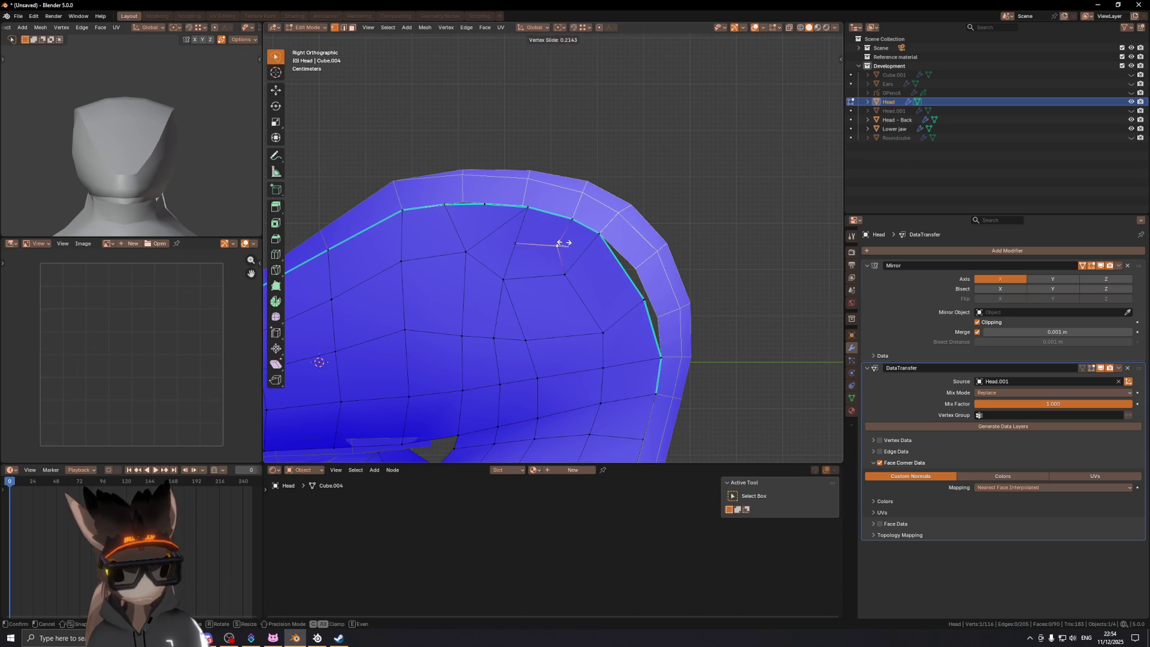
key(shift+v)
click(521, 244)
shift+middle_drag(522, 244, 514, 215)
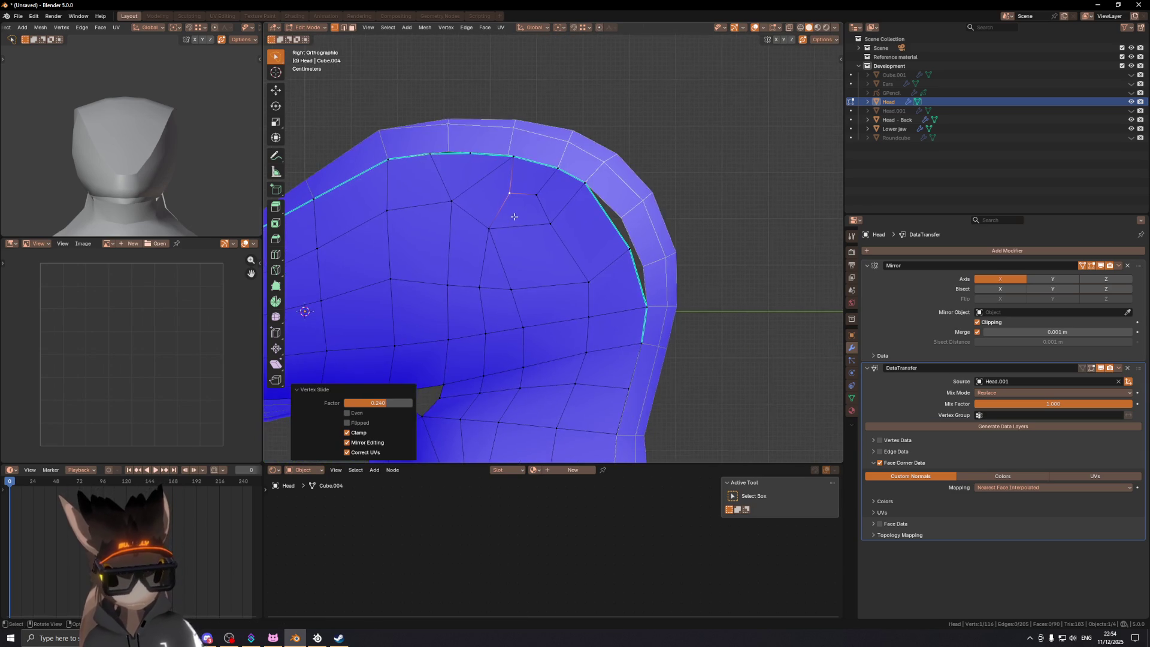
scroll(519, 255, down, 3)
shift+middle_drag(518, 255, 533, 243)
Step: Select the side edge path, undo a trial knife cut, and select the side face loop
key(2)
click(533, 201)
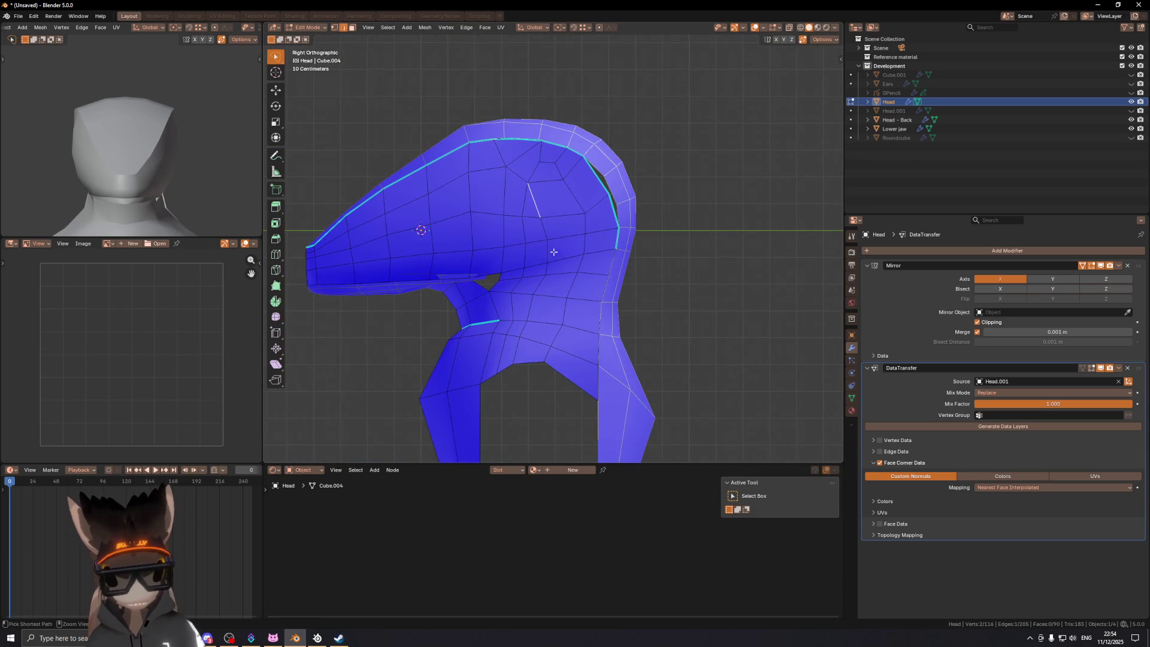
ctrl+click(518, 354)
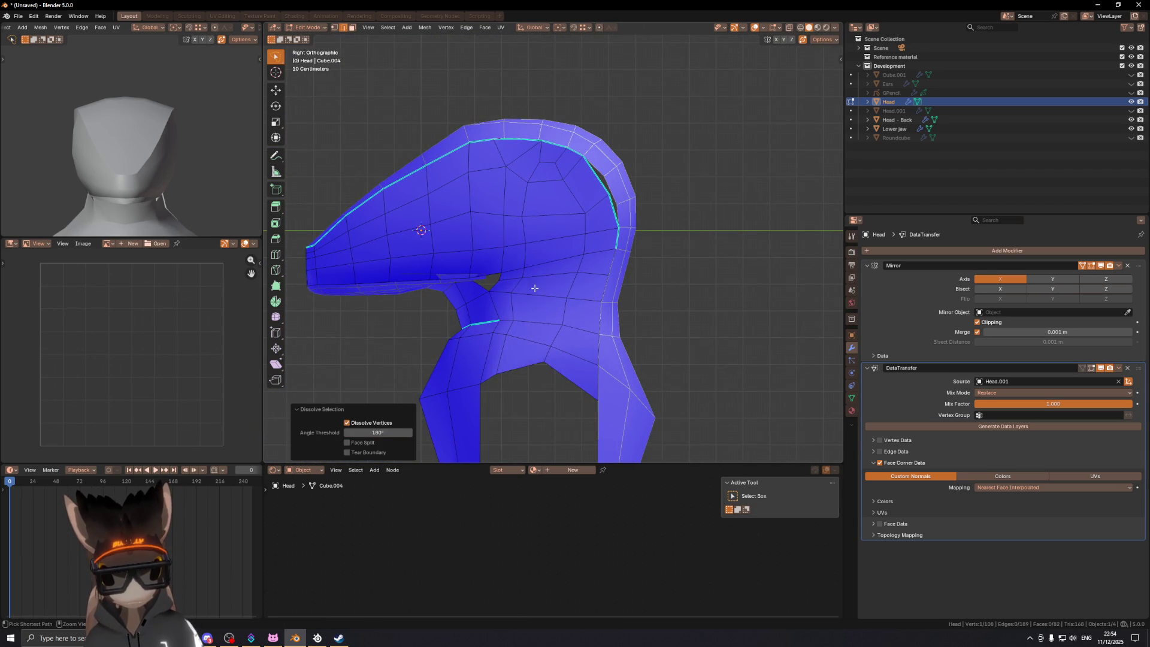
shift+middle_drag(557, 195, 552, 256)
key(k)
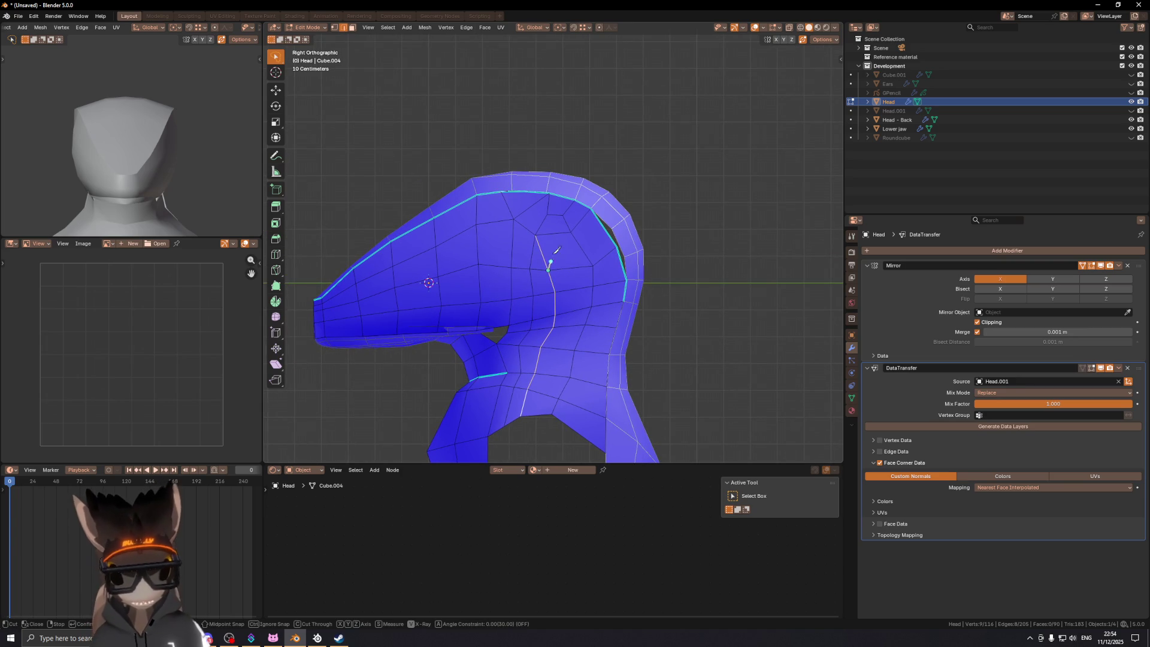
click(562, 196)
key(Return)
key(ctrl+z)
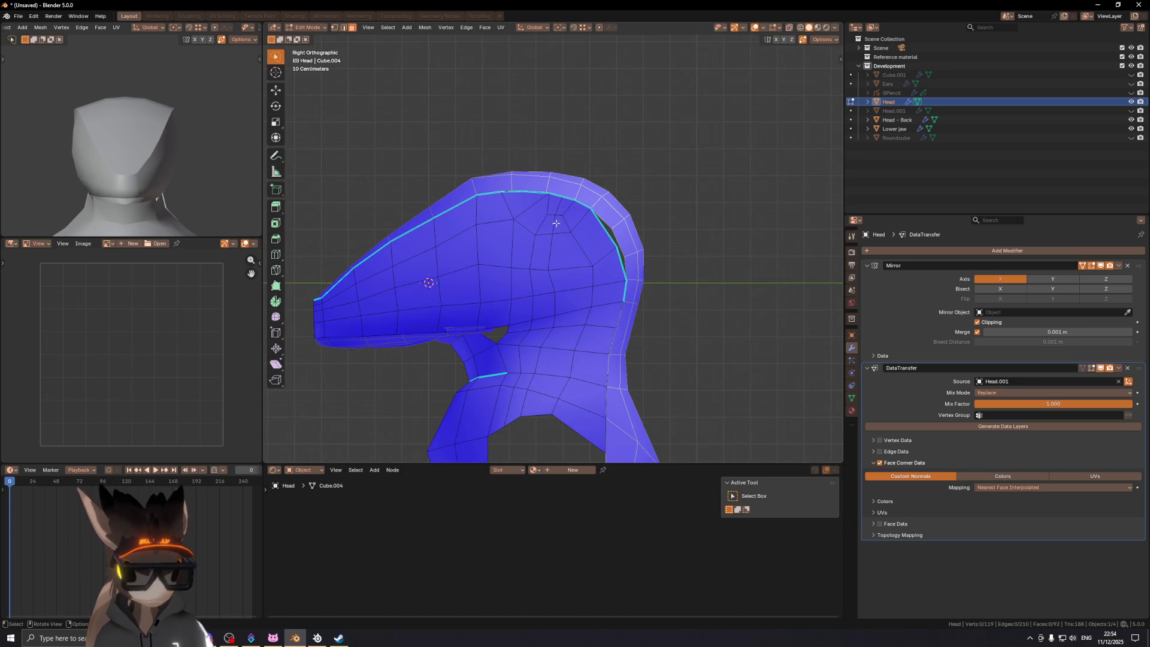
alt+shift+click(547, 205)
mouse_move(538, 243)
middle_down()
mouse_move(509, 249)
mouse_move(557, 259)
mouse_move(588, 239)
middle_up()
Step: From the right side view, reposition the head's outline vertices near the jaw
key(KP_3)
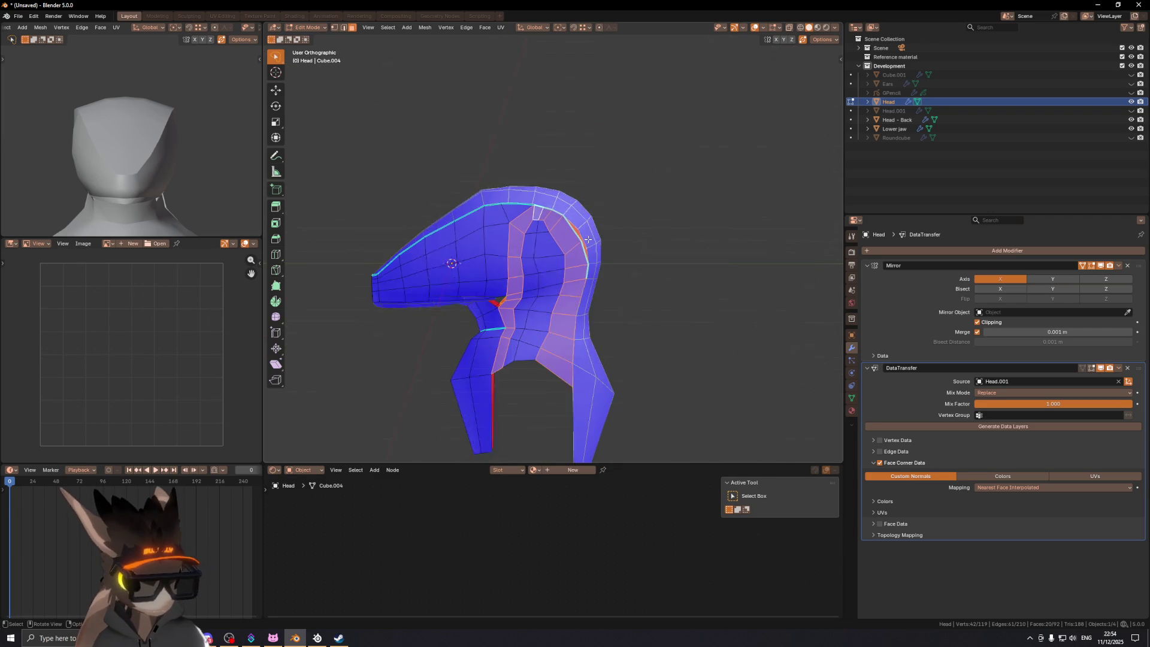
scroll(588, 243, up, 4)
key(1)
click(589, 252)
drag(589, 252, 596, 261)
mouse_move(555, 204)
mouse_down()
mouse_move(580, 226)
mouse_move(511, 241)
mouse_up()
click(541, 202)
drag(541, 202, 542, 204)
Step: Slide jaw vertices along their edges with G, undoing the unwanted moves
key(g)
key(g)
click(538, 221)
key(g)
key(g)
key(g)
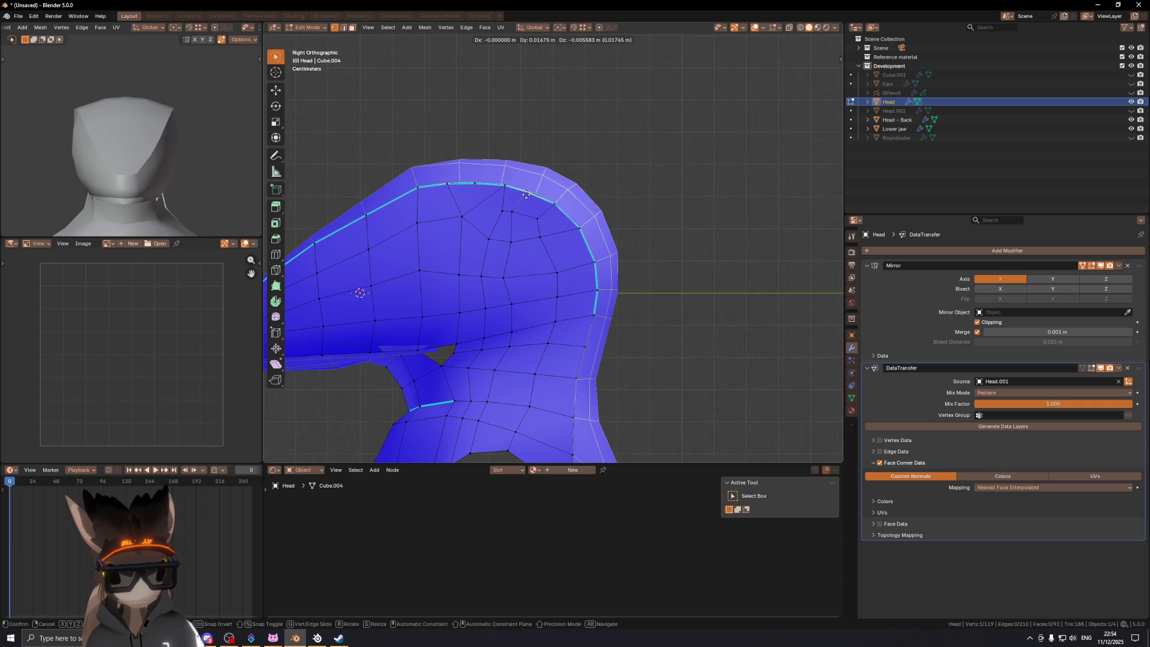
click(528, 193)
key(ctrl+z)
key(ctrl+shift+z)
key(ctrl+z)
key(g)
click(500, 183)
key(ctrl+z)
shift+middle_drag(510, 212, 503, 186)
Step: Vertex-slide (Shift+V) a lower vertex into a smoother position, retrying the slide amount
key(shift+v)
click(500, 248)
key(ctrl+z)
key(shift+v)
click(507, 275)
key(ctrl+z)
key(shift+v)
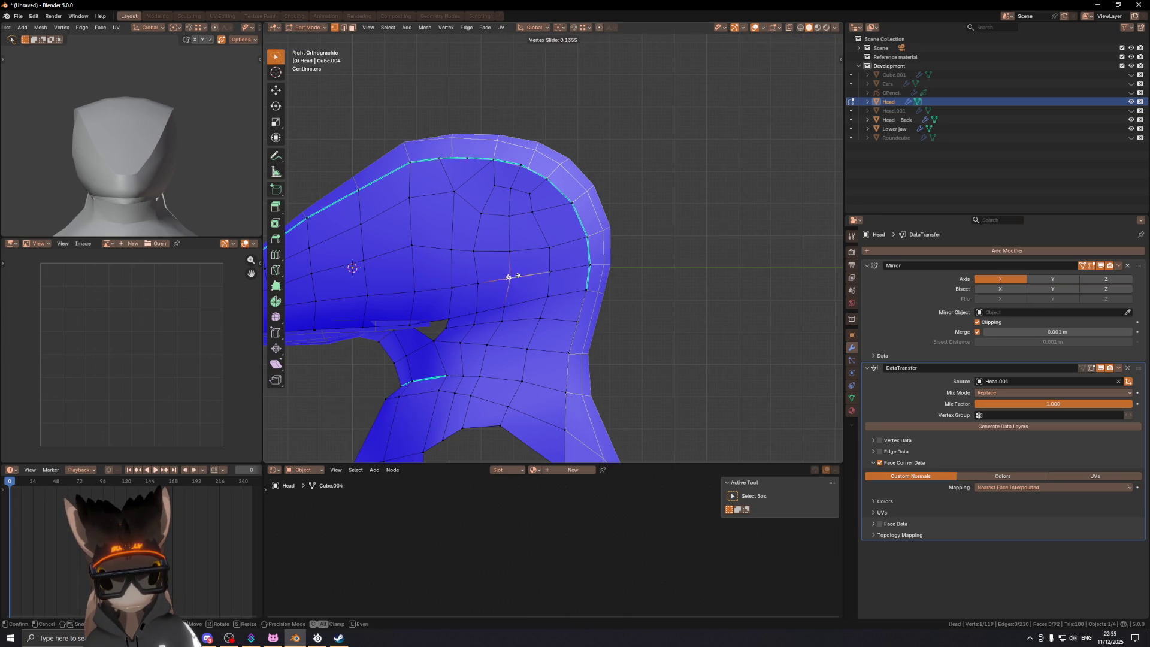
click(510, 274)
mouse_move(510, 273)
middle_down()
mouse_move(575, 204)
mouse_move(590, 207)
mouse_move(539, 278)
middle_up()
scroll(593, 195, down, 3)
Step: Edge-slide the neck loop, then slide a nearby vertex along its edge
key(2)
click(533, 260)
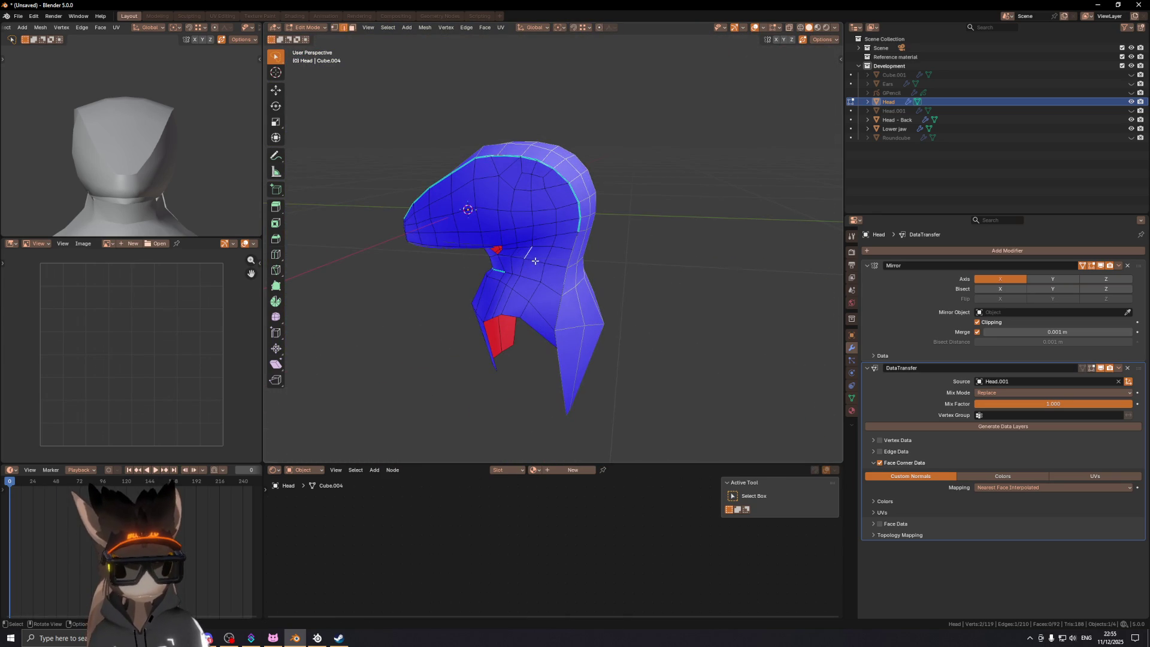
scroll(525, 260, up, 5)
key(g)
key(g)
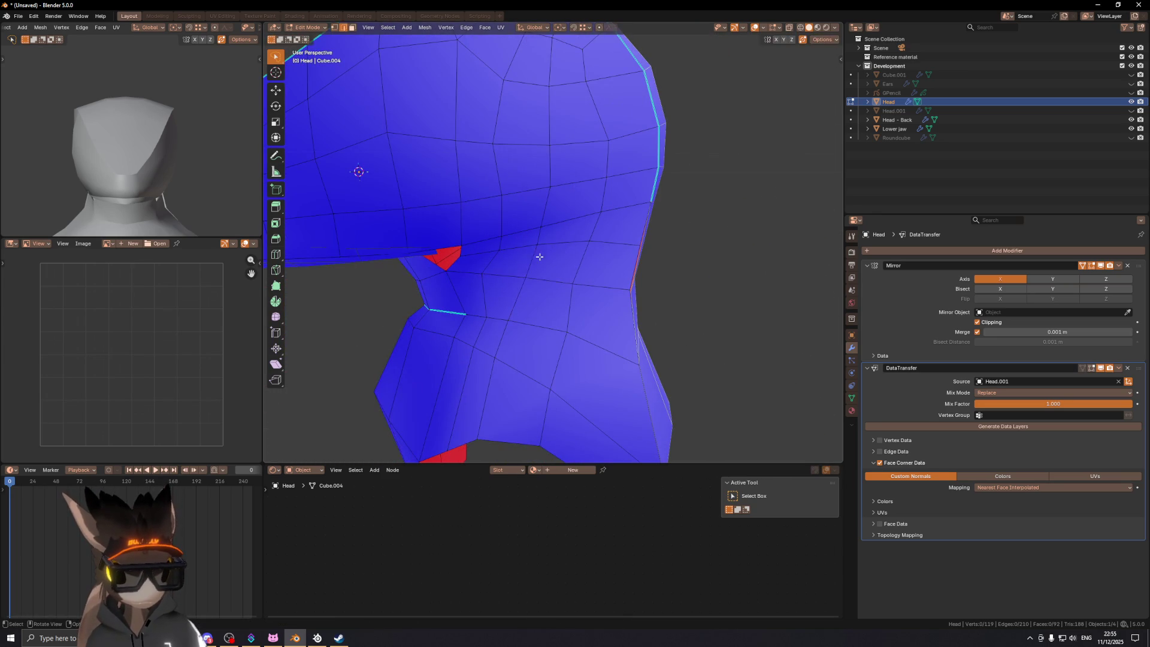
click(536, 258)
key(1)
click(539, 226)
key(g)
key(g)
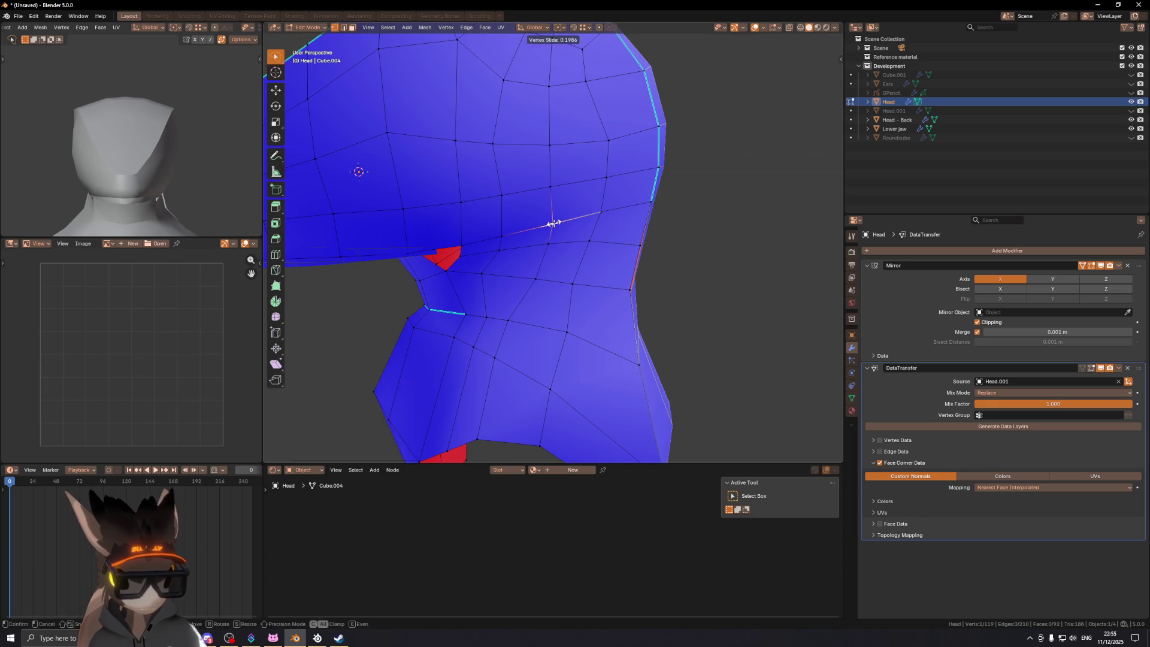
click(553, 232)
Step: Move one more vertex into place, then put the Head into Sculpt Mode
scroll(553, 232, down, 1)
scroll(553, 232, down, 4)
middle_drag(533, 171, 552, 194)
key(g)
click(552, 194)
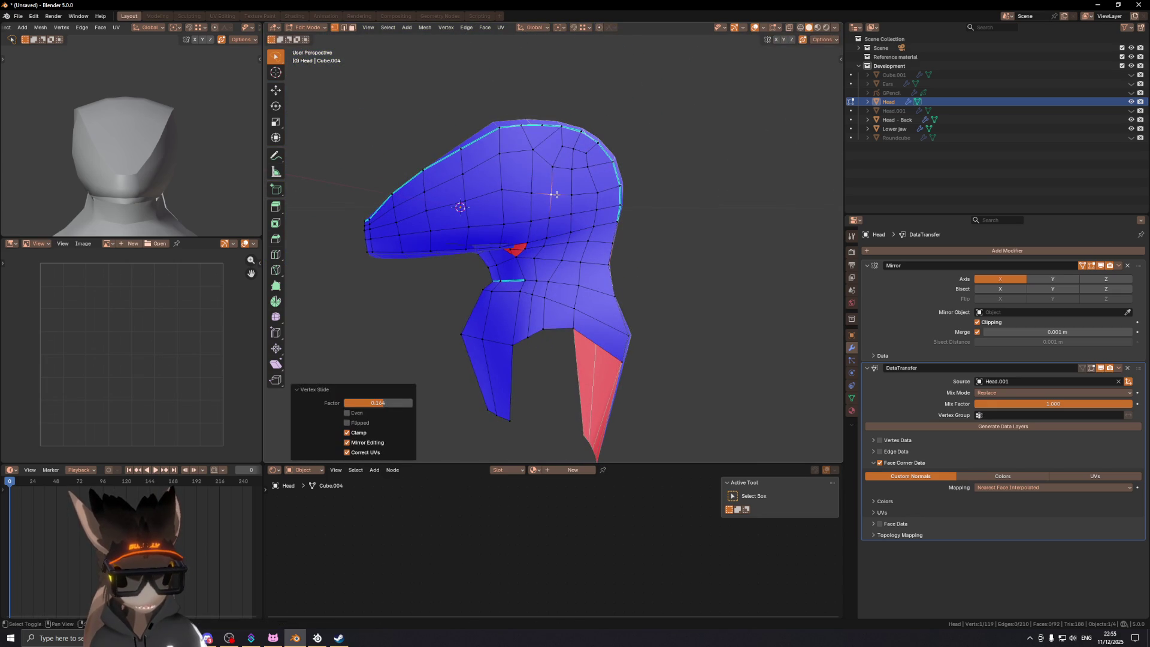
key(ctrl+Tab)
click(576, 246)
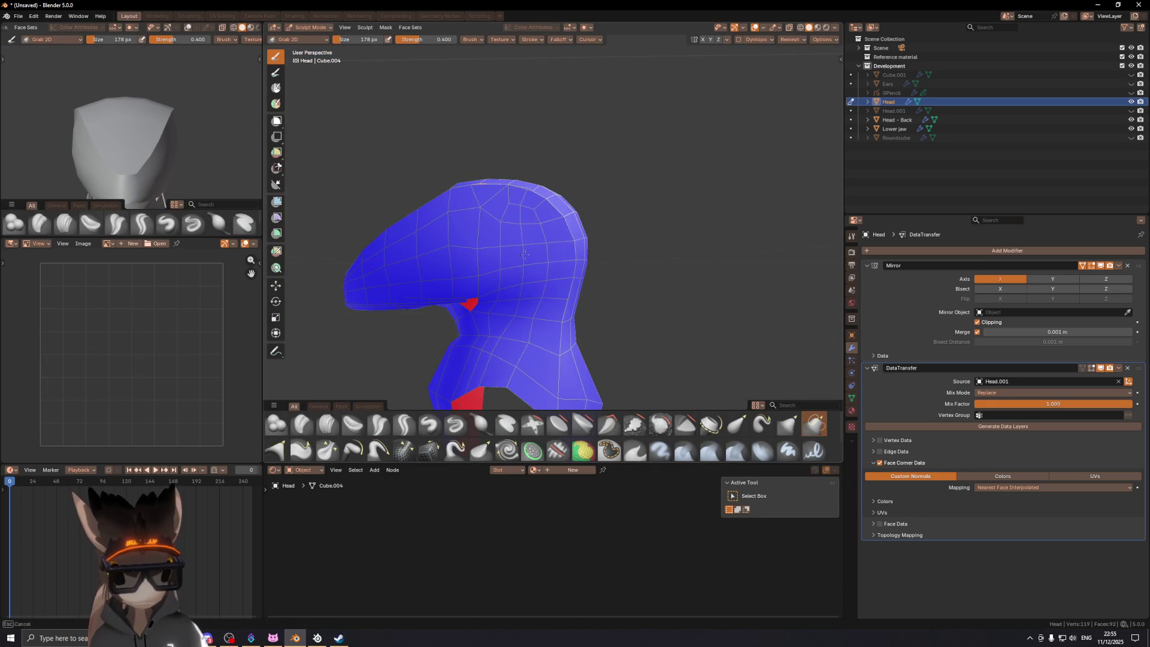
Step: Switch to Object Mode and select Head - Back, then the Head object again
mouse_move(536, 284)
middle_down()
mouse_move(605, 288)
mouse_move(563, 282)
mouse_move(547, 219)
middle_up()
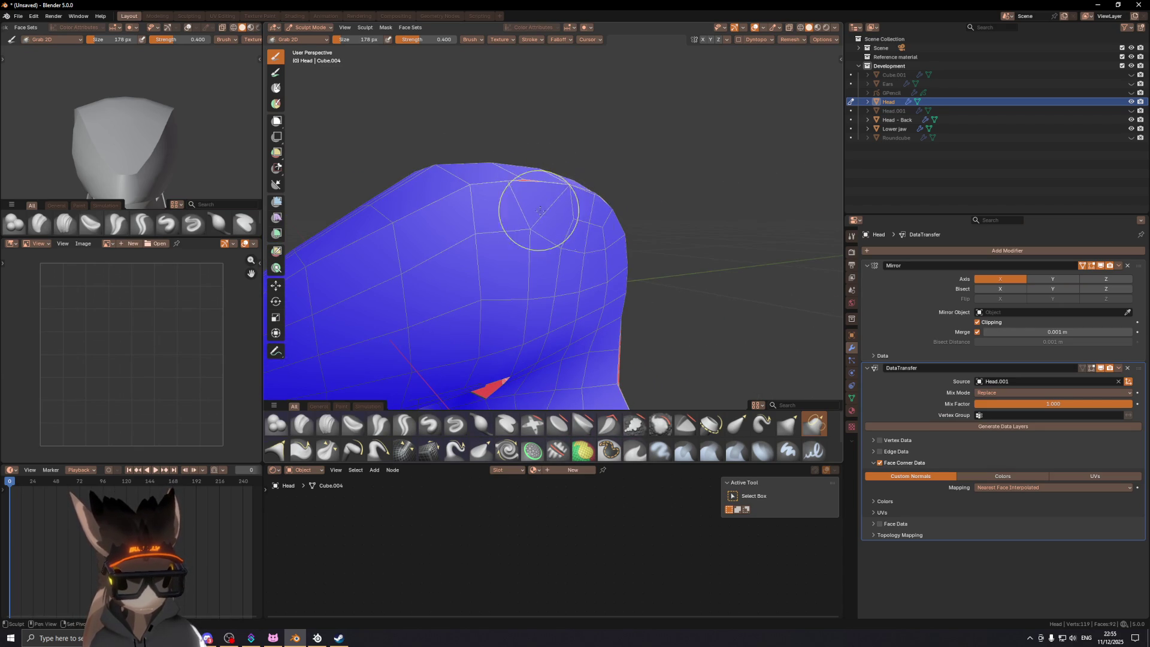
key(ctrl+Tab)
click(539, 266)
mouse_move(539, 266)
middle_down()
mouse_move(559, 229)
mouse_move(529, 221)
mouse_move(526, 208)
middle_up()
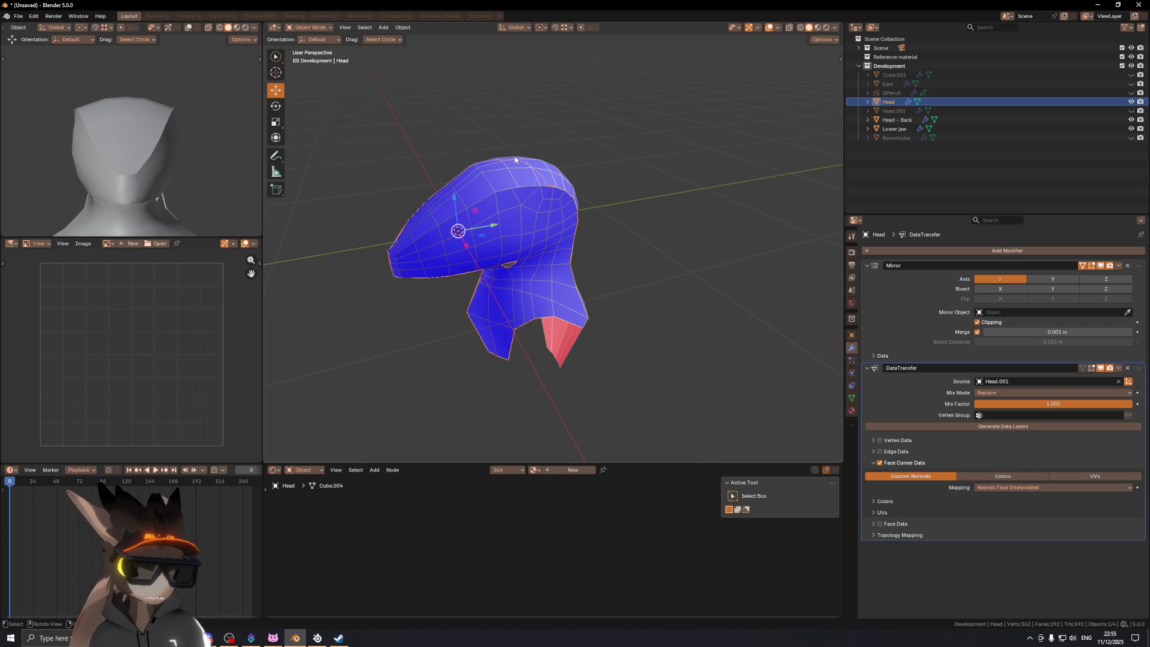
mouse_move(525, 182)
middle_down()
mouse_move(577, 243)
mouse_move(702, 200)
mouse_move(737, 252)
mouse_move(609, 309)
mouse_move(592, 166)
mouse_move(589, 280)
middle_up()
click(576, 243)
click(579, 333)
mouse_move(589, 239)
middle_down()
mouse_move(628, 243)
mouse_move(580, 253)
mouse_move(598, 233)
mouse_move(575, 198)
mouse_move(619, 168)
middle_up()
Step: Put the Head mesh back into Sculpt Mode with the Blob brush
key(Tab)
middle_drag(569, 219, 575, 231)
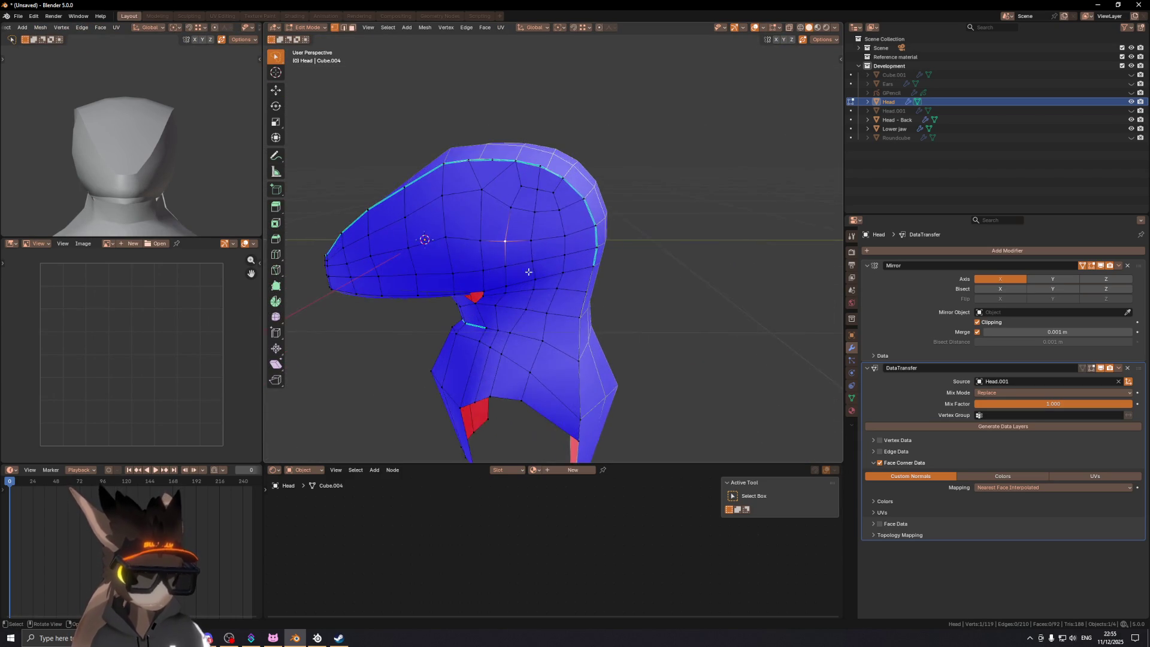
scroll(575, 251, up, 3)
key(ctrl+Tab)
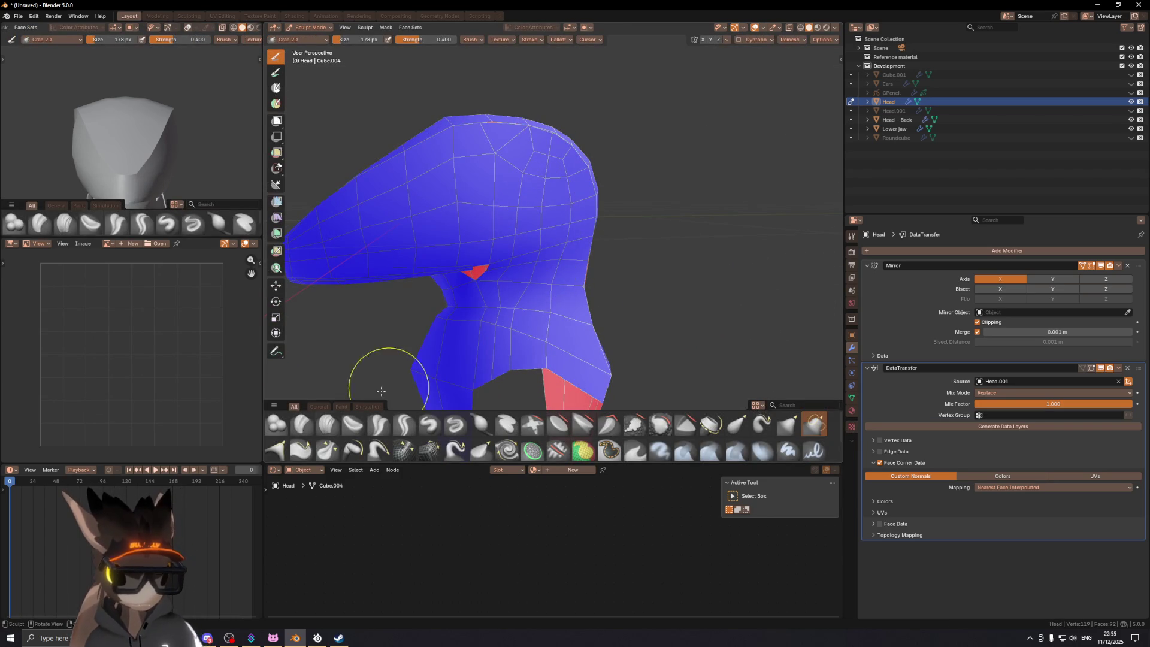
click(276, 424)
scroll(556, 225, down, 2)
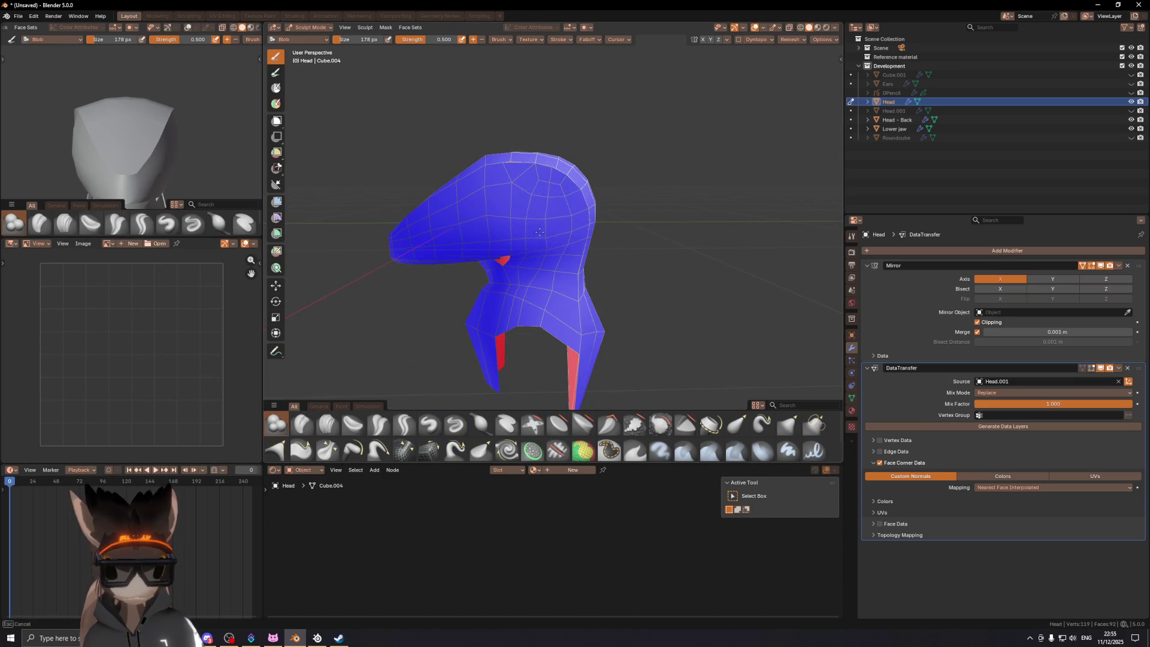
Step: Inspect the head from above and in profile, then hide the overlays with Shift+Alt+Z
mouse_move(550, 221)
middle_down()
mouse_move(584, 223)
mouse_move(485, 245)
middle_up()
scroll(548, 199, up, 2)
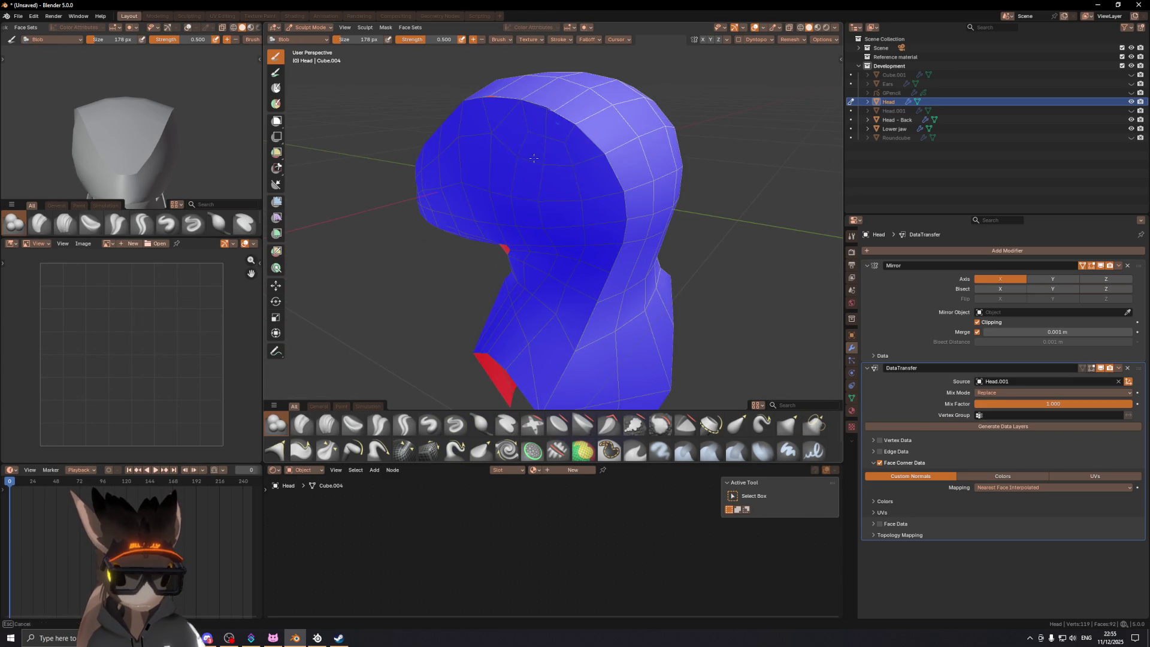
middle_drag(563, 175, 680, 438)
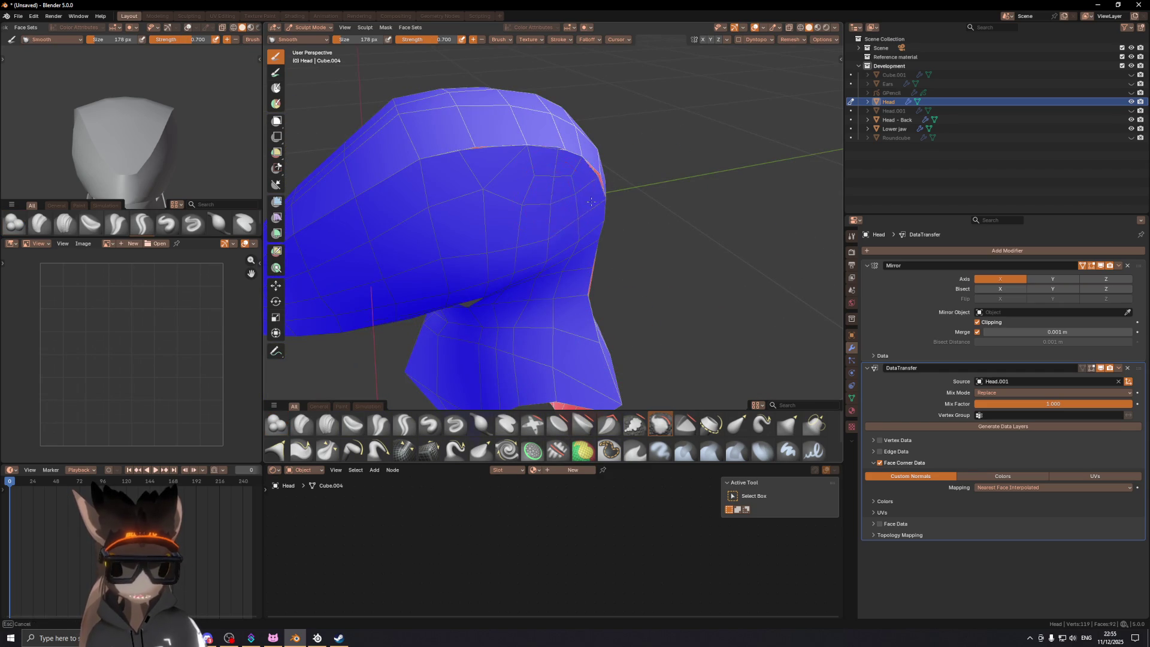
mouse_move(597, 209)
middle_down()
mouse_move(569, 194)
mouse_move(569, 209)
mouse_move(567, 199)
mouse_move(526, 233)
mouse_move(381, 272)
mouse_move(506, 299)
middle_up()
mouse_move(610, 251)
middle_down()
mouse_move(565, 252)
mouse_move(564, 232)
middle_up()
scroll(609, 257, up, 4)
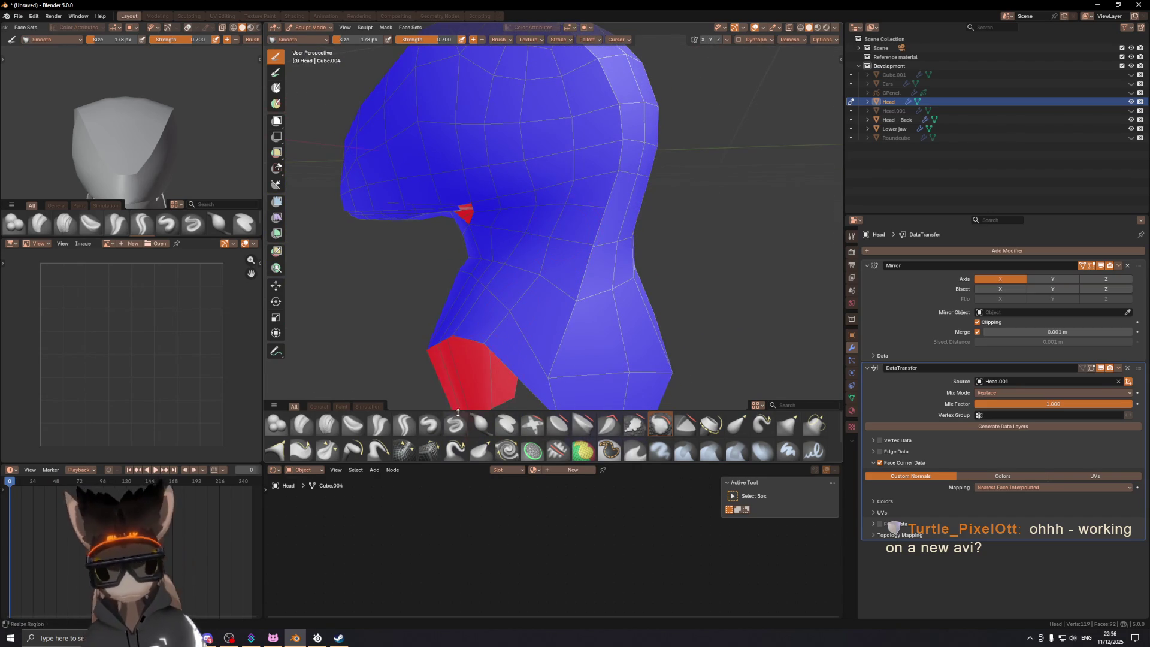
mouse_move(544, 212)
middle_down()
mouse_move(612, 215)
mouse_move(552, 220)
mouse_move(576, 218)
mouse_move(586, 245)
mouse_move(527, 254)
mouse_move(476, 257)
mouse_move(563, 242)
mouse_move(419, 227)
middle_up()
key(shift+alt+z)
mouse_move(218, 173)
middle_down()
mouse_move(185, 125)
mouse_move(171, 127)
mouse_move(175, 107)
mouse_move(162, 114)
mouse_move(242, 115)
middle_up()
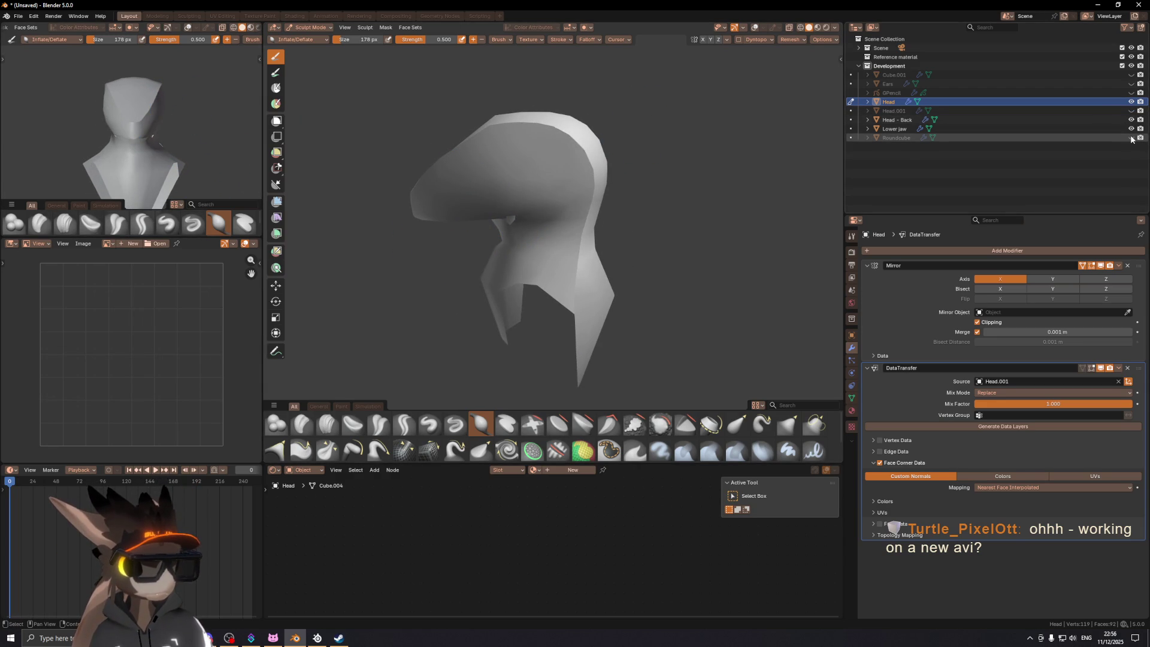
Step: Make the Ears object visible and inspect the head with ears from the side
click(1131, 84)
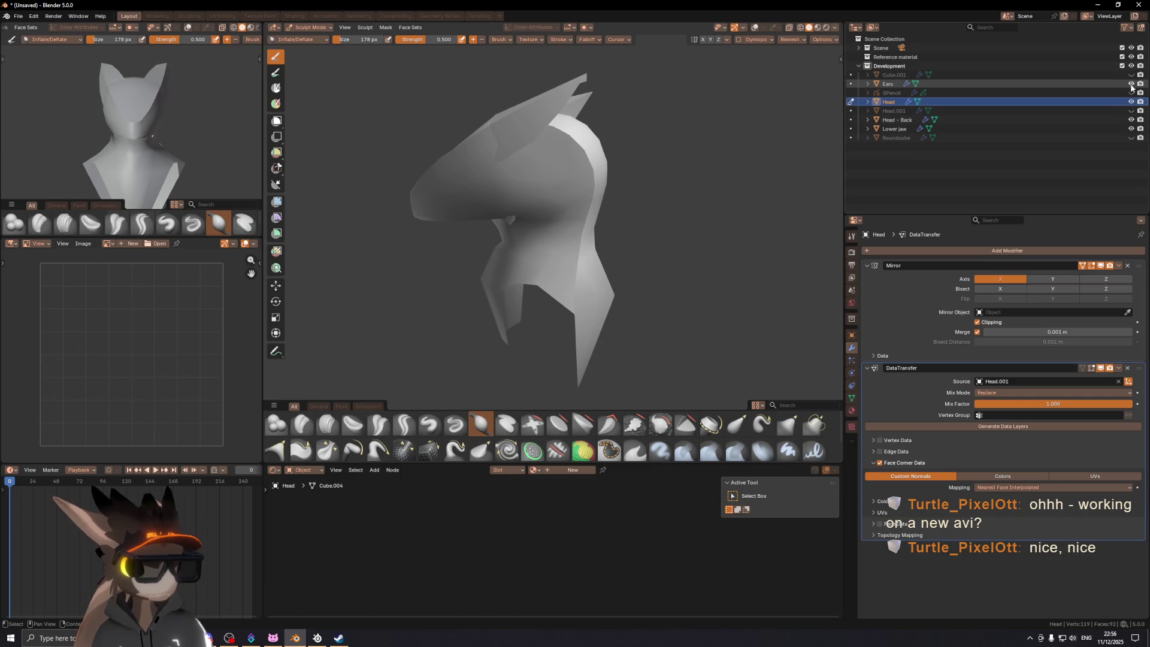
middle_drag(347, 150, 329, 145)
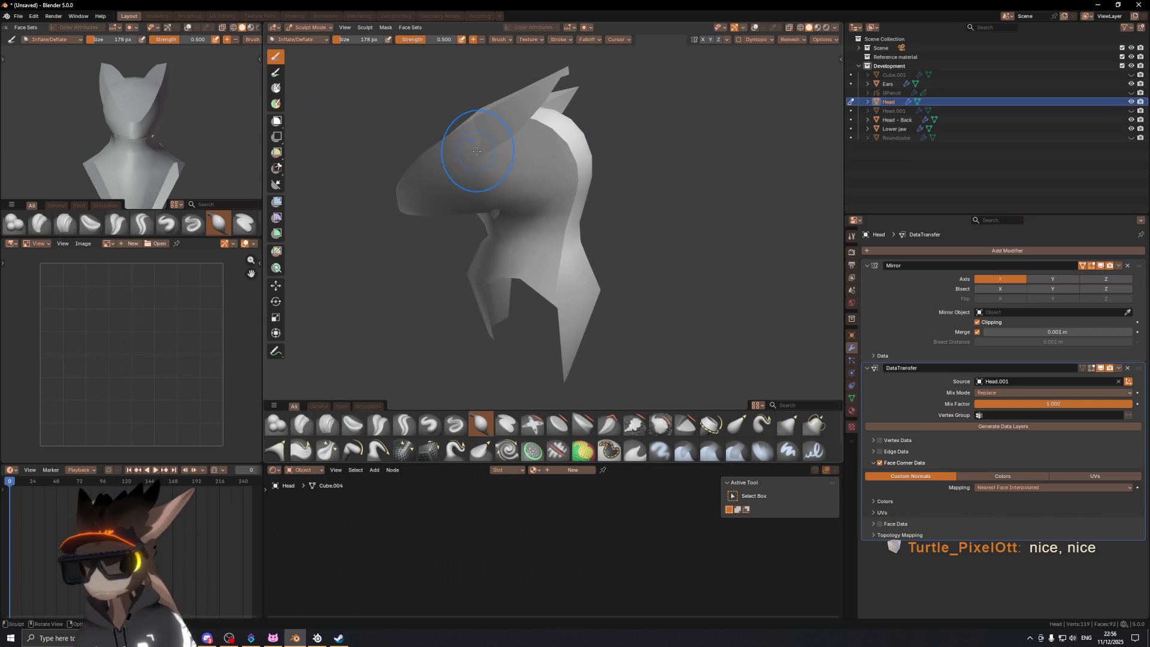
mouse_move(477, 151)
middle_down()
mouse_move(625, 178)
mouse_move(510, 192)
middle_up()
scroll(575, 165, down, 4)
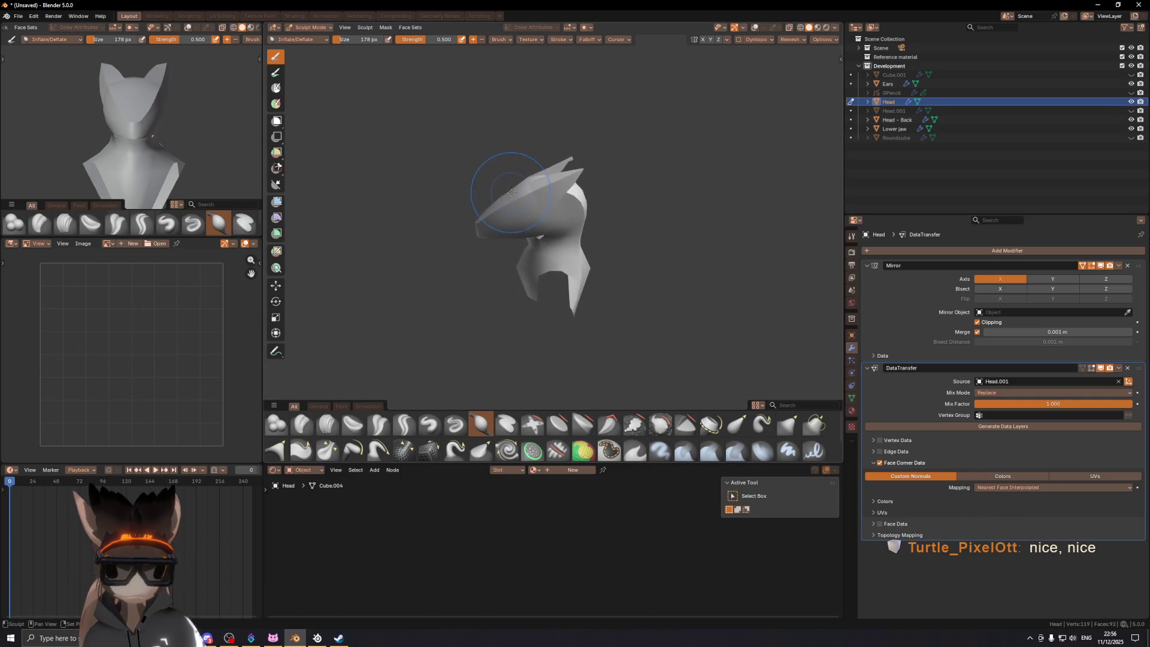
scroll(575, 222, up, 3)
mouse_move(569, 225)
middle_down()
mouse_move(512, 218)
mouse_move(539, 236)
mouse_move(604, 229)
mouse_move(581, 233)
middle_up()
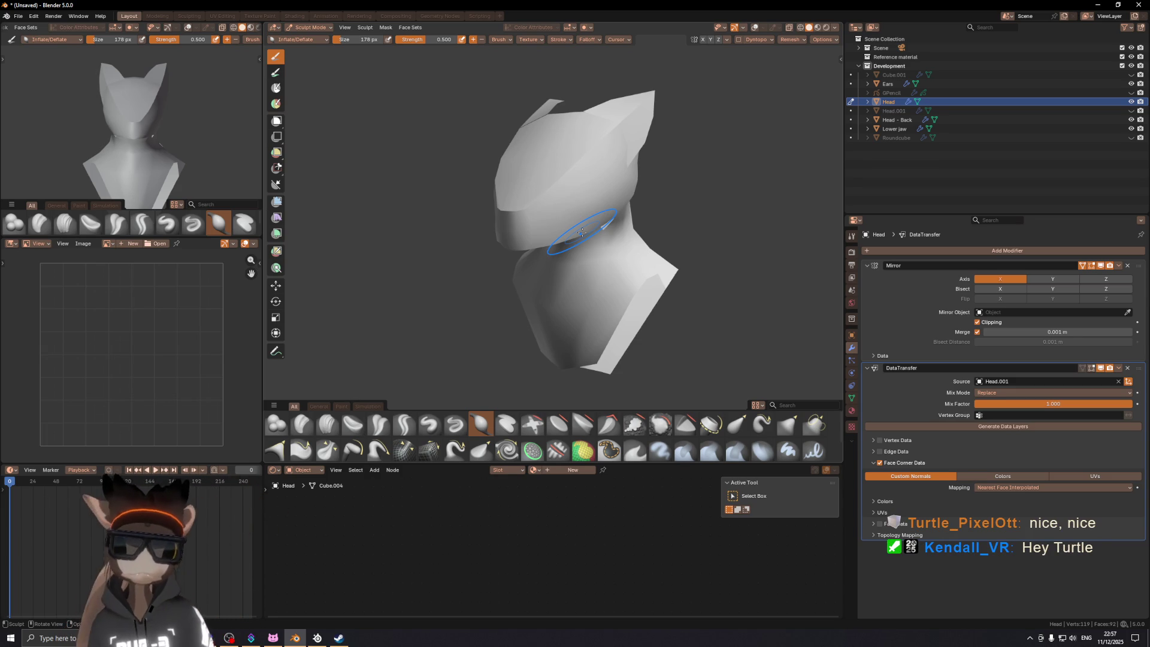
mouse_move(559, 201)
middle_down()
mouse_move(651, 188)
mouse_move(539, 204)
mouse_move(593, 191)
middle_up()
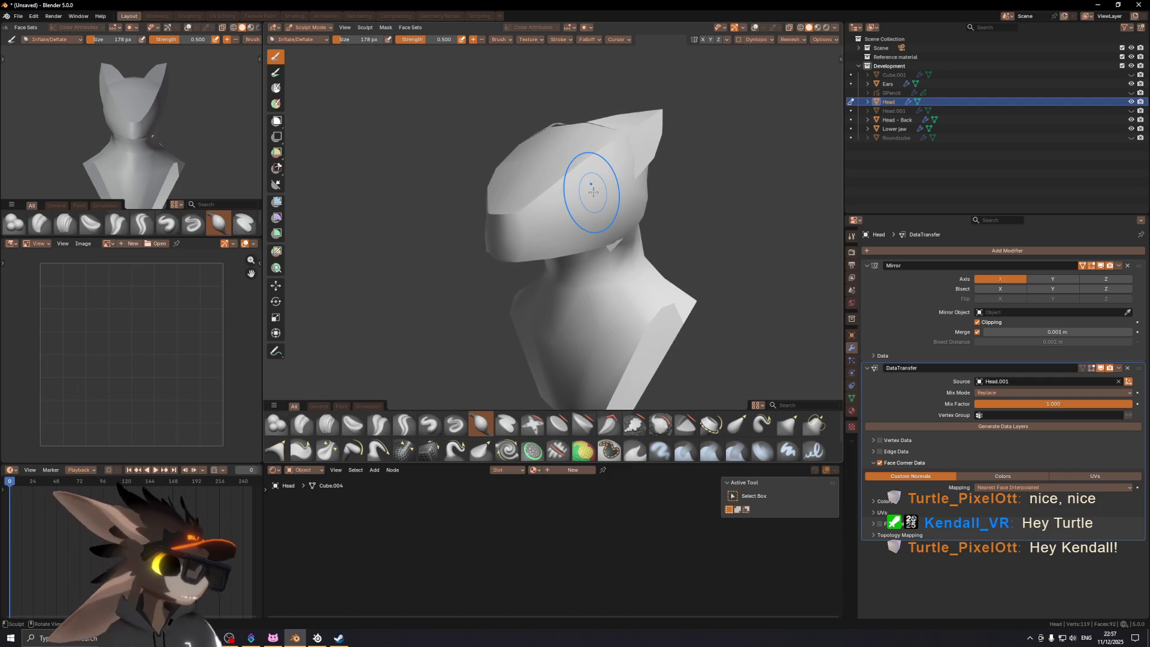
mouse_move(542, 237)
middle_down()
mouse_move(542, 262)
mouse_move(544, 243)
middle_up()
Step: Show the viewport overlays again, return to Object Mode and select the Lower jaw
key(shift+alt+z)
scroll(551, 252, up, 2)
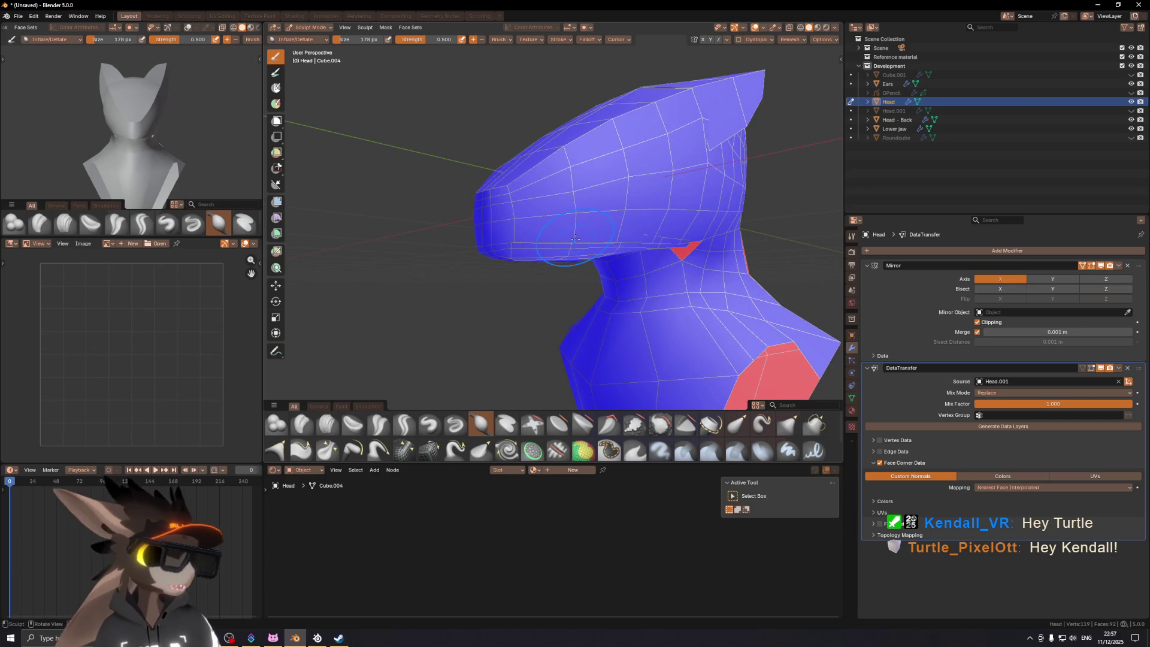
middle_drag(575, 238, 529, 263)
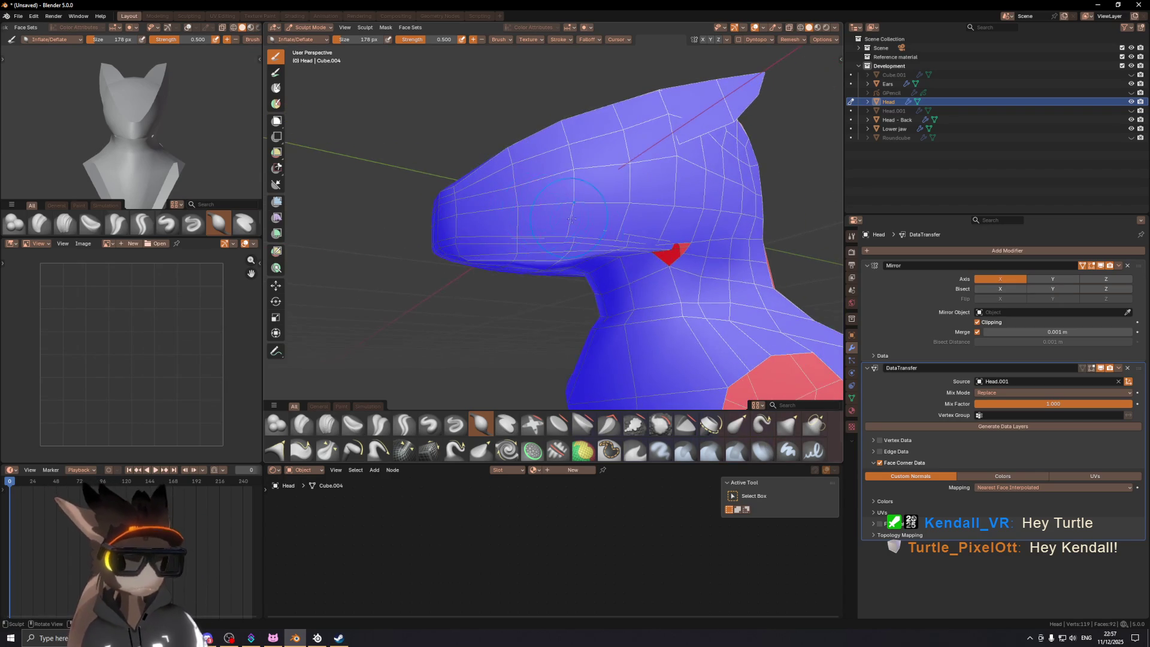
key(ctrl+Tab)
click(601, 249)
Step: Delete the selected faces of the Lower jaw in Edit Mode
key(Tab)
middle_drag(601, 249, 641, 254)
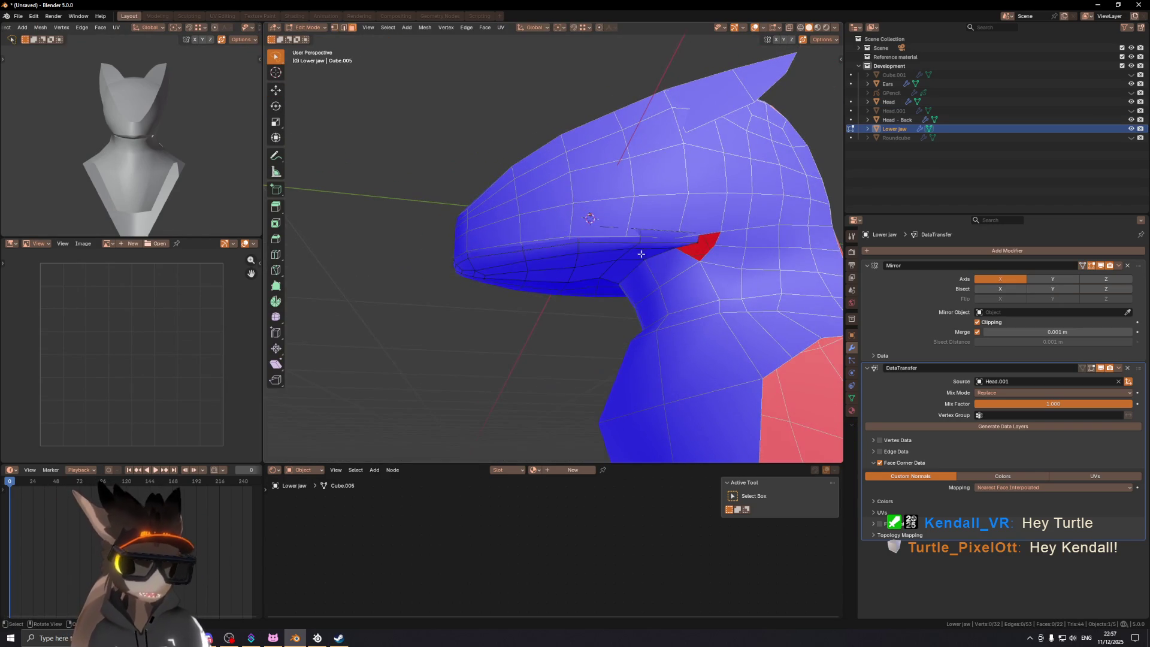
key(x)
click(762, 252)
mouse_move(605, 248)
middle_down()
mouse_move(564, 246)
mouse_move(516, 213)
mouse_move(605, 234)
mouse_move(625, 251)
middle_up()
key(Tab)
Step: On the Head mesh, remove three faces from the mouth area
click(605, 234)
key(Tab)
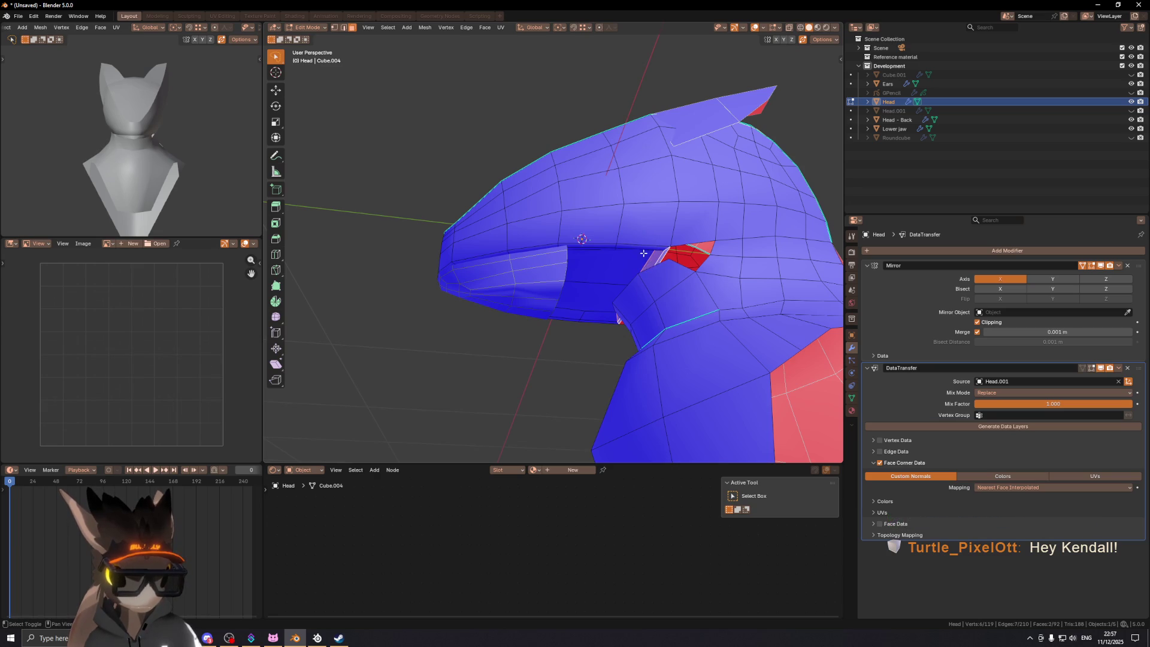
mouse_move(632, 247)
middle_down()
mouse_move(587, 275)
mouse_move(569, 233)
mouse_move(564, 294)
middle_up()
right_click(563, 303)
click(569, 306)
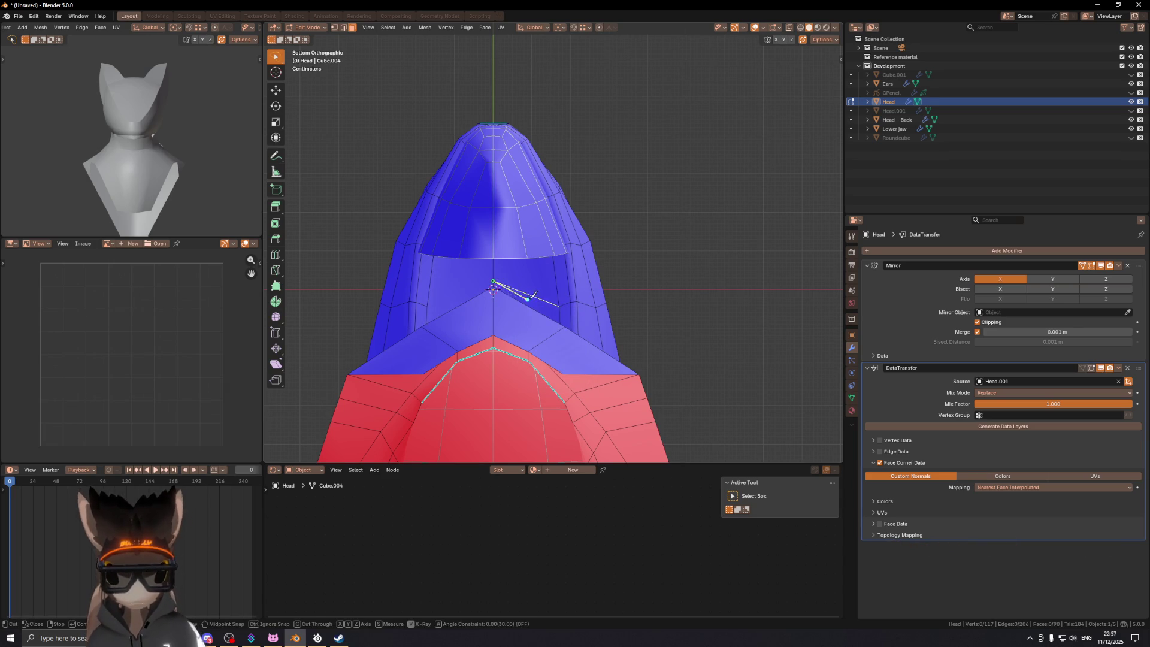
right_click(623, 308)
click(625, 310)
Step: Select a face inside the mouth and inspect the head from several angles
mouse_move(628, 296)
middle_down()
mouse_move(585, 301)
mouse_move(587, 261)
mouse_move(531, 277)
mouse_move(563, 280)
mouse_move(580, 262)
middle_up()
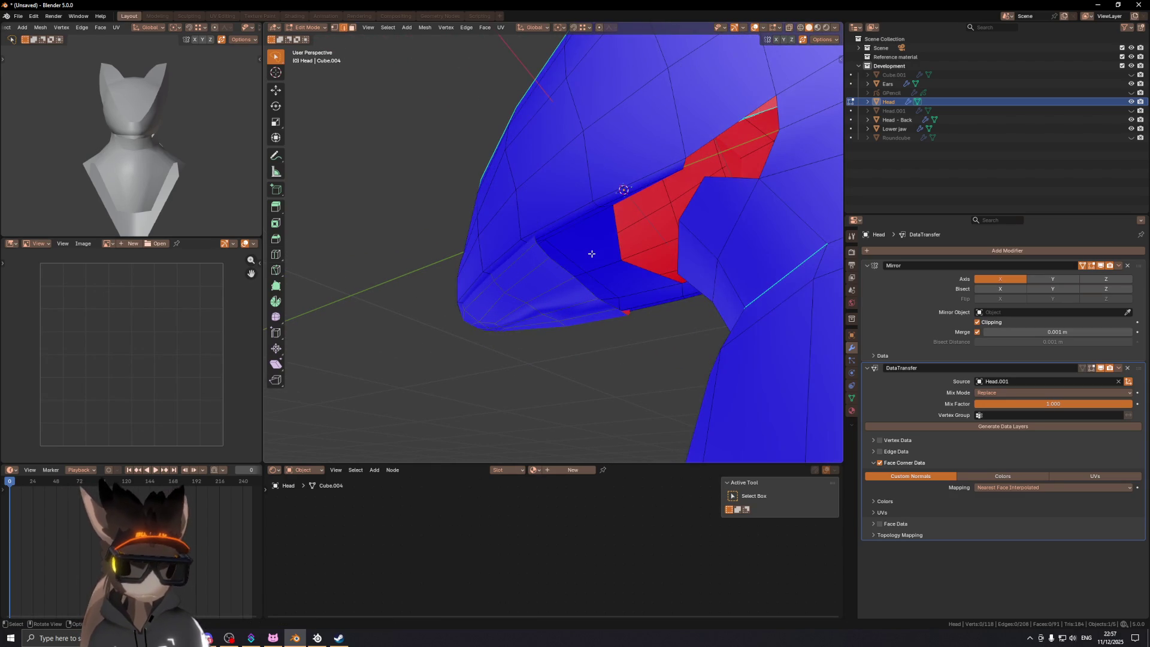
click(591, 254)
mouse_move(592, 254)
middle_down()
mouse_move(669, 244)
mouse_move(726, 318)
mouse_move(596, 321)
mouse_move(604, 297)
mouse_move(593, 281)
mouse_move(611, 296)
mouse_move(576, 291)
middle_up()
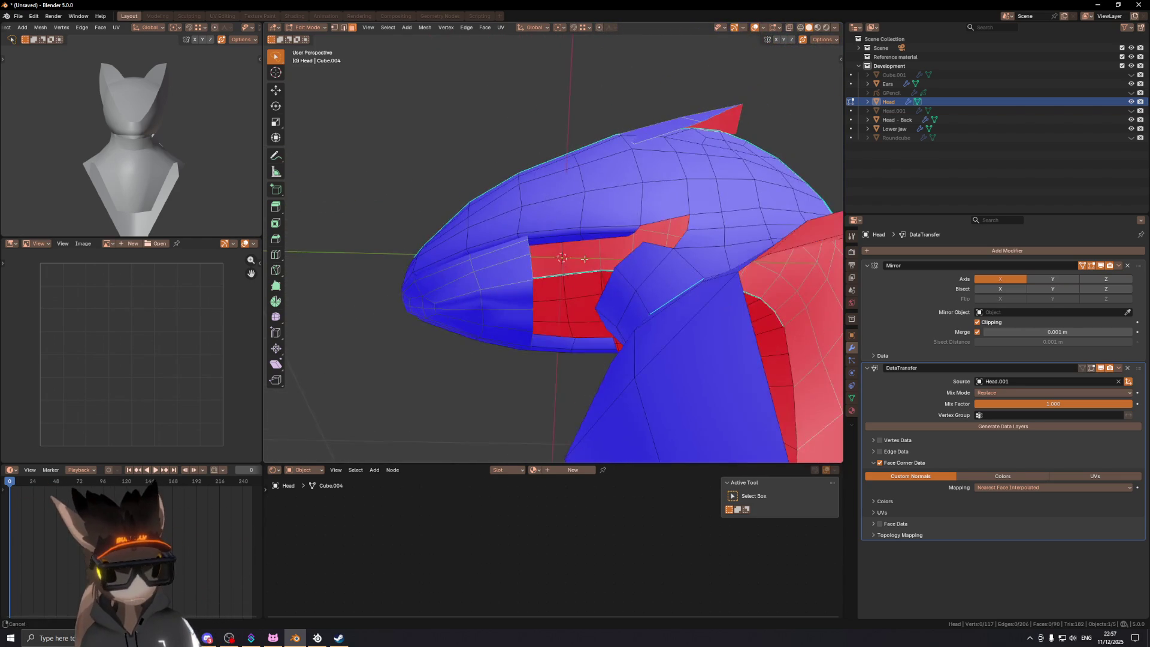
middle_drag(576, 248, 587, 259)
middle_drag(558, 264, 611, 269)
Step: In the Lower jaw's Edit Mode, slide one edge and a jaw-corner vertex along the surface
key(Tab)
click(617, 271)
key(Tab)
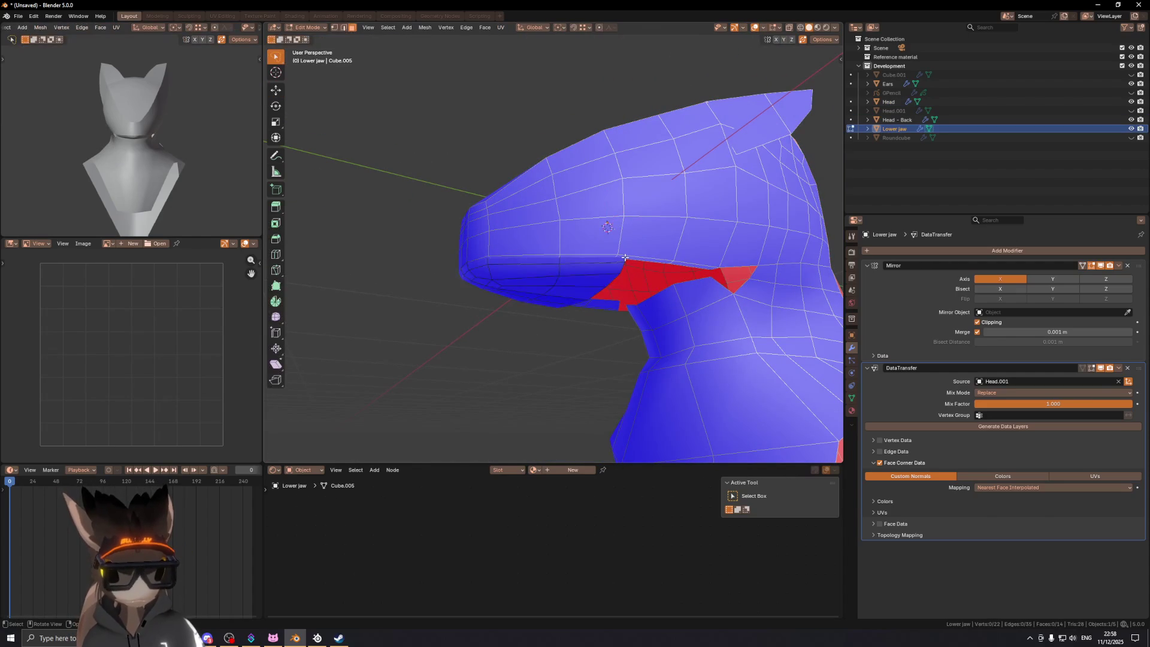
click(624, 256)
key(g)
key(g)
click(606, 258)
key(1)
key(g)
click(620, 275)
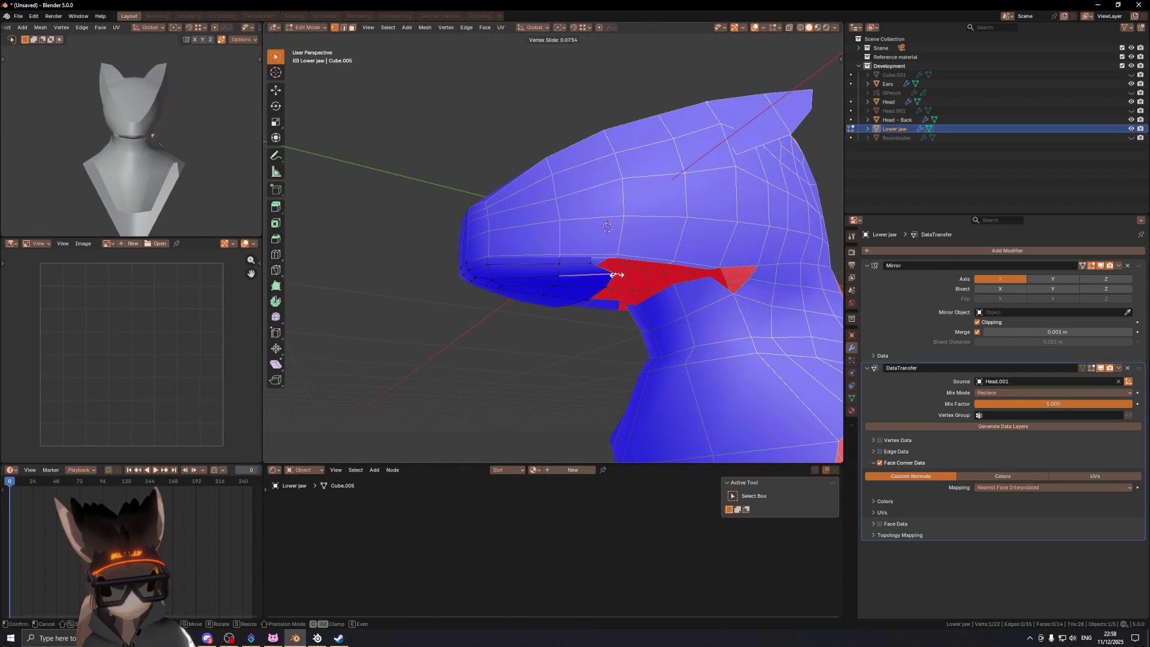
click(601, 276)
Step: Slide another selected jaw edge, toggle overlays, and return to Object Mode
scroll(603, 233, up, 4)
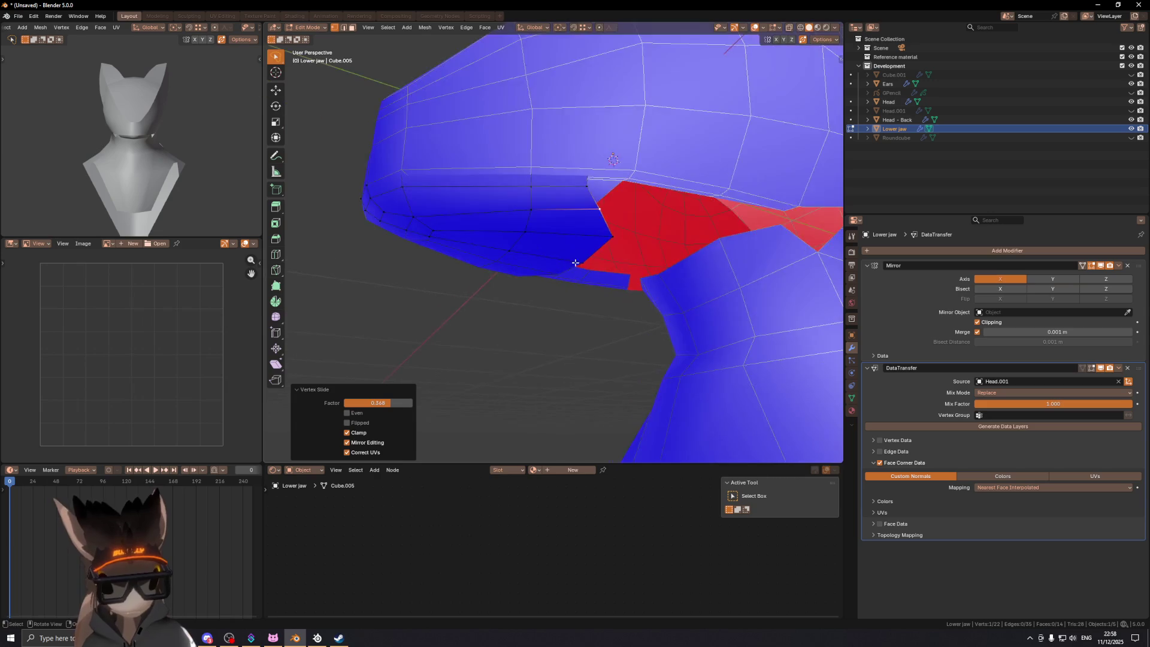
shift+click(602, 234)
shift+middle_drag(602, 233, 605, 251)
key(g)
key(g)
click(580, 257)
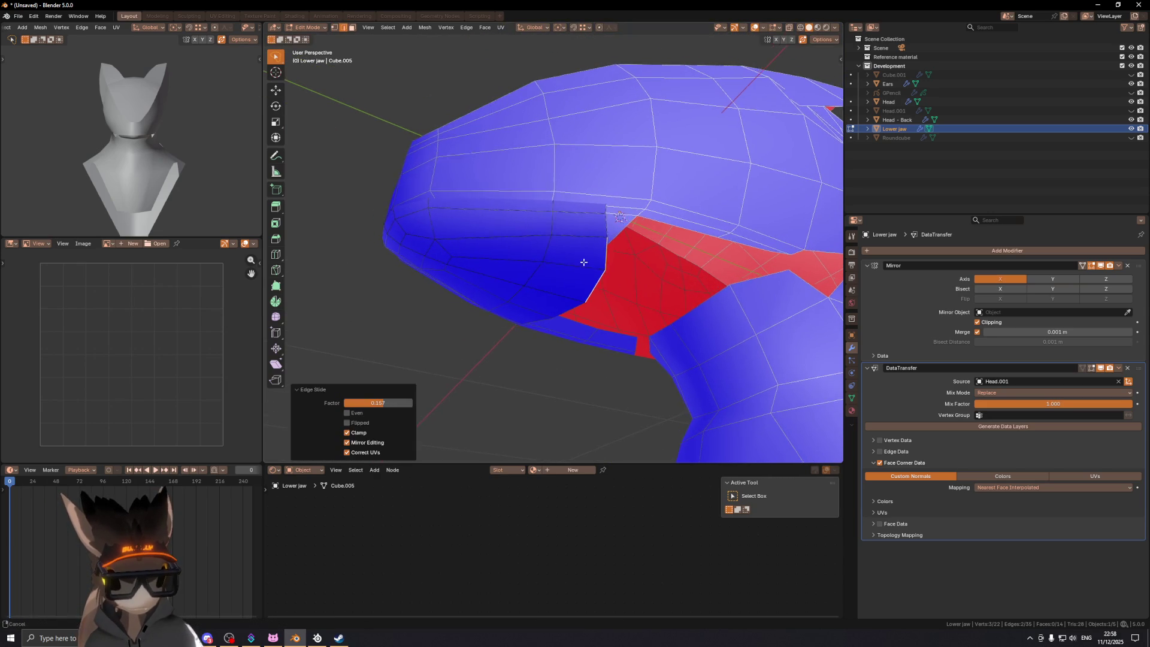
key(shift+alt+z)
mouse_move(526, 264)
shift+middle_down()
mouse_move(509, 243)
mouse_move(670, 252)
mouse_move(485, 274)
mouse_move(444, 259)
mouse_move(490, 244)
mouse_move(539, 249)
shift+middle_up()
scroll(538, 249, up, 3)
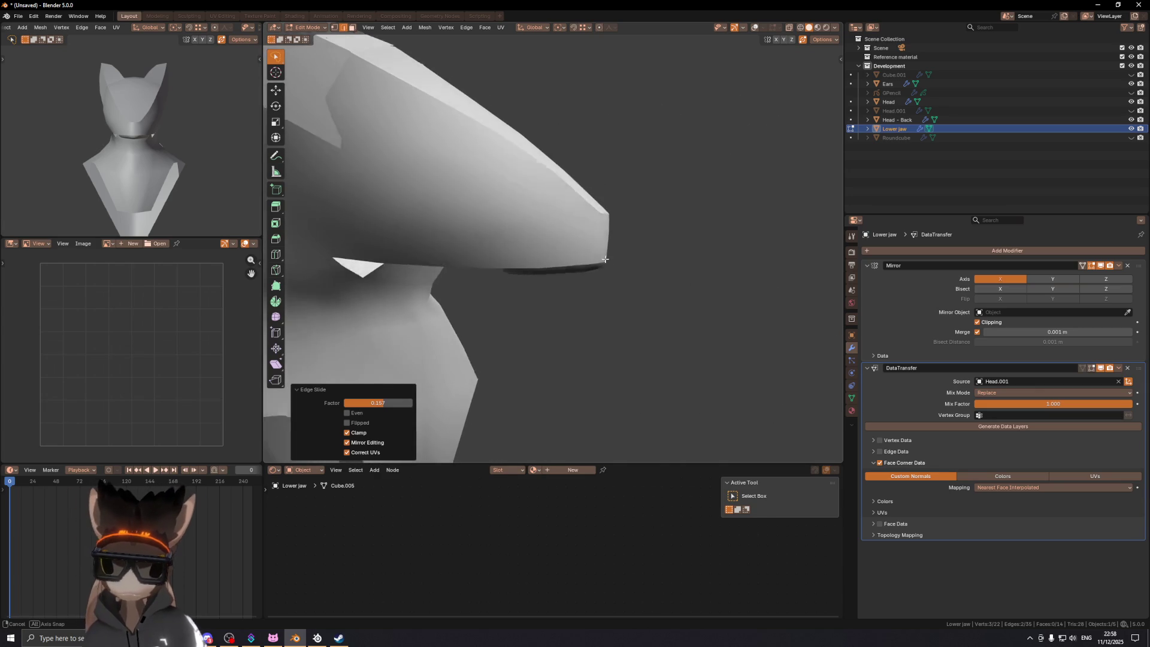
scroll(602, 253, up, 2)
scroll(603, 253, down, 3)
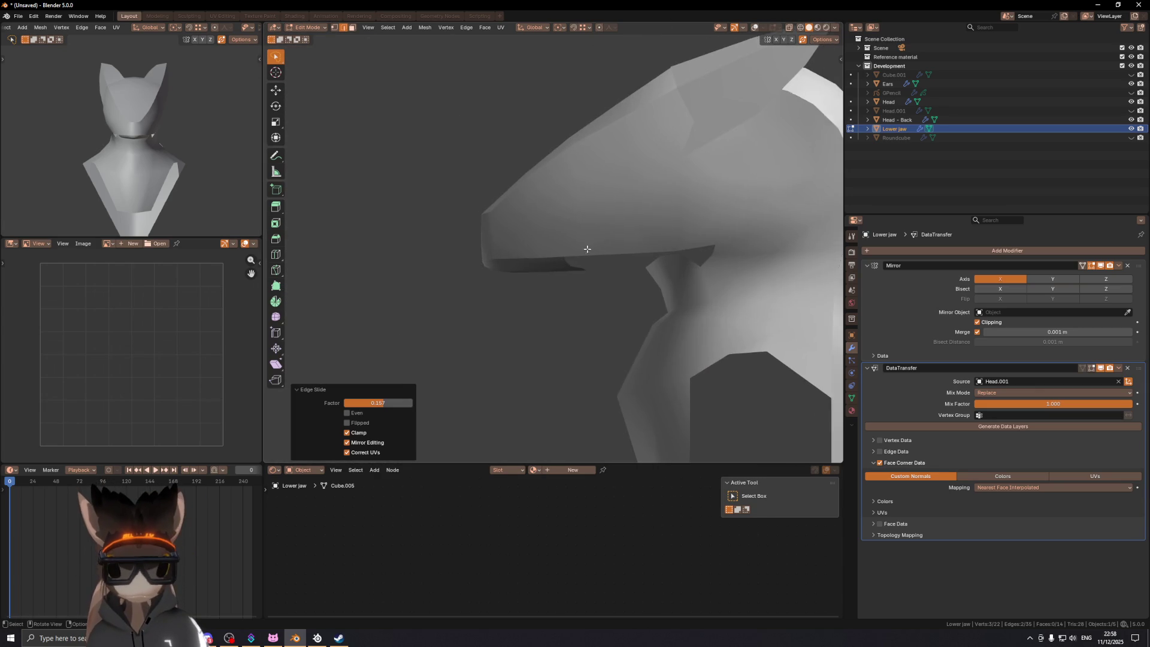
key(Tab)
click(494, 242)
Step: Select the Head, toggle Edit Mode on and off, and toggle the overlays
click(498, 236)
key(Tab)
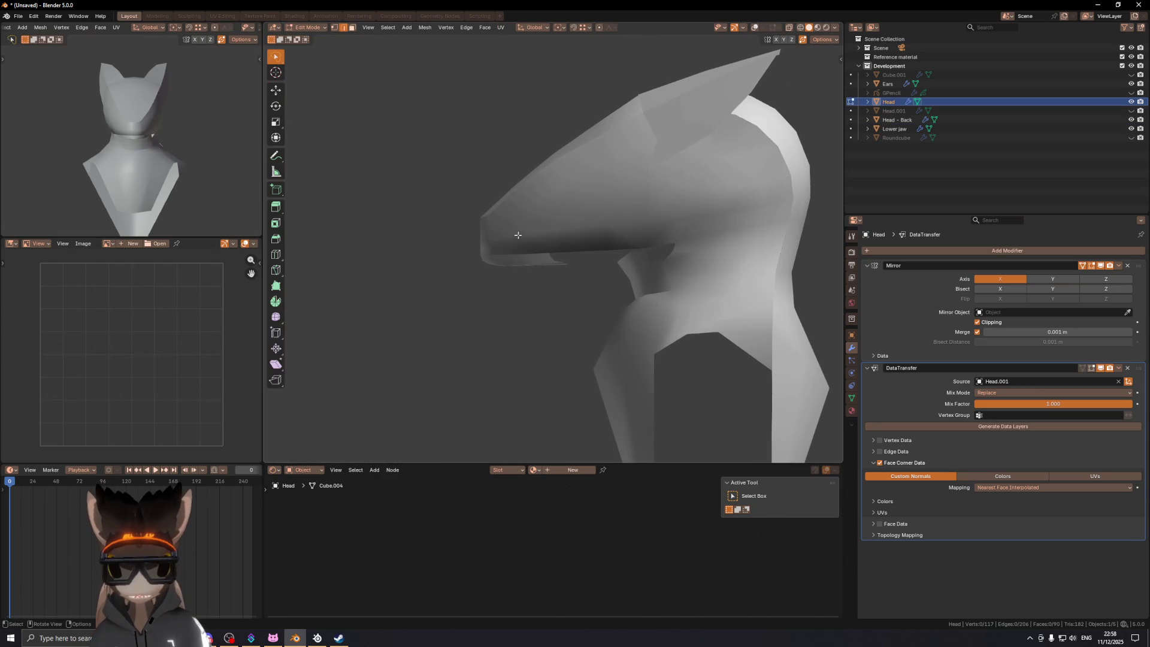
key(Tab)
key(shift+alt+z)
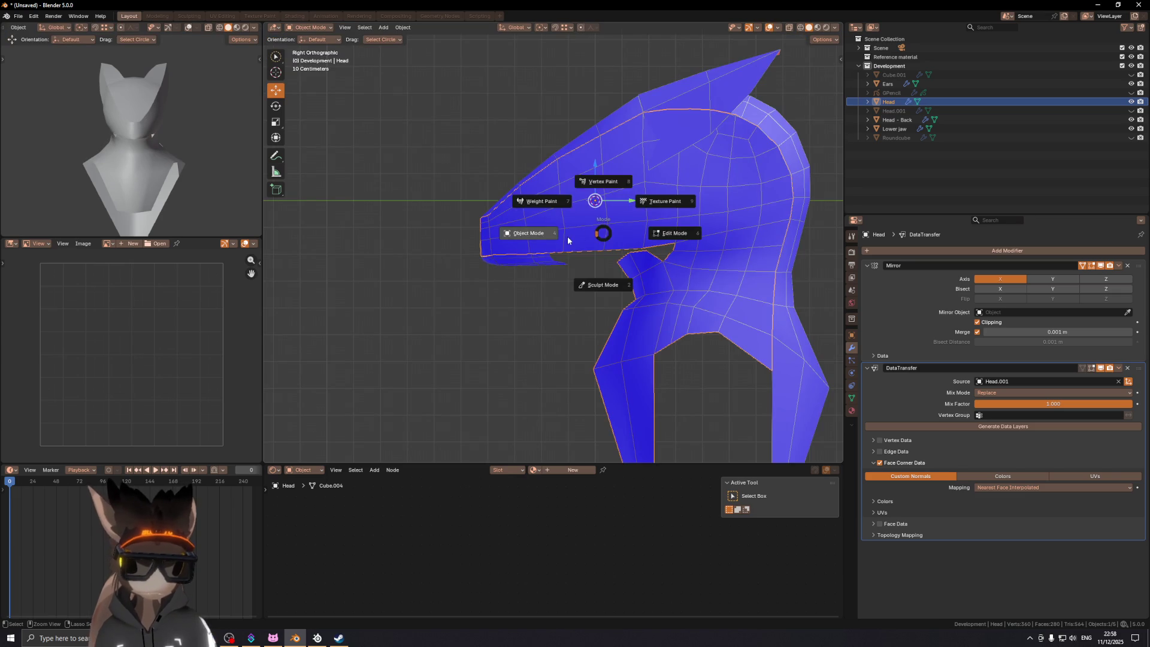
shift+middle_drag(492, 231, 529, 225)
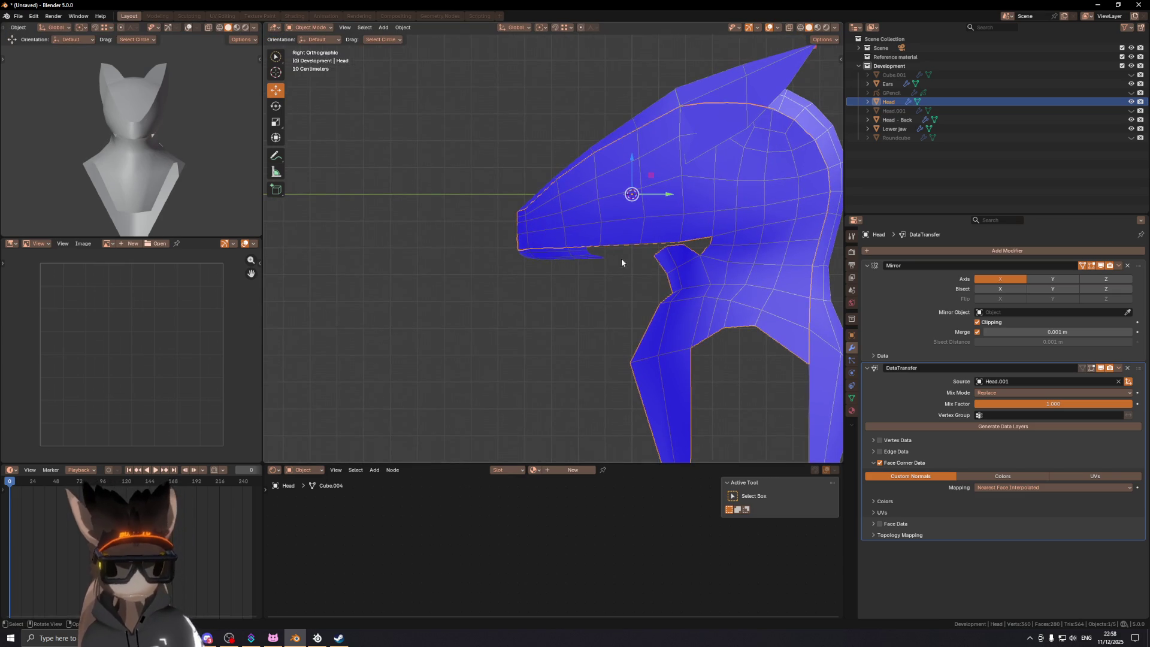
Step: Put the Head into Sculpt Mode with the Grab 2D brush
key(ctrl+Tab)
click(676, 304)
scroll(562, 242, down, 2)
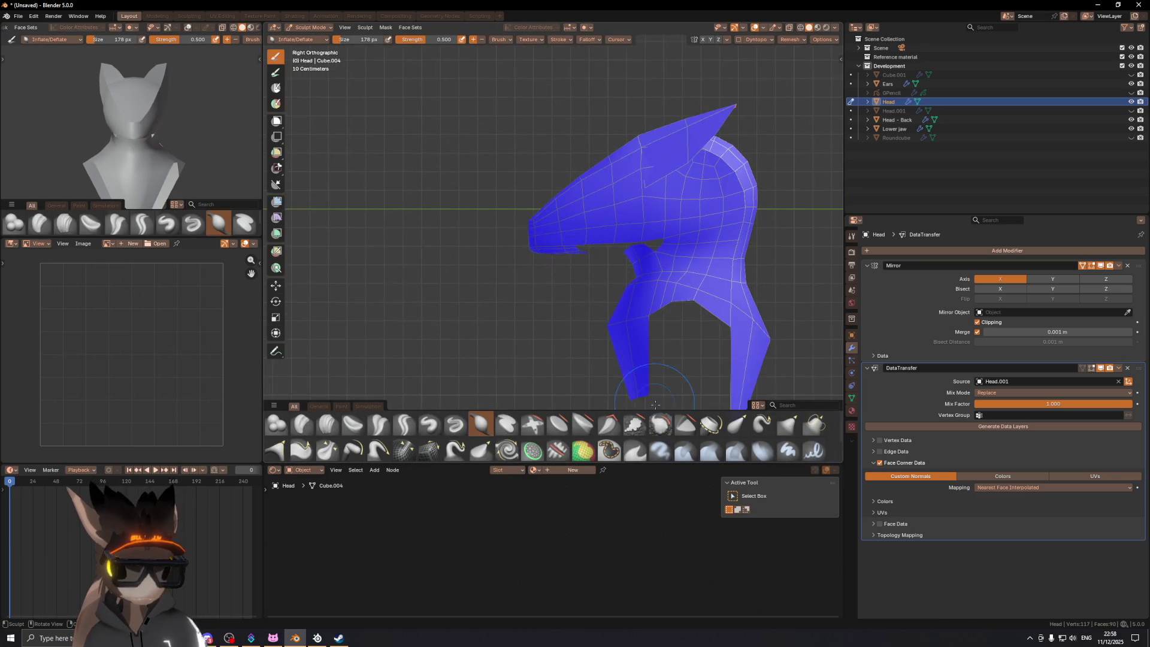
click(814, 424)
scroll(522, 256, down, 2)
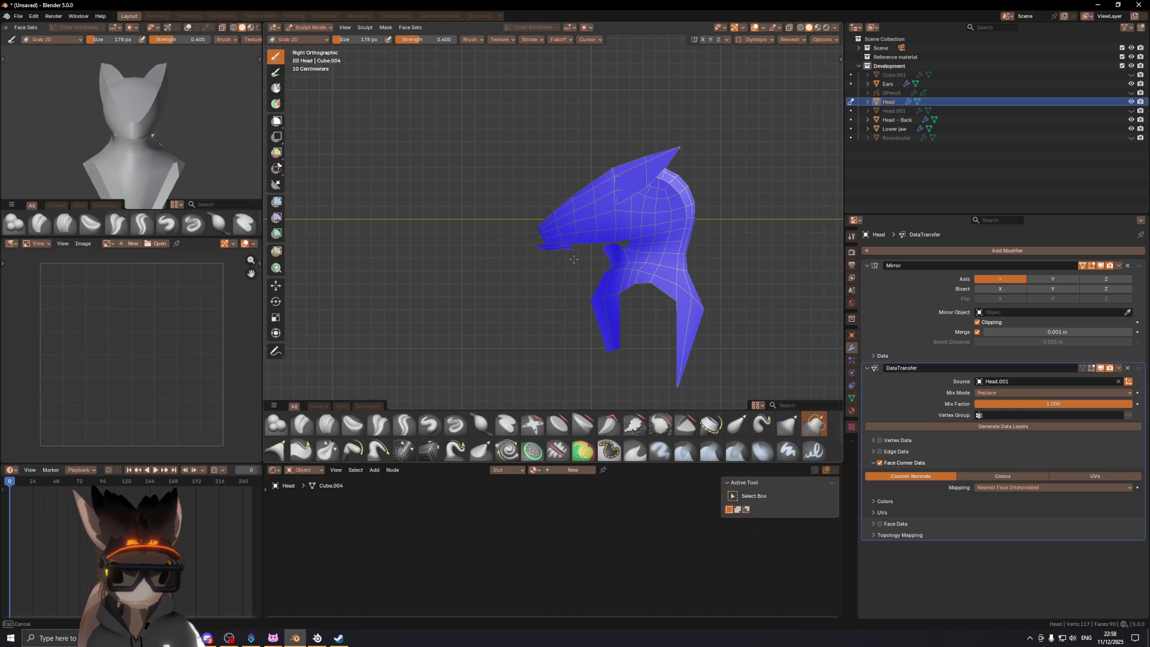
middle_drag(553, 242, 753, 256)
Step: Move the Lower jaw along Y, then fine-tune its position once more
key(ctrl+Tab)
click(559, 247)
key(g)
key(y)
click(614, 246)
mouse_move(661, 239)
middle_down()
mouse_move(567, 231)
mouse_move(557, 211)
mouse_move(508, 223)
mouse_move(609, 238)
mouse_move(533, 164)
mouse_move(604, 185)
middle_up()
key(g)
click(601, 239)
mouse_move(487, 210)
middle_down()
mouse_move(516, 198)
mouse_move(637, 218)
mouse_move(593, 224)
mouse_move(688, 233)
mouse_move(462, 250)
mouse_move(505, 271)
middle_up()
click(459, 254)
Step: Move the Head - Back crest edge loop 0.009846 m along Y
key(Tab)
alt+click(464, 267)
scroll(462, 262, up, 3)
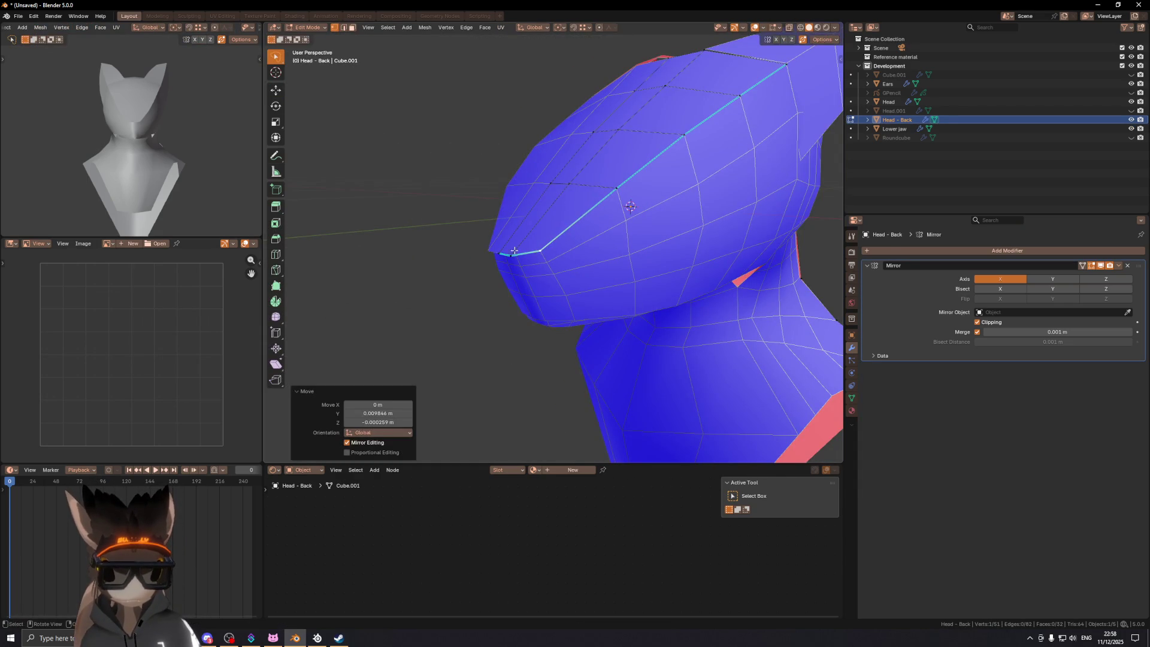
key(g)
click(504, 253)
mouse_move(517, 248)
middle_down()
mouse_move(509, 256)
mouse_move(621, 234)
mouse_move(615, 274)
middle_up()
scroll(599, 257, up, 3)
key(Tab)
Step: On the Head mesh, select a snout-tip edge in the straight side view
click(557, 285)
key(Tab)
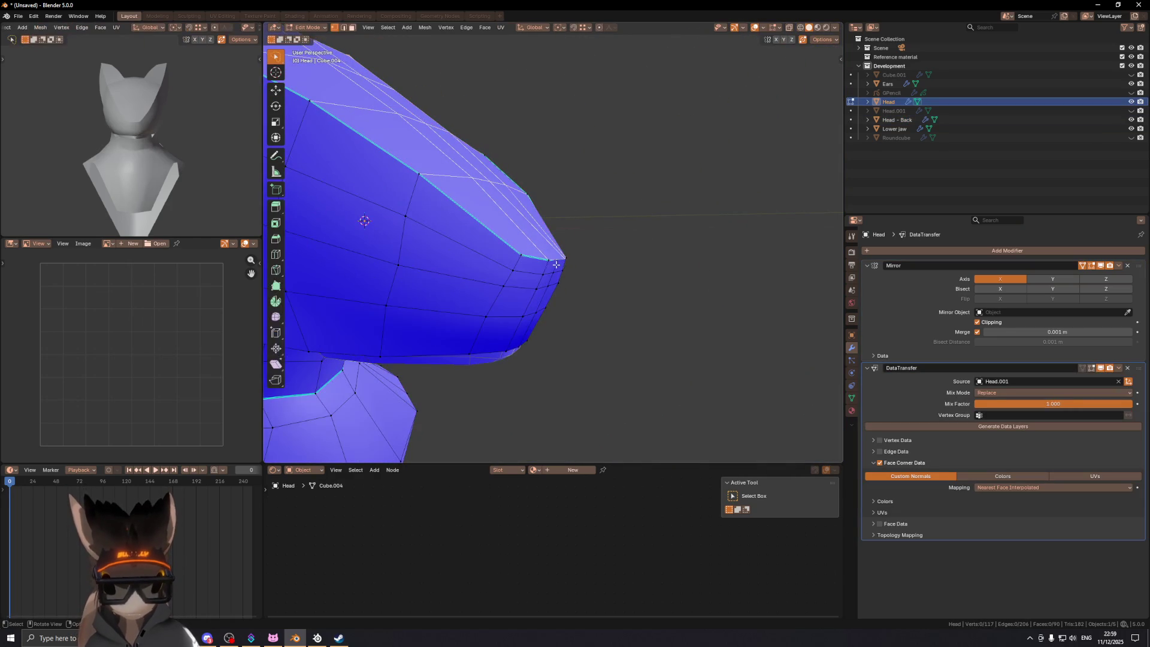
middle_drag(612, 249, 524, 259)
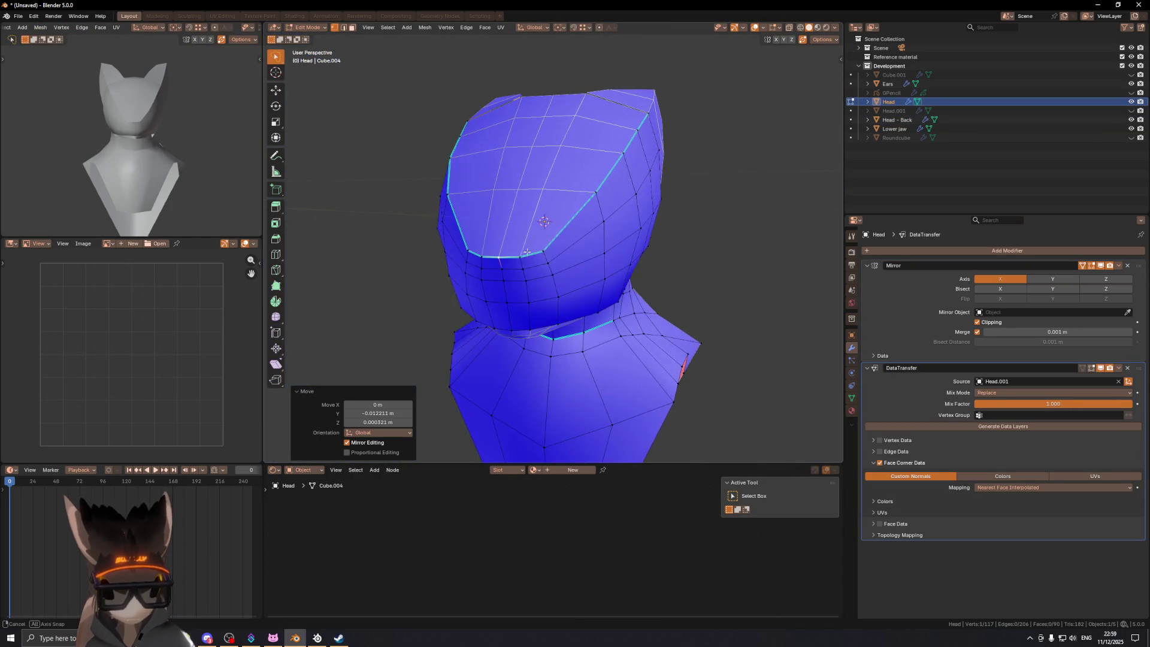
key(g)
click(520, 261)
key(2)
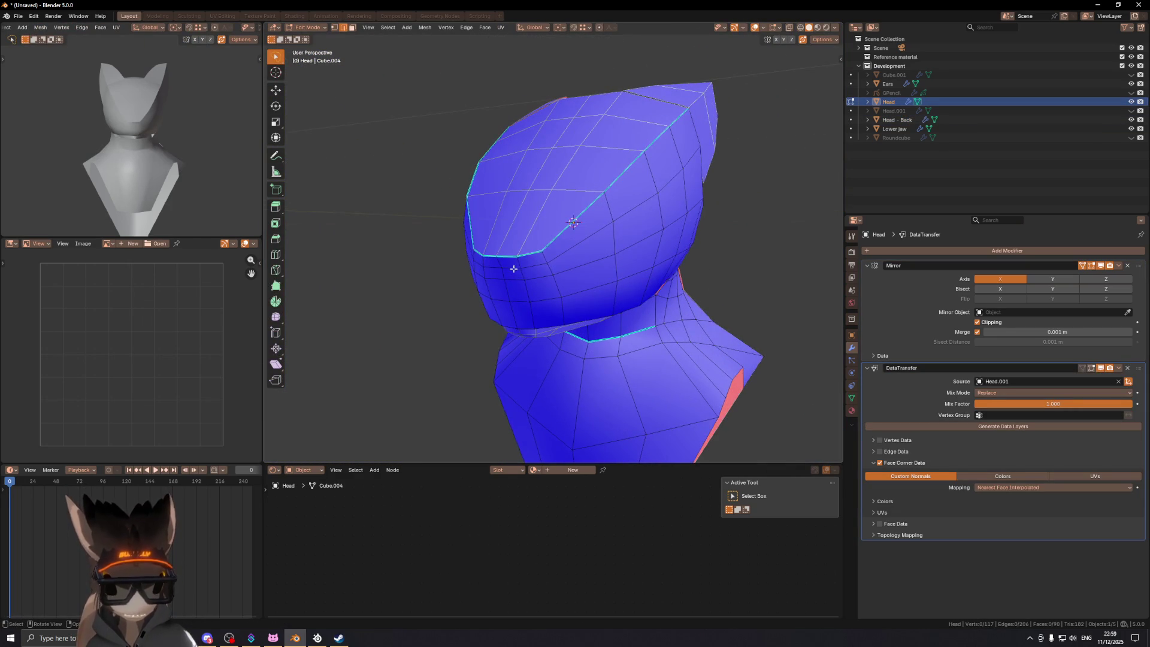
click(509, 264)
key(KP_3)
scroll(500, 248, up, 2)
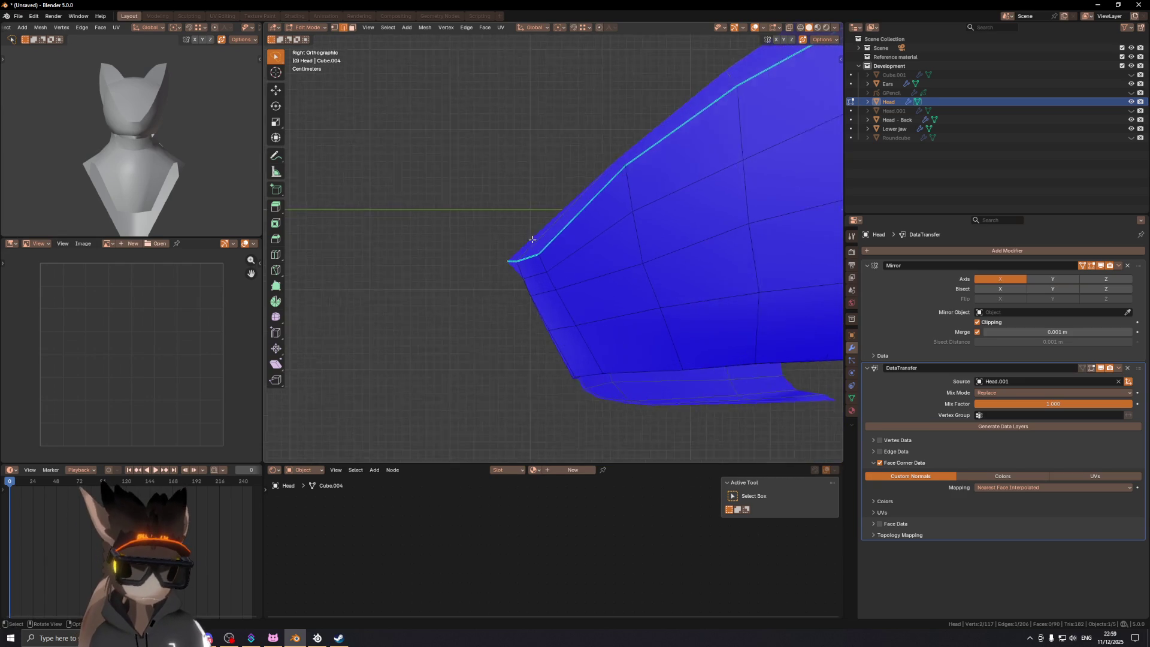
key(g)
key(y)
right_click(545, 244)
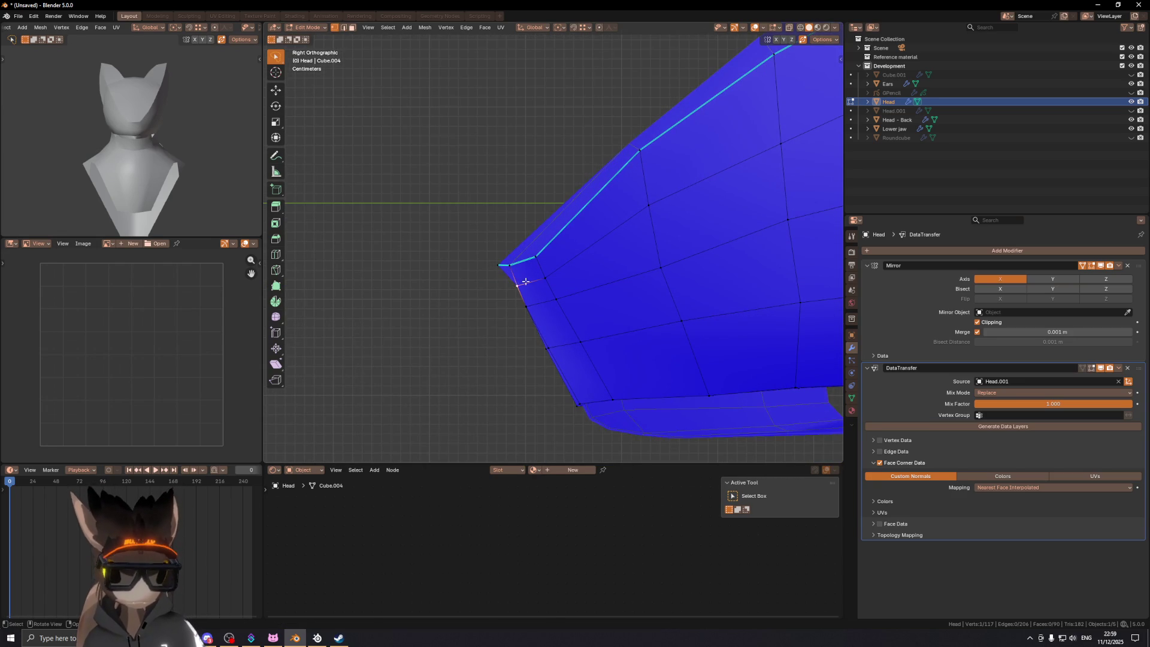
Step: Nudge the selected snout vertices along Y in side view, in two passes
middle_drag(539, 287, 509, 273)
key(KP_3)
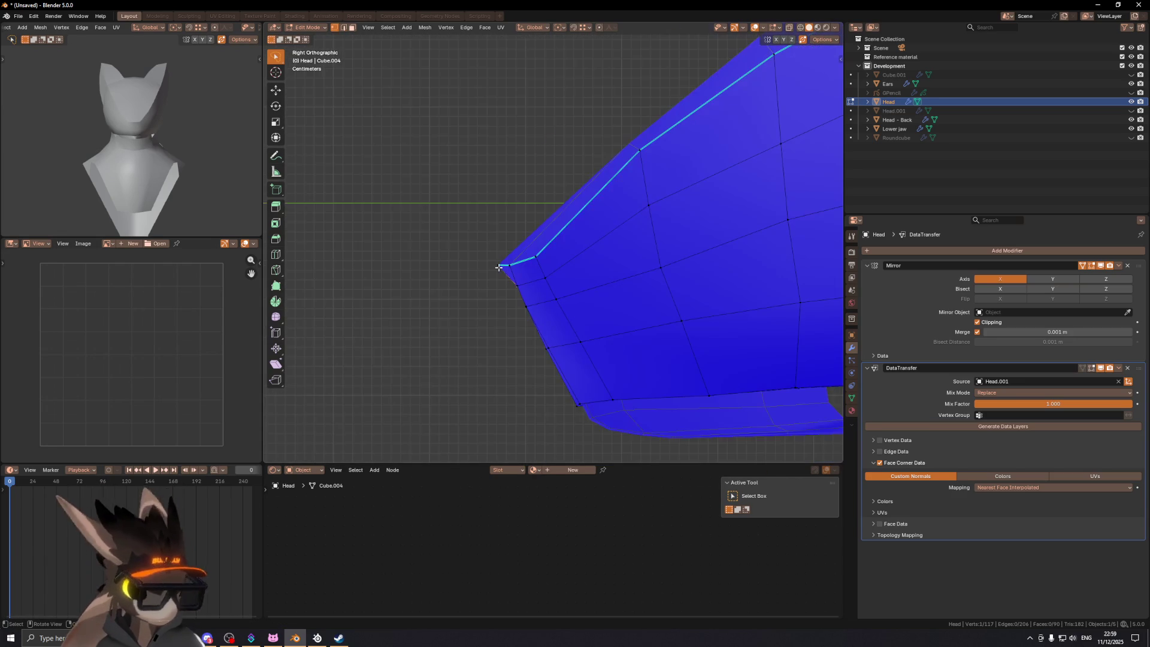
key(g)
key(y)
click(517, 277)
mouse_move(517, 277)
middle_down()
mouse_move(516, 316)
mouse_move(509, 299)
middle_up()
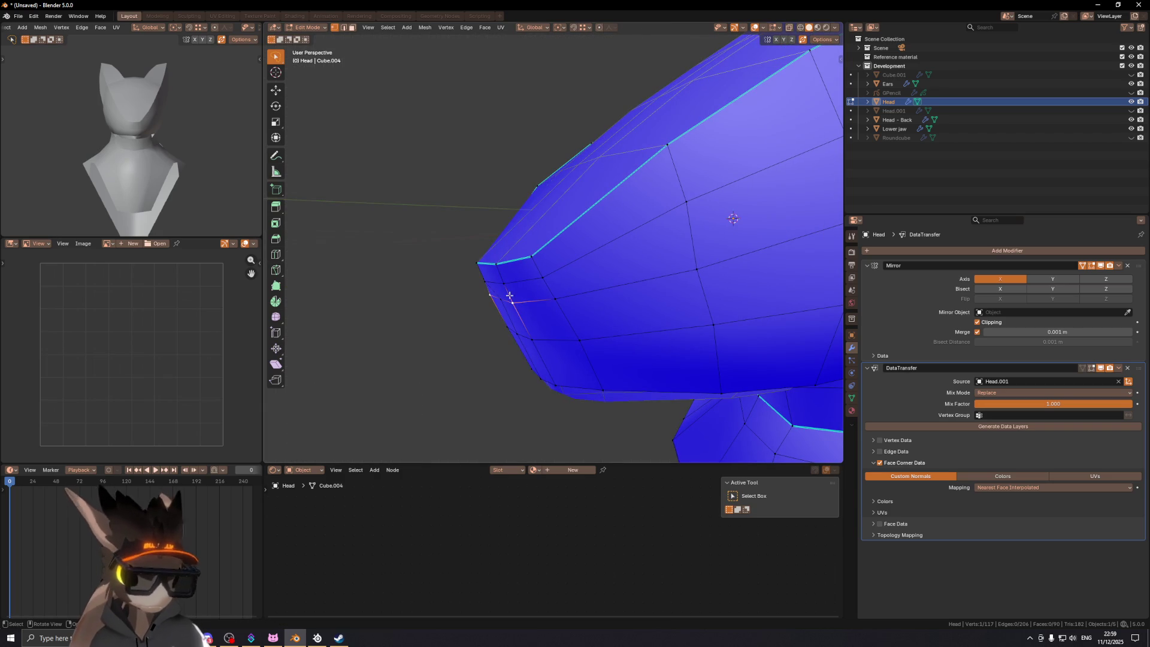
key(KP_3)
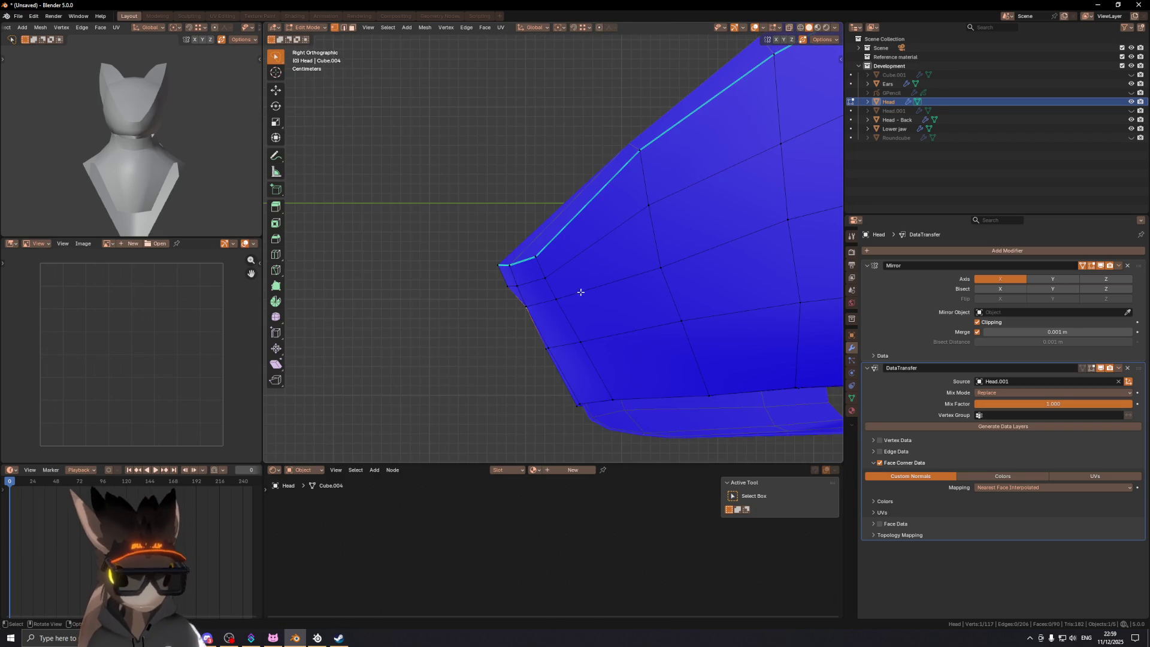
key(g)
key(y)
click(582, 290)
Step: Move another snout vertex along Y, slide and reposition it, then save the file
click(507, 286)
key(g)
key(y)
click(529, 288)
key(g)
key(z)
key(g)
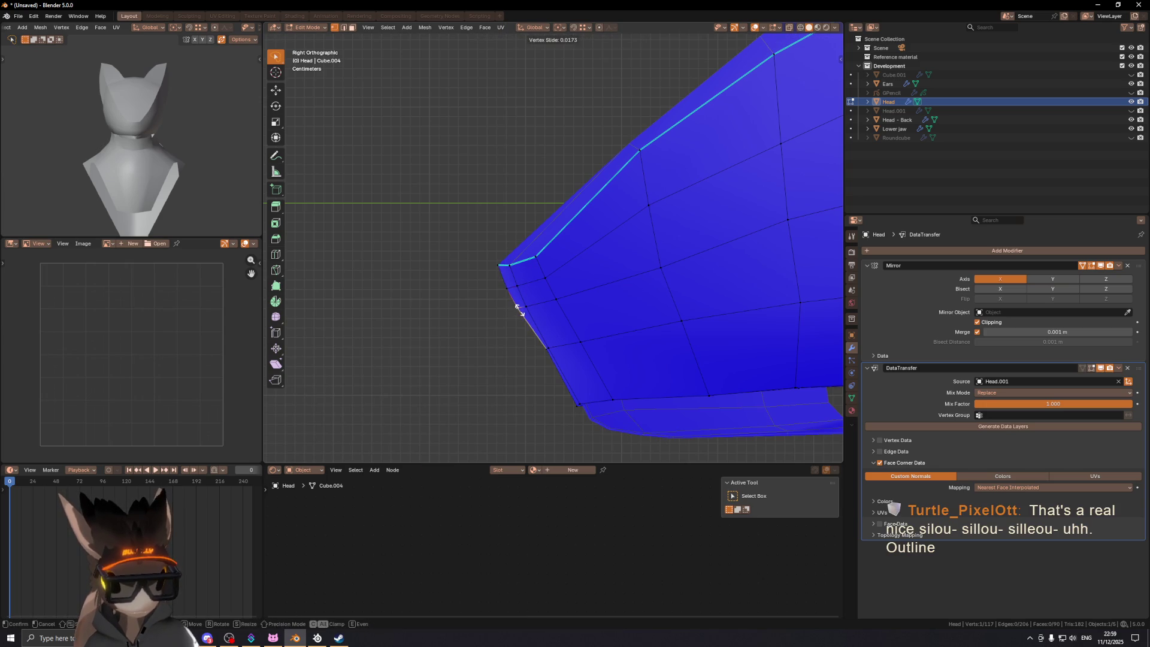
click(520, 309)
key(g)
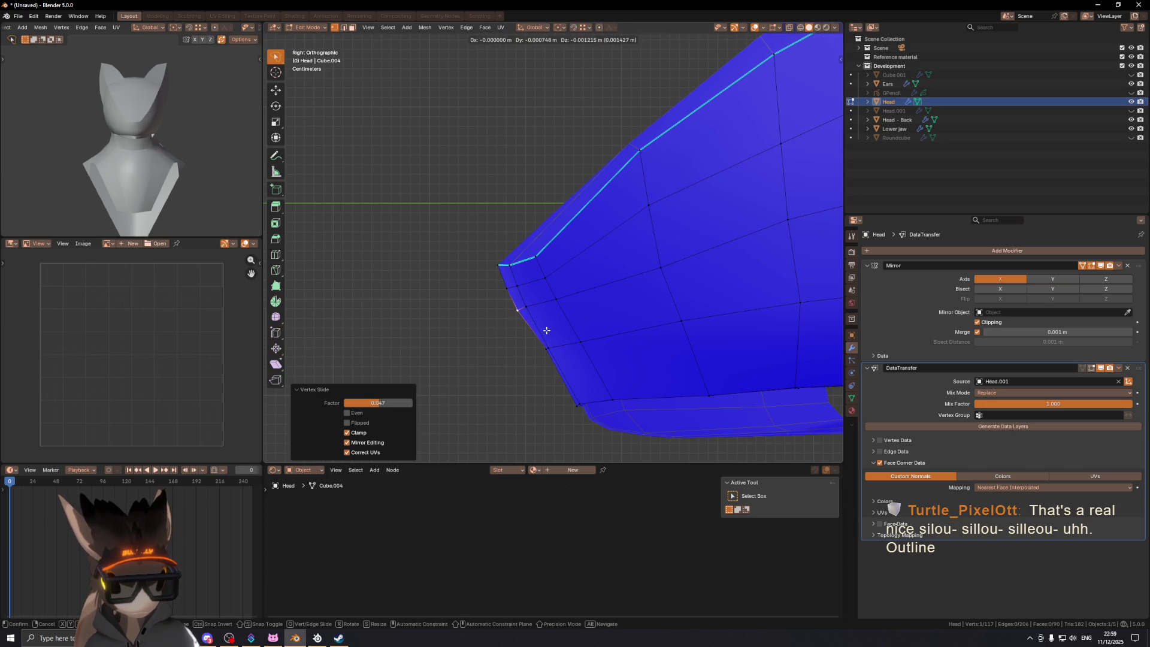
click(480, 376)
mouse_move(551, 342)
middle_down()
mouse_move(590, 357)
mouse_move(631, 327)
mouse_move(536, 321)
middle_up()
key(ctrl+s)
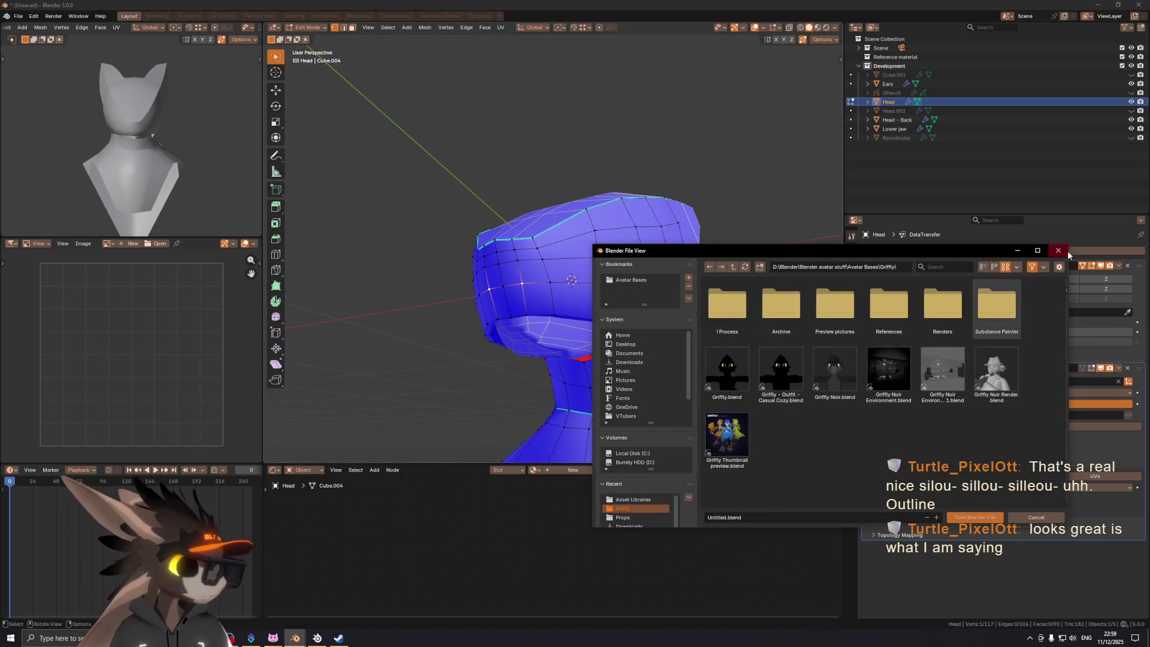
Step: Dismiss the save window and edge-slide the selected loop along the snout
click(1058, 251)
mouse_move(613, 288)
middle_down()
mouse_move(555, 255)
mouse_move(506, 255)
middle_up()
key(g)
key(g)
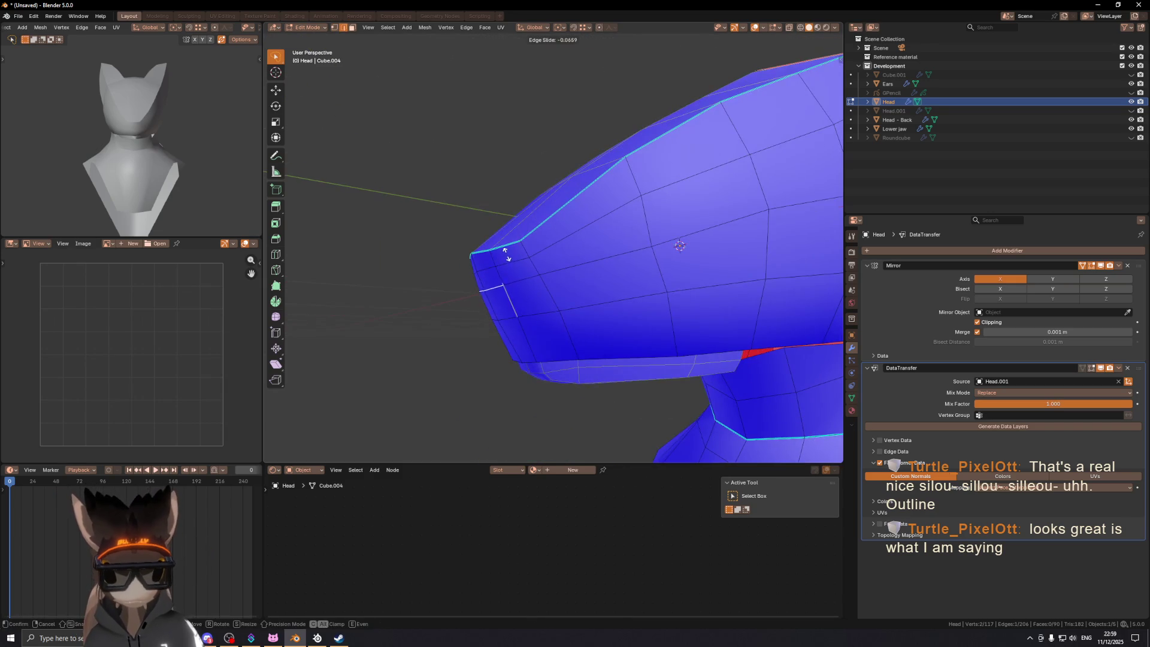
click(507, 258)
Step: Slide a single vertex near the snout tip along its edge
click(543, 274)
alt+middle_drag(575, 278, 536, 270)
key(g)
key(g)
click(556, 296)
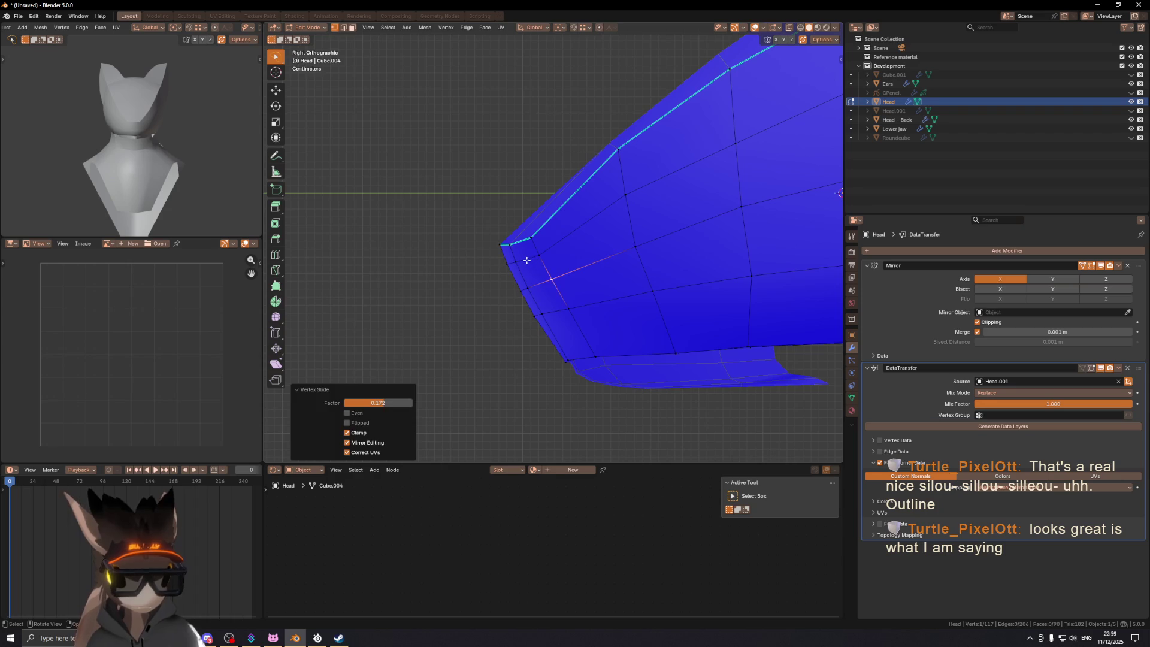
Step: In edge select mode, edge-slide an edge at the mouth corner into place
key(2)
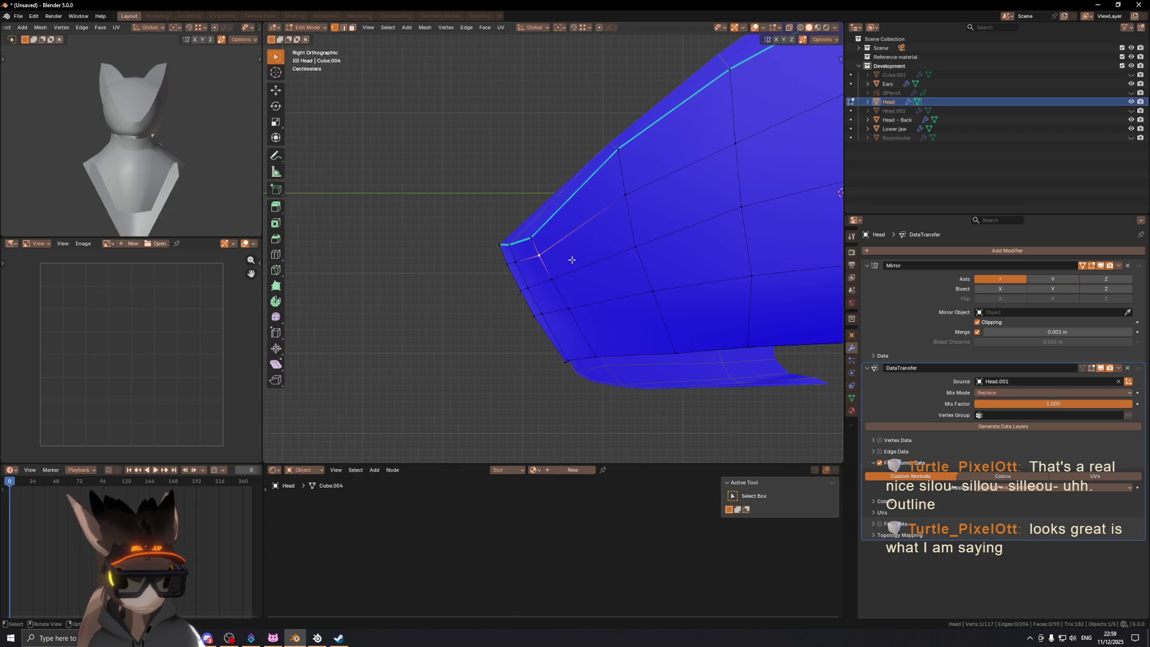
mouse_move(532, 246)
middle_down()
mouse_move(527, 264)
mouse_move(560, 263)
mouse_move(642, 232)
mouse_move(624, 231)
mouse_move(624, 250)
mouse_move(585, 257)
middle_up()
key(Tab)
key(Tab)
key(2)
click(585, 257)
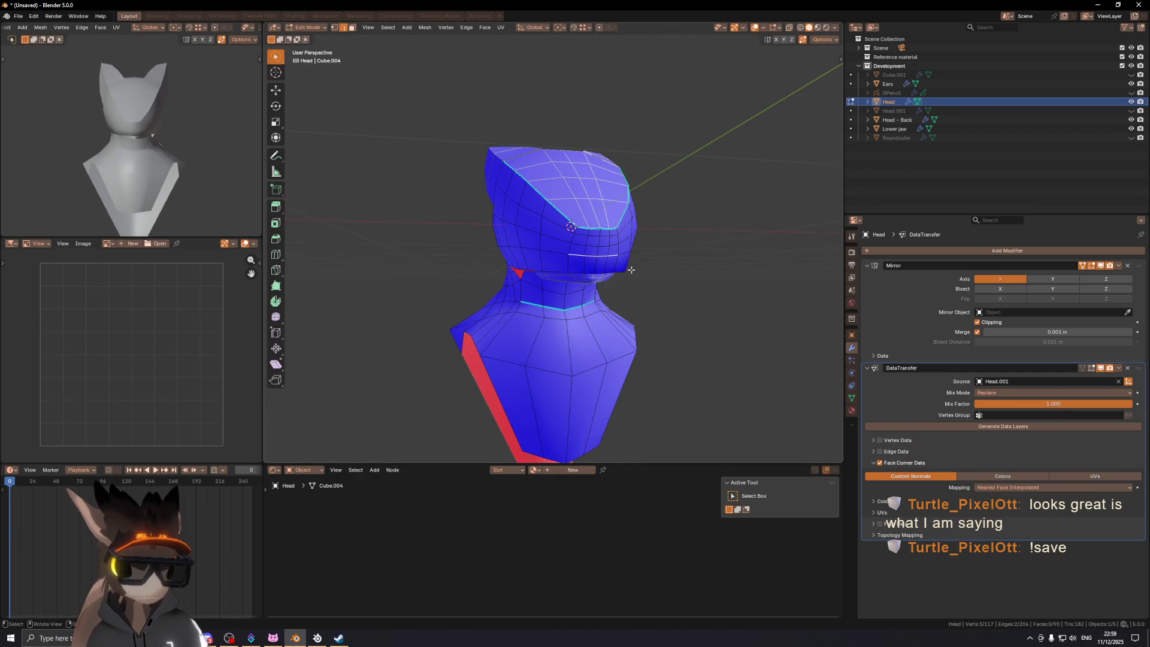
scroll(631, 270, up, 2)
key(g)
key(g)
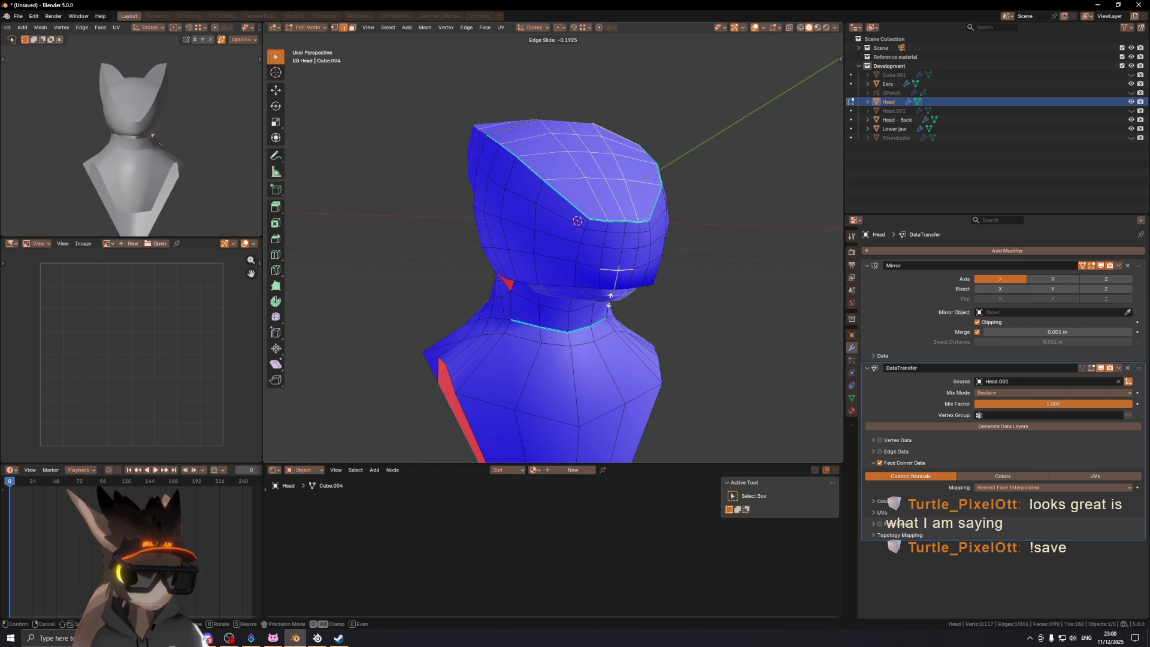
click(611, 287)
Step: Slide another mouth-line edge, checking the shading with overlays hidden and shown
key(shift+alt+z)
key(shift+alt+z)
key(g)
key(g)
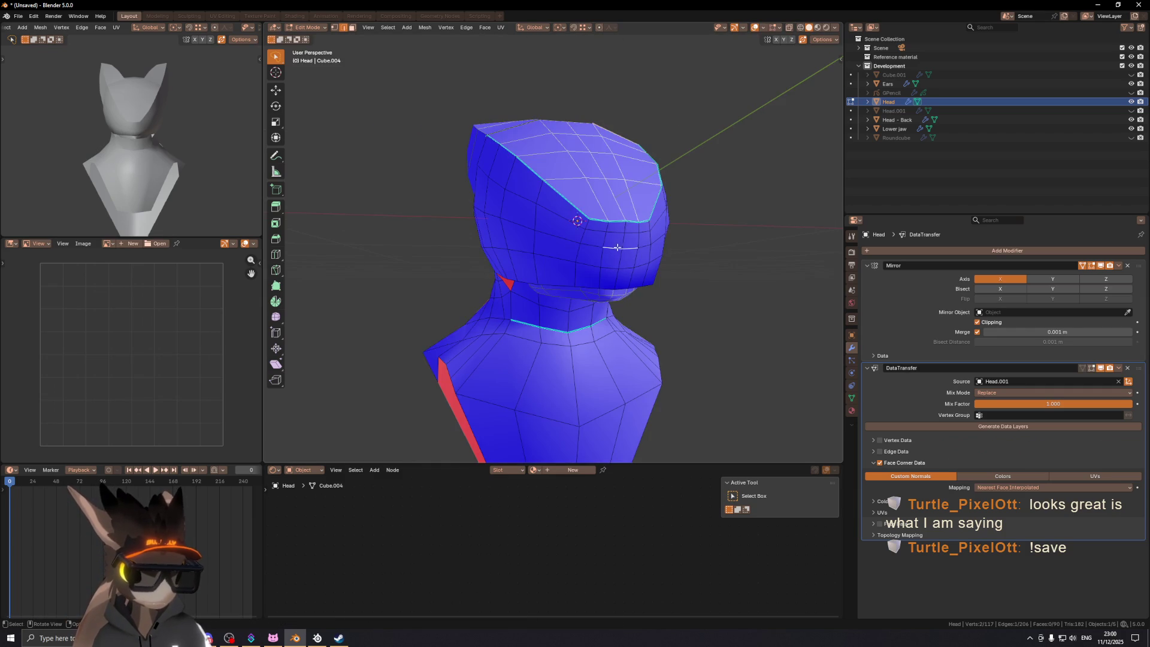
click(633, 265)
key(shift+alt+z)
middle_drag(708, 225, 858, 245)
key(ctrl+s)
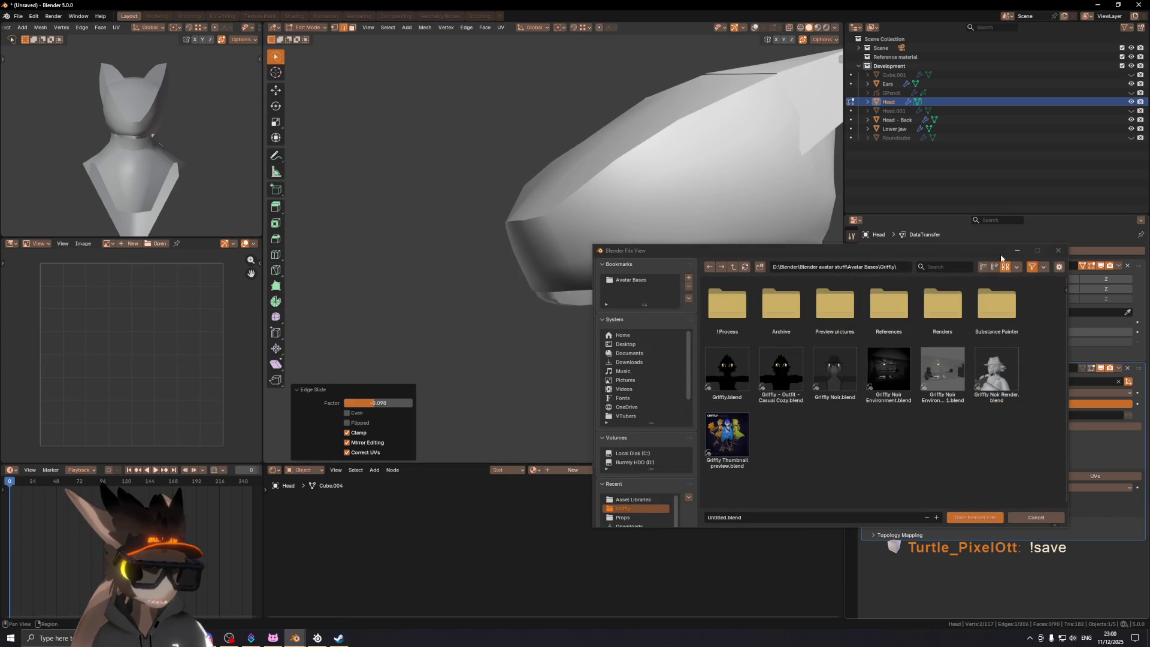
Step: Create a Creature Feature folder in Avatar Bases and save the file there as Creature Feature.blend
click(733, 266)
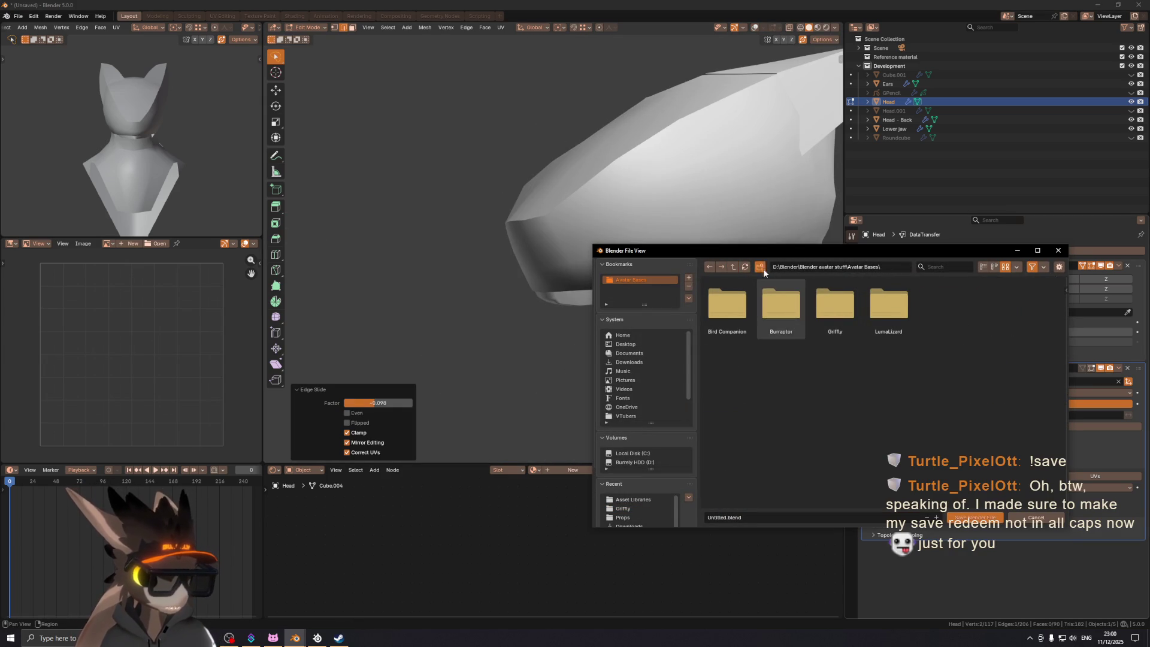
click(760, 267)
text(Creature Feature)
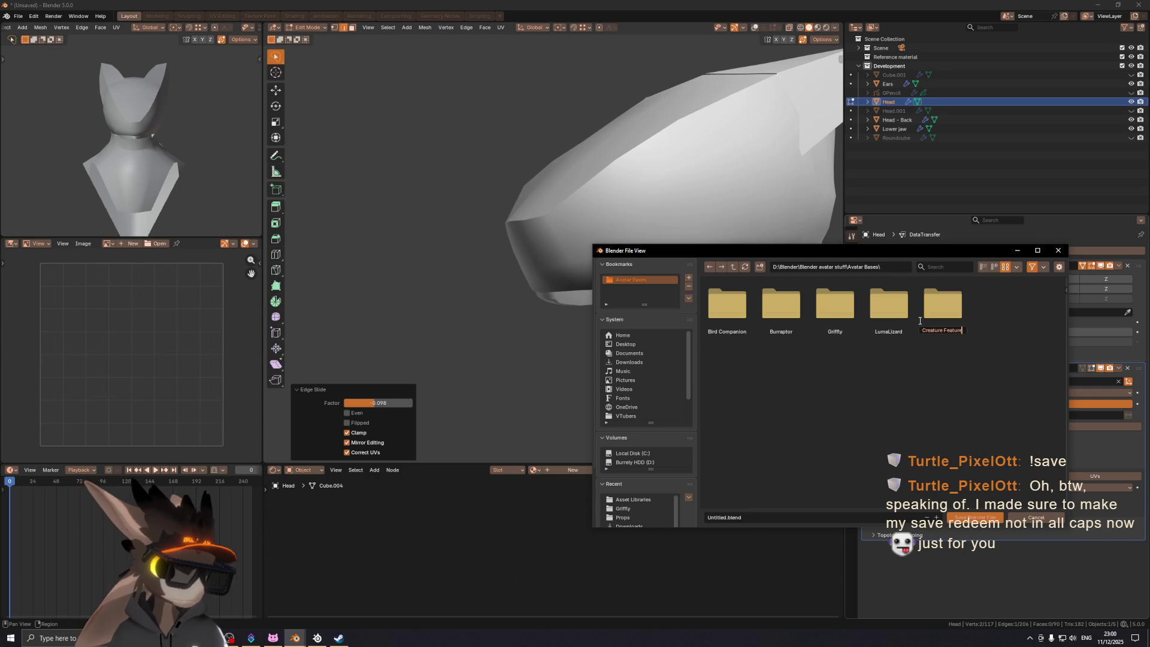
key(Return)
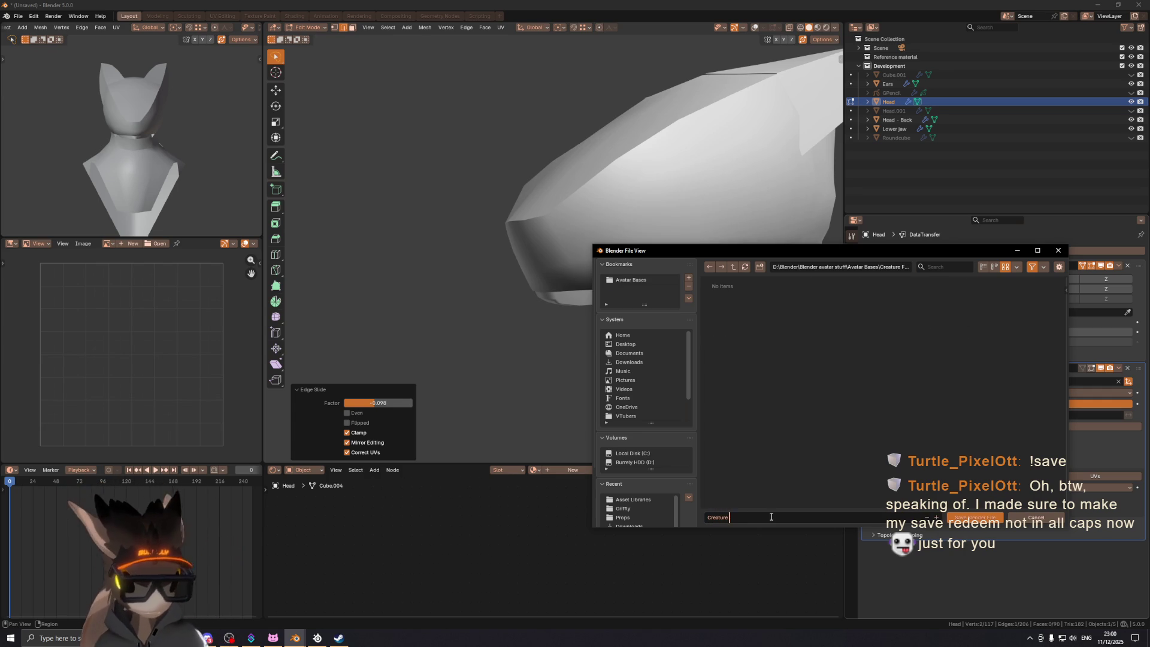
key(Return)
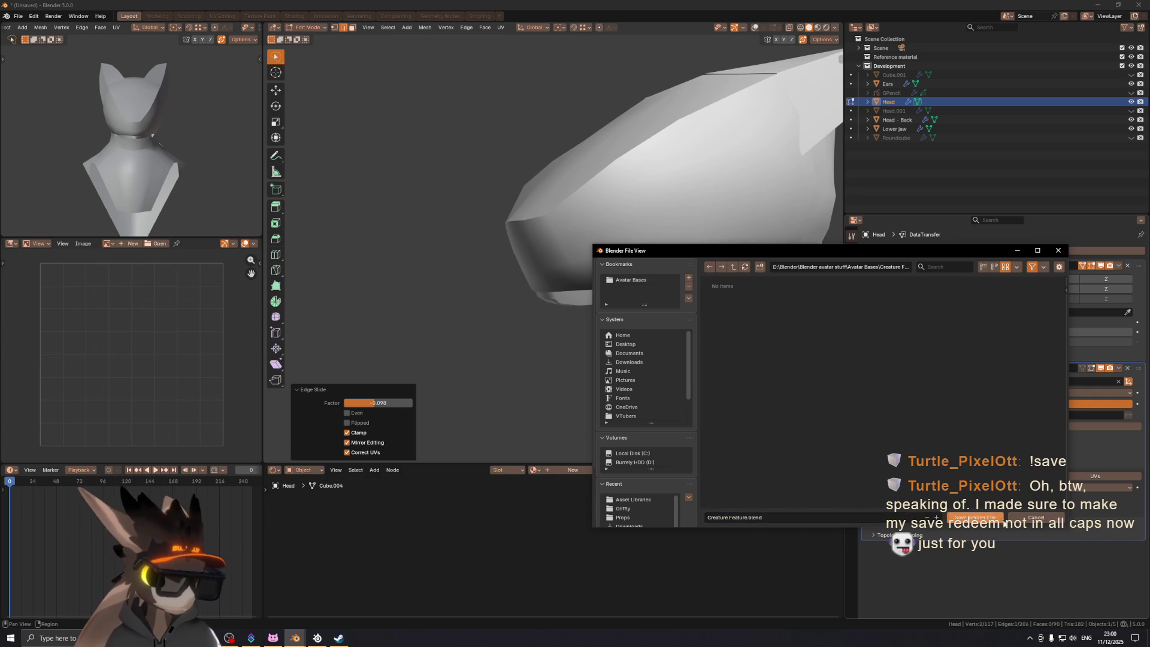
scroll(751, 248, up, 5)
scroll(751, 247, down, 5)
mouse_move(751, 247)
middle_down()
mouse_move(587, 258)
mouse_move(666, 289)
middle_up()
key(ctrl+Tab)
Step: Put the head briefly into Sculpt Mode, then return it to Object Mode
click(669, 395)
scroll(530, 255, down, 2)
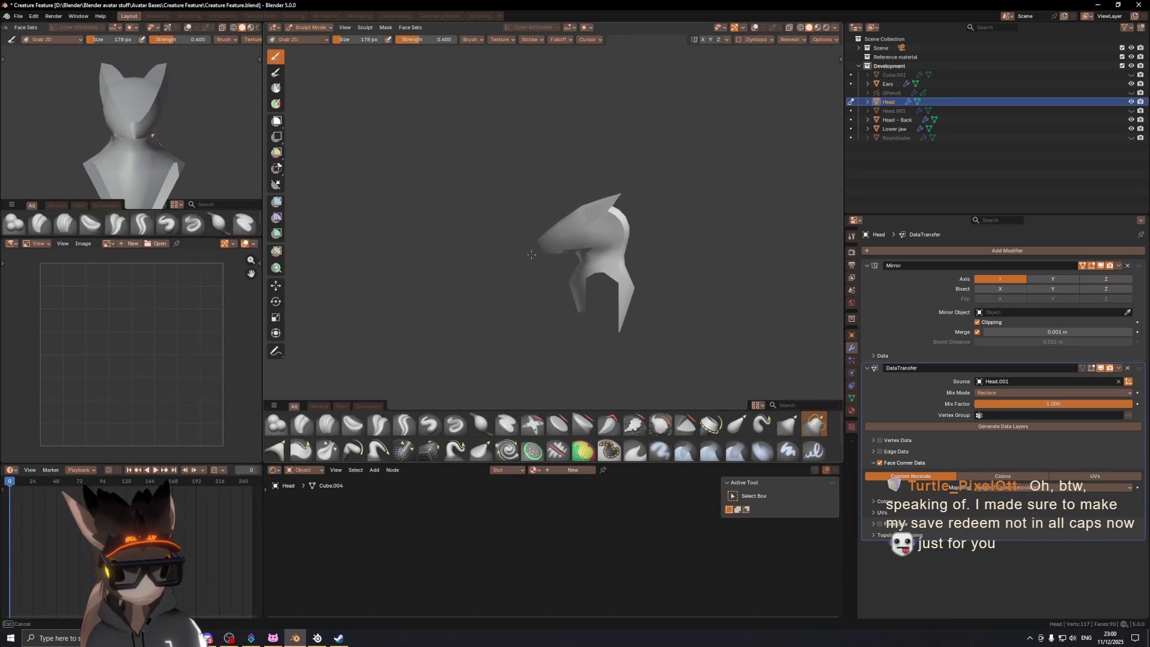
scroll(543, 252, down, 4)
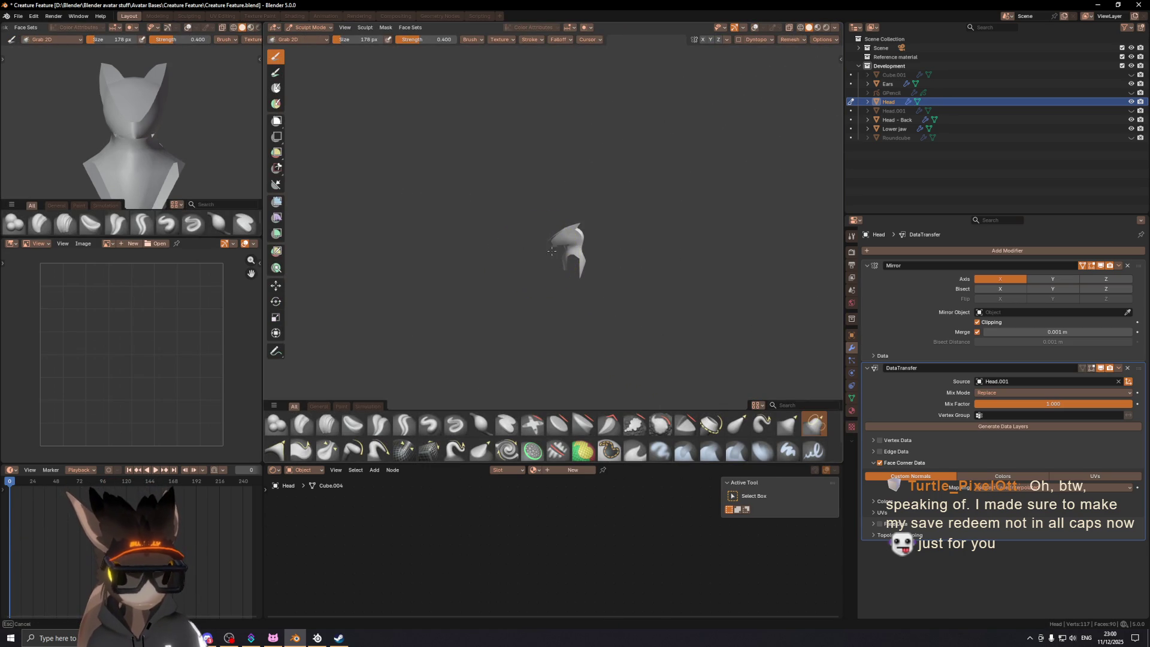
scroll(555, 251, up, 2)
scroll(544, 247, up, 3)
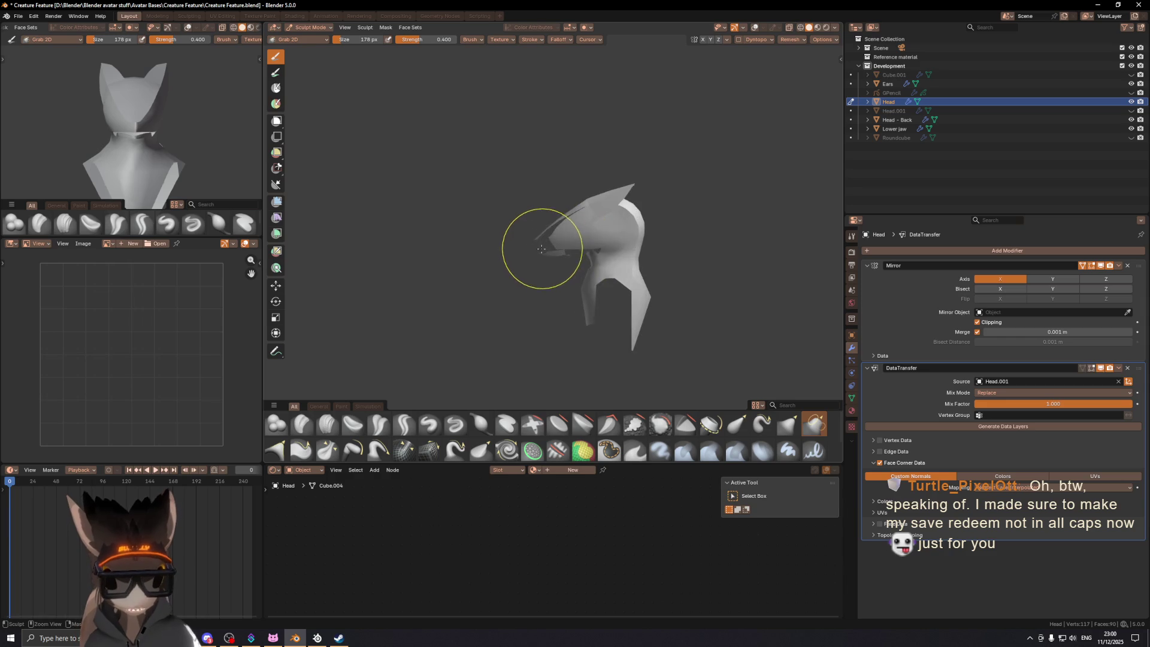
scroll(532, 255, down, 2)
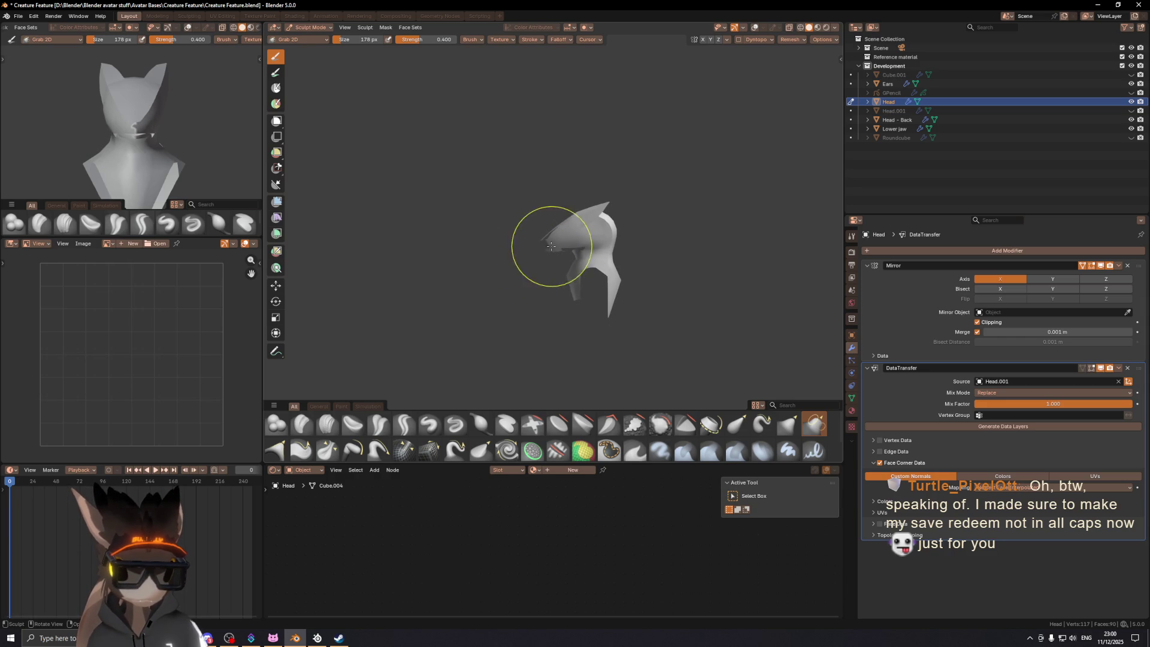
scroll(542, 245, up, 6)
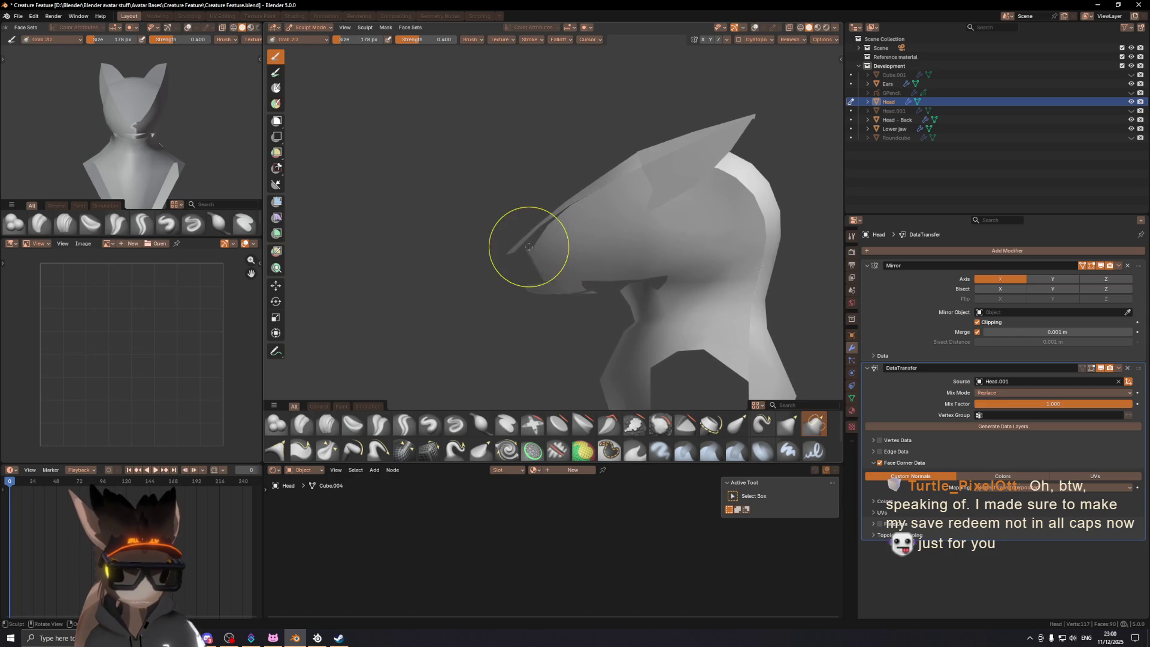
key(ctrl+Tab)
Step: Orbit around the head and check its face orientation colours in Edit Mode
mouse_move(551, 244)
middle_down()
mouse_move(789, 259)
mouse_move(585, 246)
mouse_move(563, 256)
mouse_move(590, 270)
mouse_move(507, 278)
middle_up()
scroll(507, 278, down, 3)
middle_drag(516, 219, 567, 240)
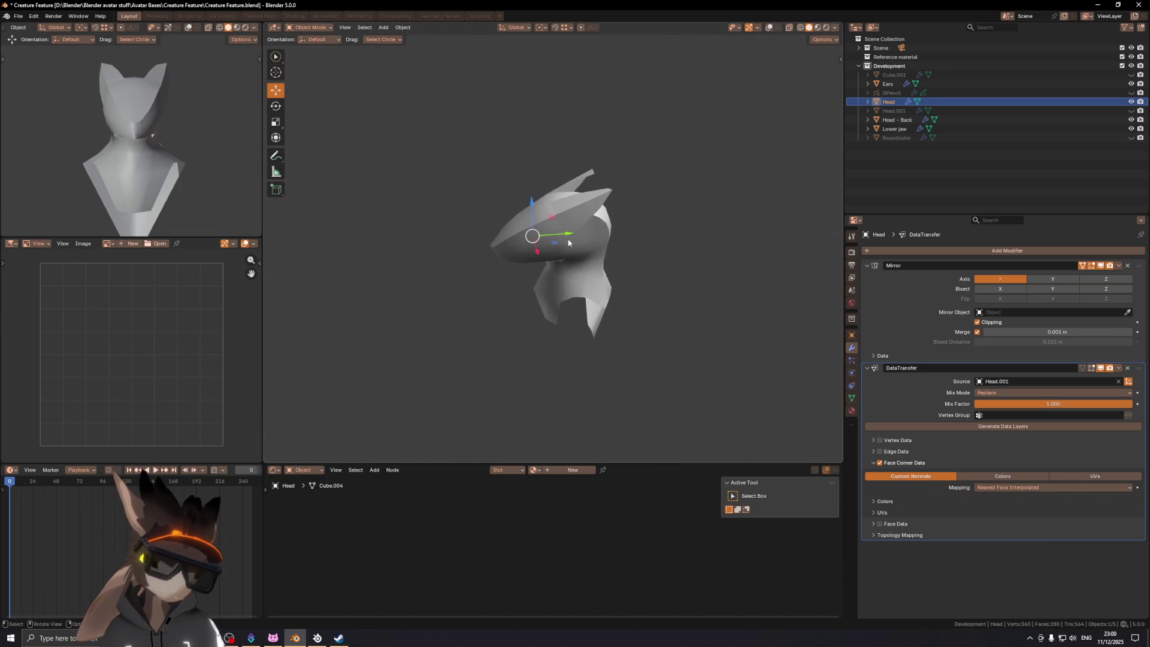
middle_drag(558, 279, 551, 263)
scroll(550, 263, up, 3)
key(Tab)
key(Tab)
key(shift+alt+z)
Step: Recheck the face orientation from the front in Edit Mode, then turn overlays off
key(Tab)
key(Tab)
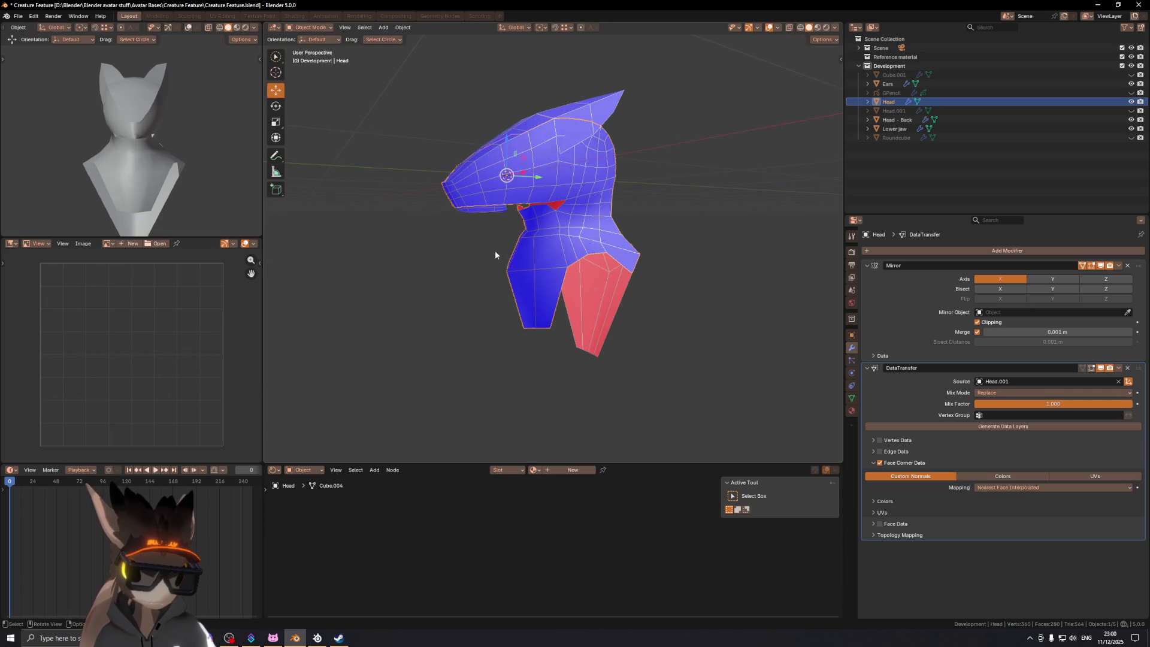
key(shift+alt+z)
scroll(530, 267, up, 3)
key(Tab)
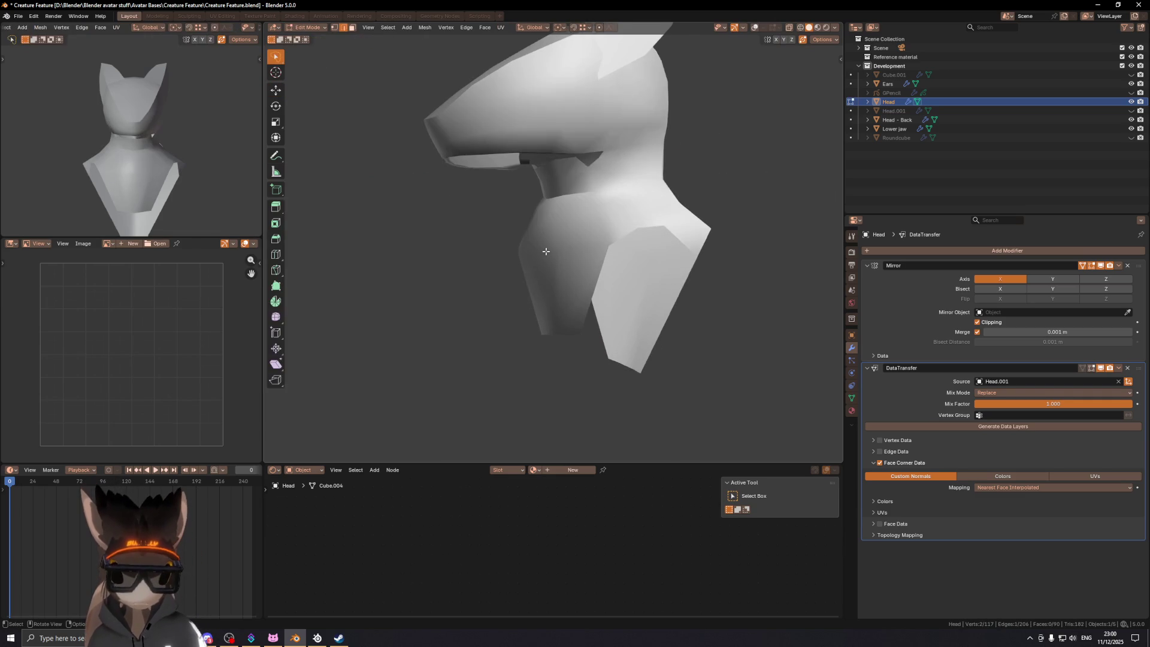
mouse_move(547, 249)
middle_down()
mouse_move(630, 241)
mouse_move(557, 235)
mouse_move(602, 240)
middle_up()
key(shift+alt+z)
key(Tab)
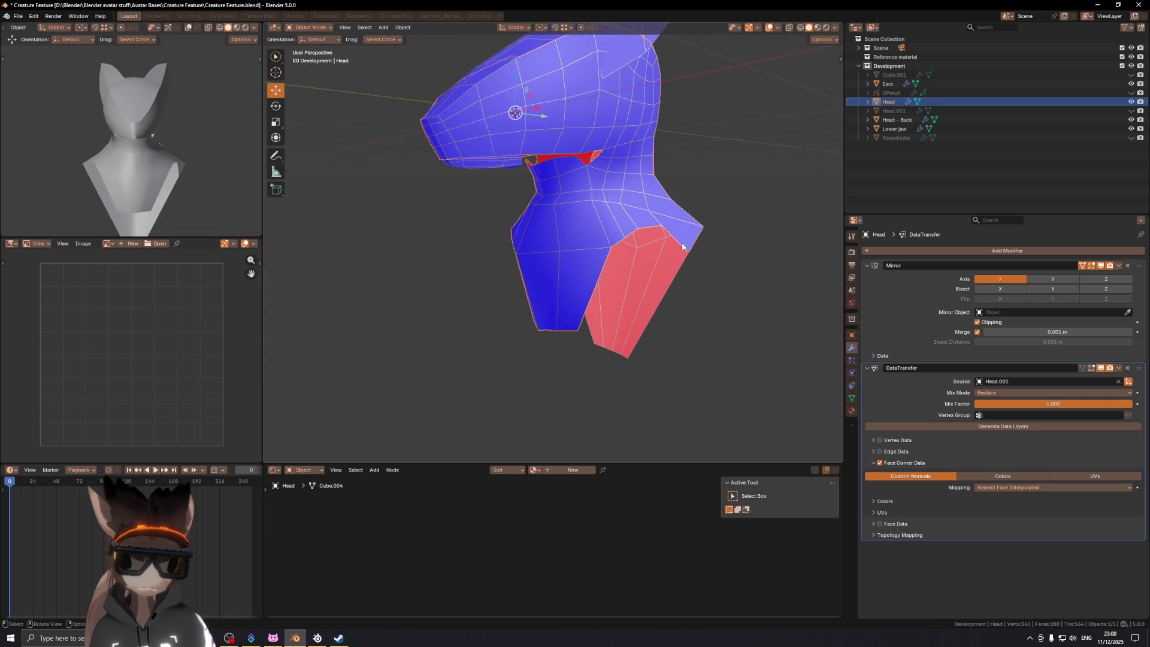
key(z)
click(606, 254)
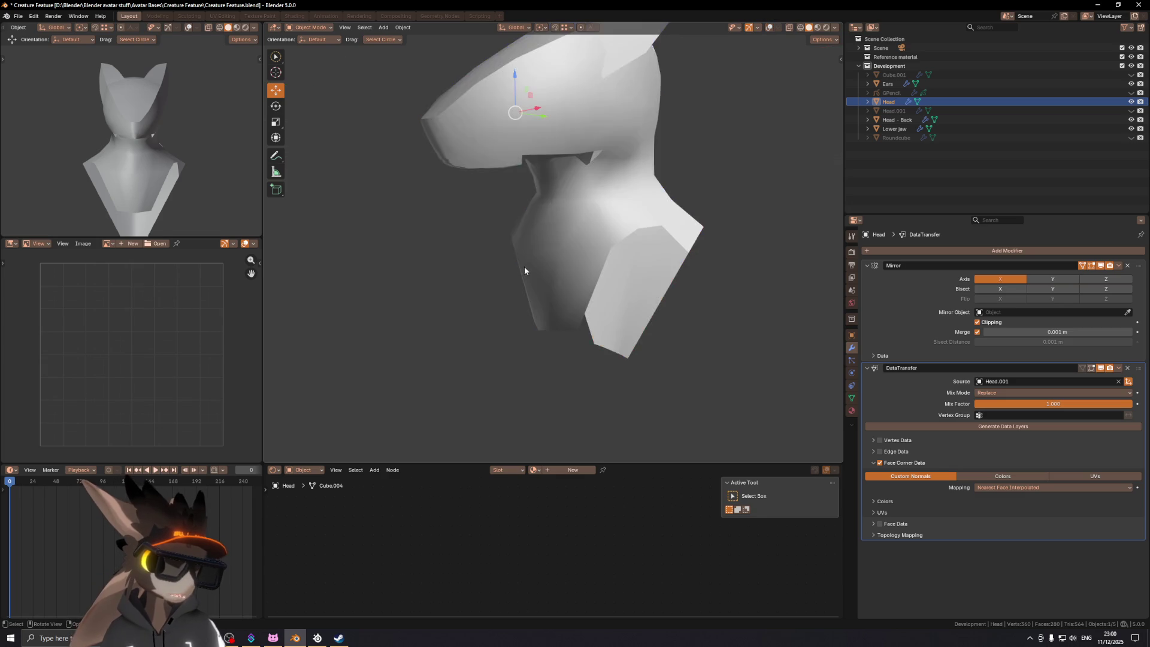
Step: Toggle the DataTransfer modifier's viewport display off and on to compare neck shading
click(1101, 368)
click(1100, 368)
click(1100, 368)
click(1101, 368)
mouse_move(779, 290)
middle_down()
mouse_move(459, 201)
mouse_move(533, 199)
mouse_move(531, 268)
mouse_move(612, 202)
mouse_move(554, 204)
middle_up()
scroll(553, 207, down, 2)
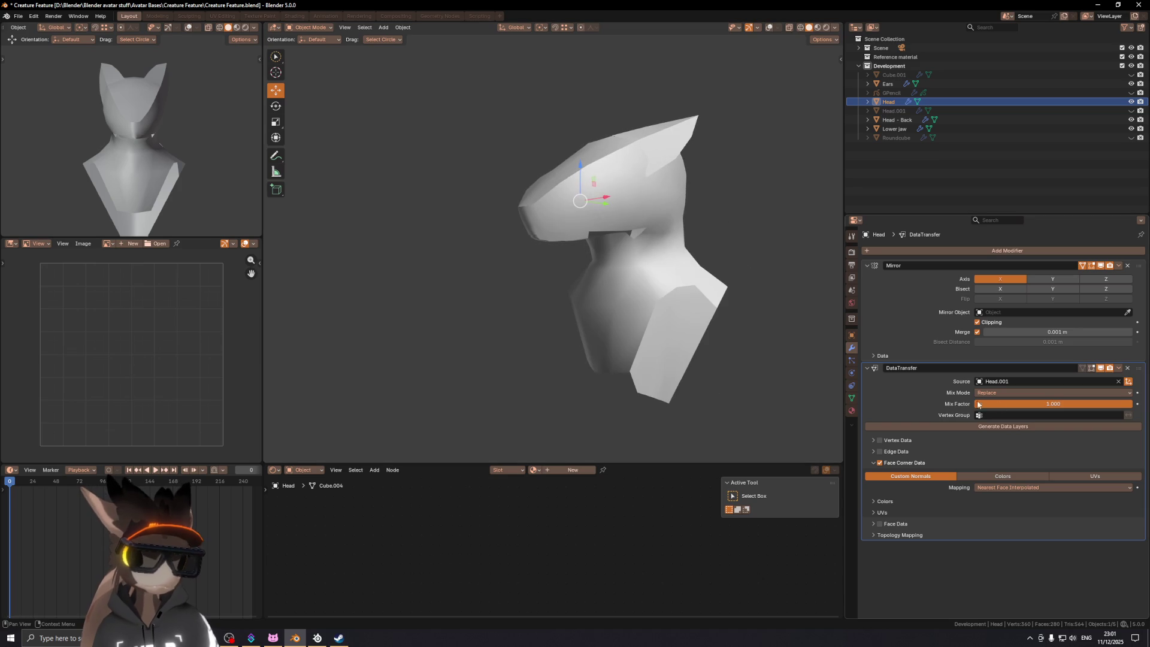
click(1101, 368)
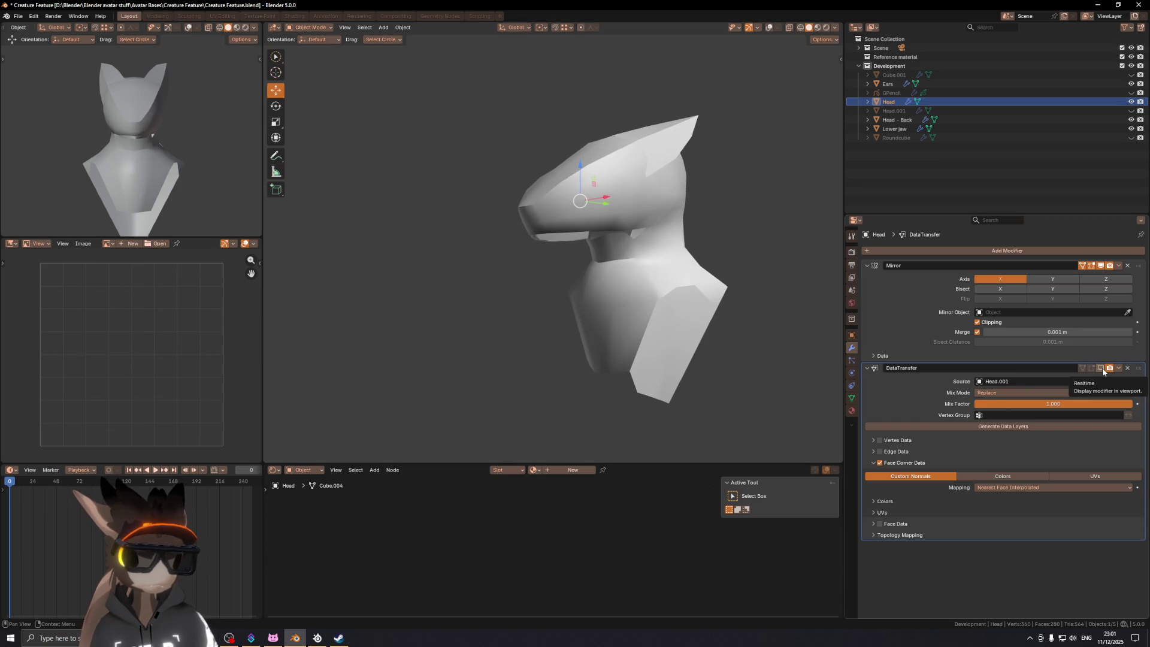
click(1102, 368)
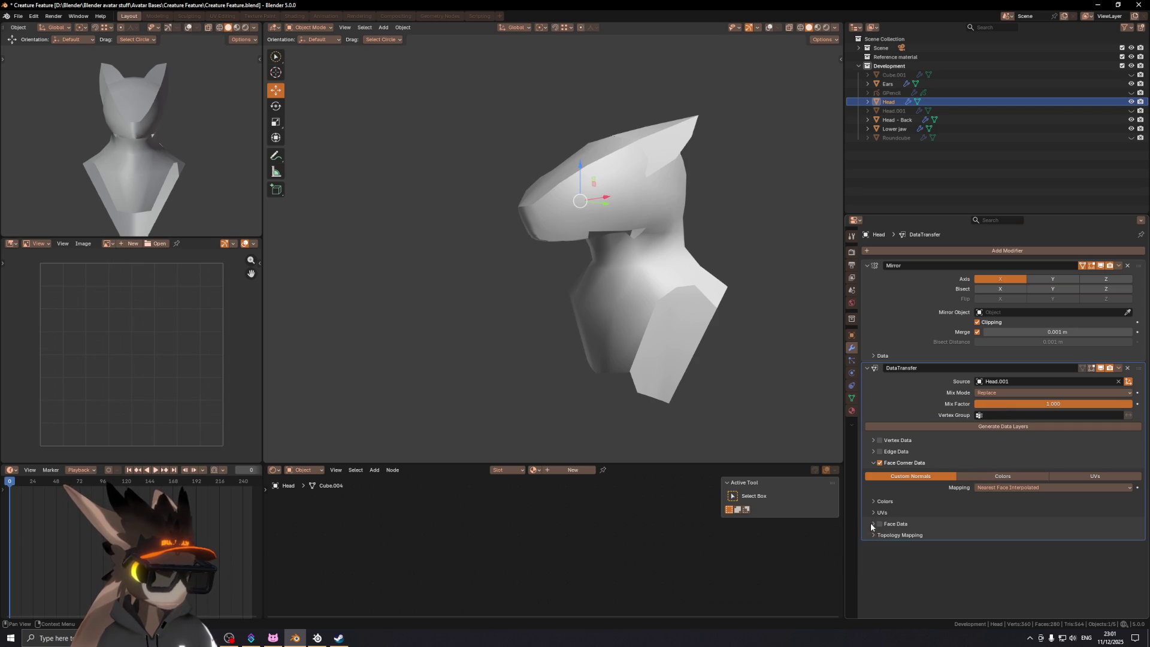
Step: Expand and collapse Face Corner Colors, then toggle DataTransfer again, leaving it on
click(871, 502)
click(872, 502)
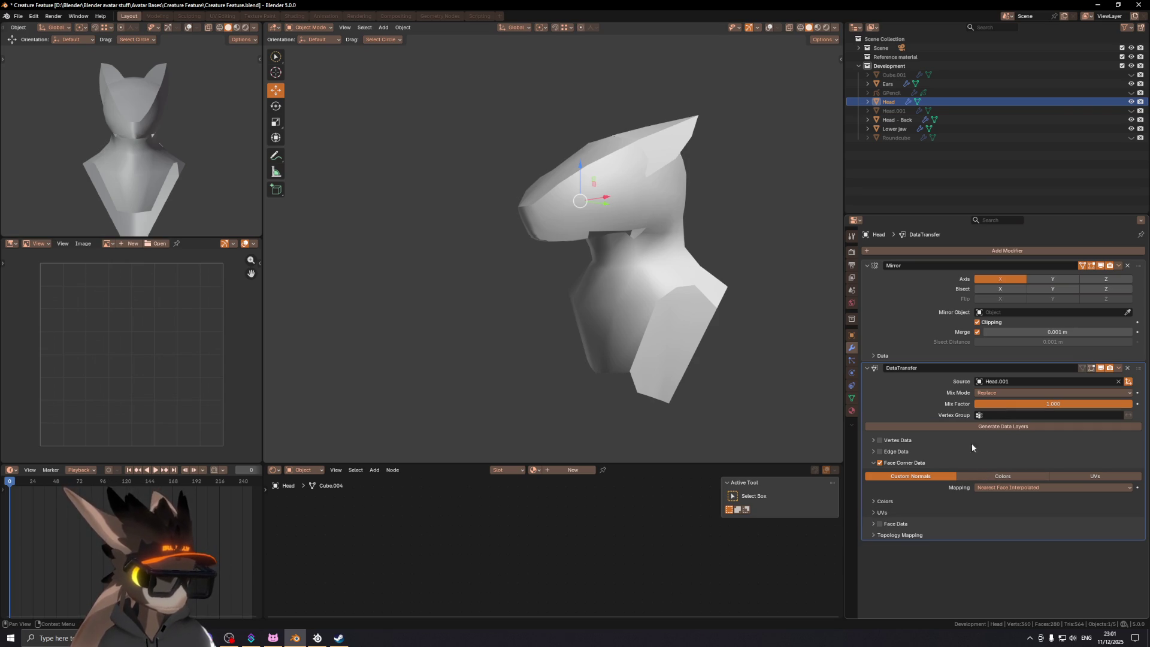
click(1100, 369)
click(1100, 369)
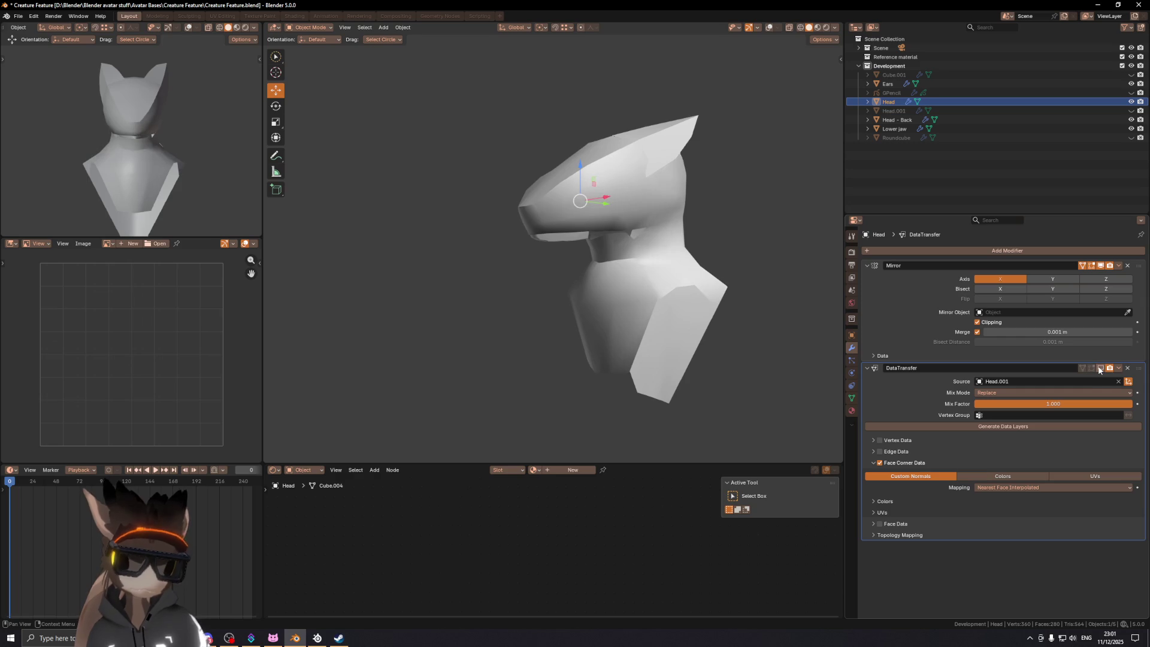
click(1099, 369)
click(1099, 368)
click(1099, 368)
click(898, 120)
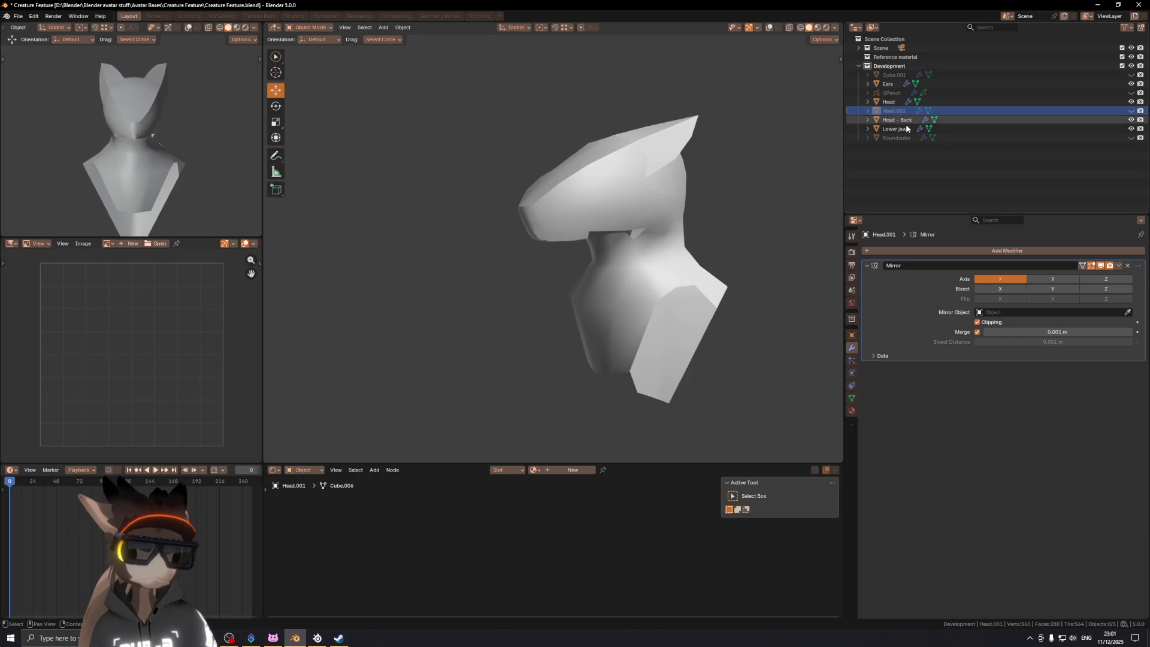
Step: Select the Lower jaw and inspect it from several angles with overlays toggled off and on
click(904, 130)
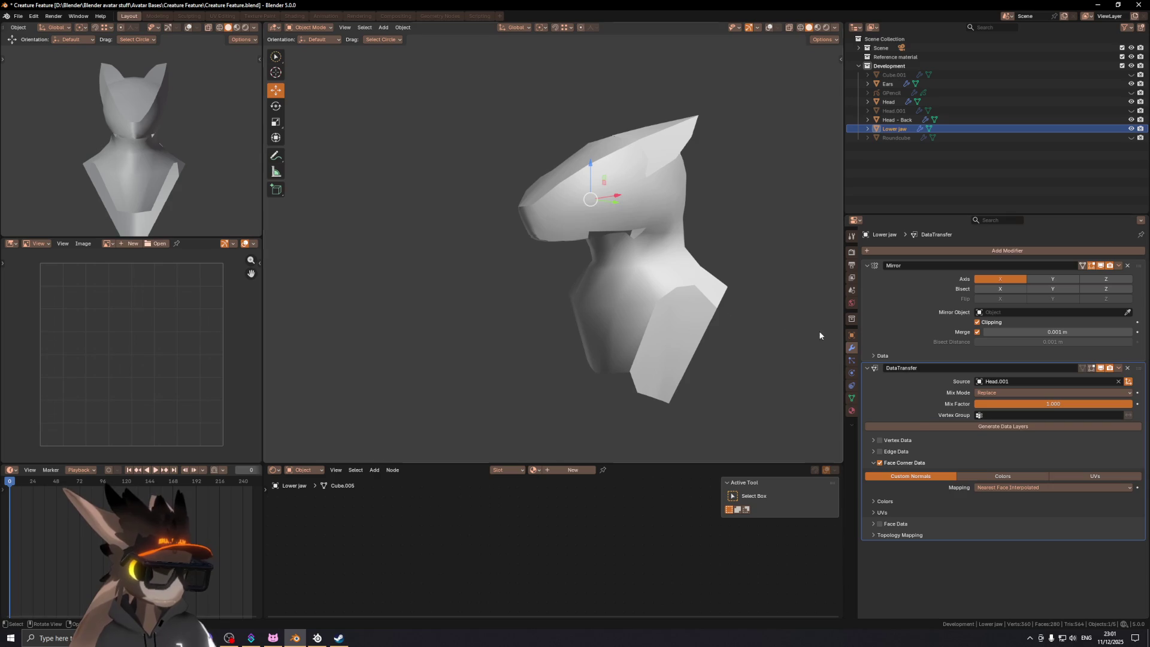
mouse_move(631, 189)
middle_down()
mouse_move(573, 183)
mouse_move(466, 275)
mouse_move(548, 278)
mouse_move(625, 238)
middle_up()
key(shift+alt+z)
key(shift+alt+z)
key(shift+alt+z)
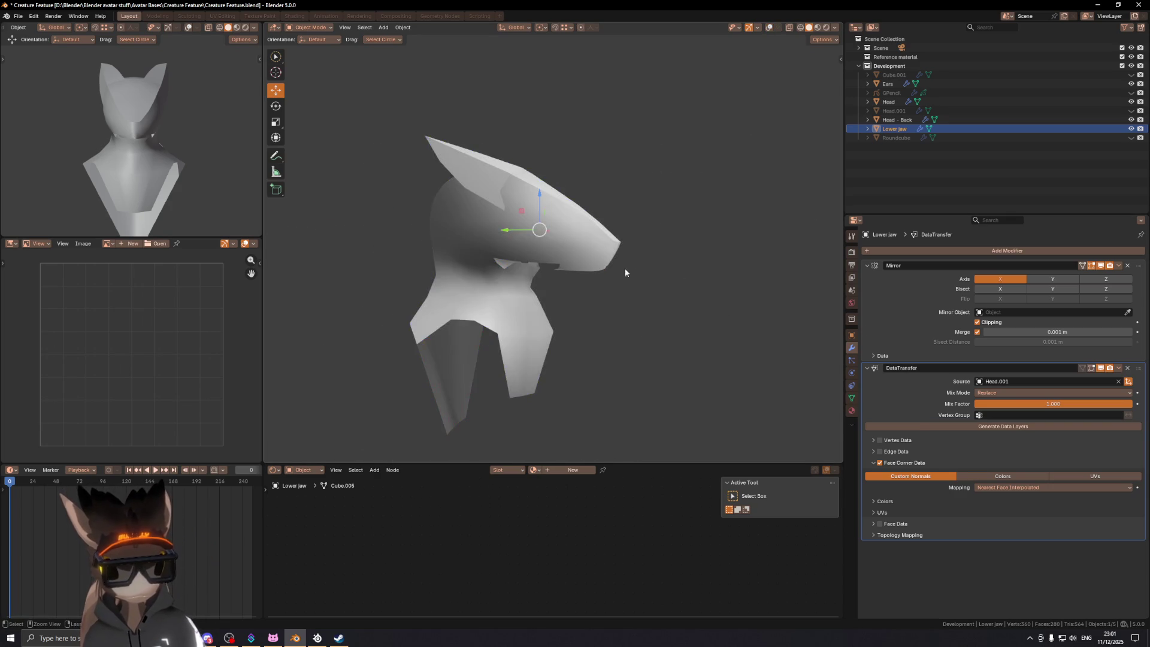
key(shift+alt+z)
middle_drag(576, 268, 473, 268)
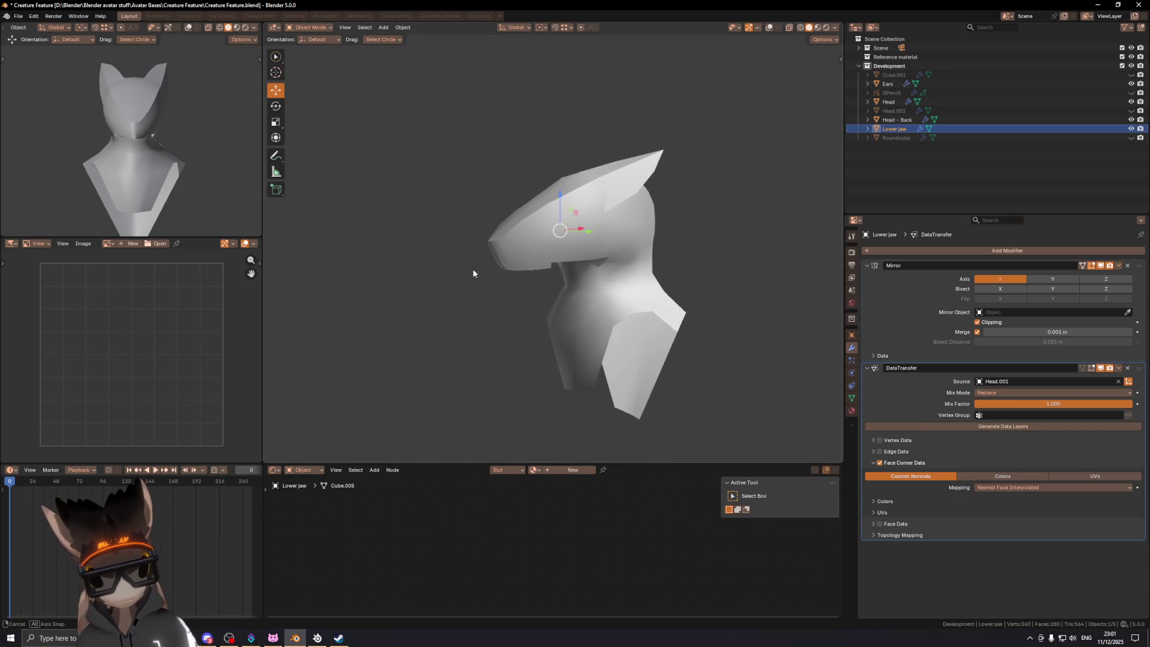
scroll(570, 246, up, 3)
scroll(576, 264, up, 2)
key(shift+alt+z)
key(shift+alt+z)
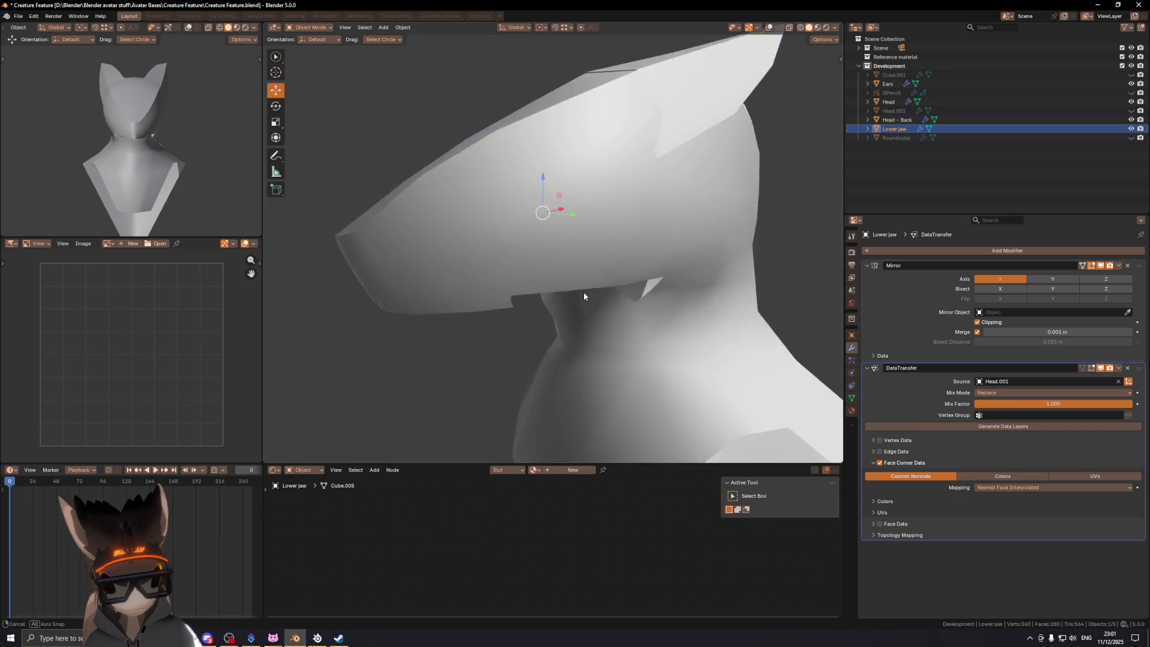
key(shift+alt+z)
key(KP_3)
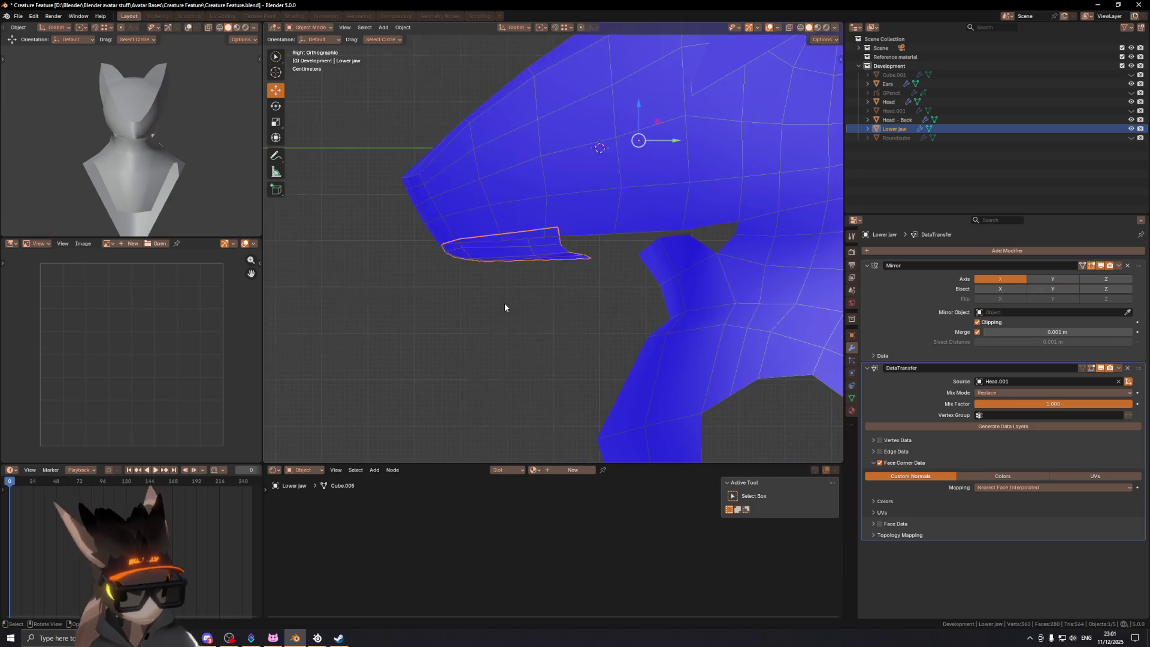
scroll(546, 225, down, 3)
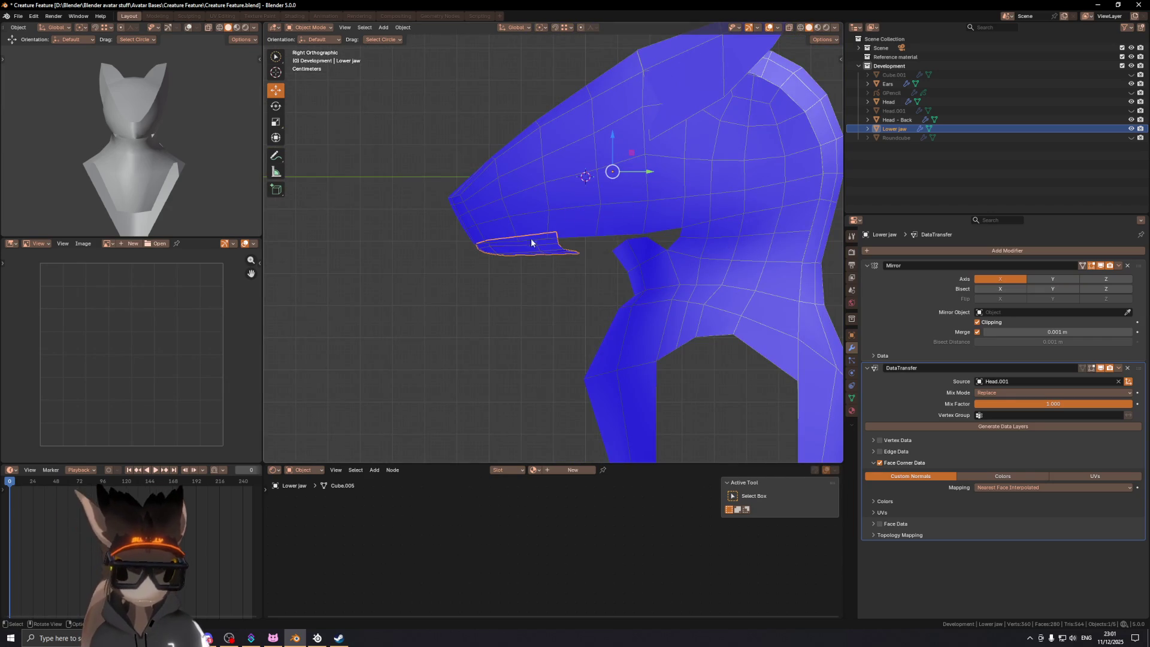
click(508, 240)
shift+click(509, 251)
shift+click(523, 224)
key(ctrl+Tab)
click(611, 257)
scroll(497, 248, down, 2)
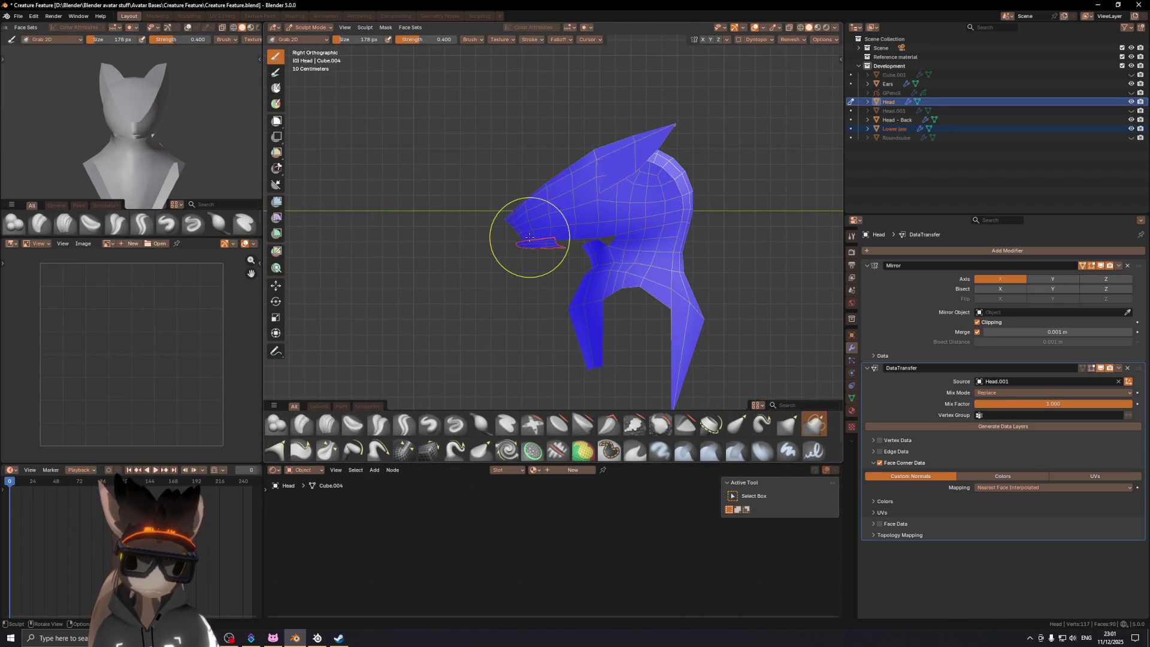
scroll(527, 238, down, 4)
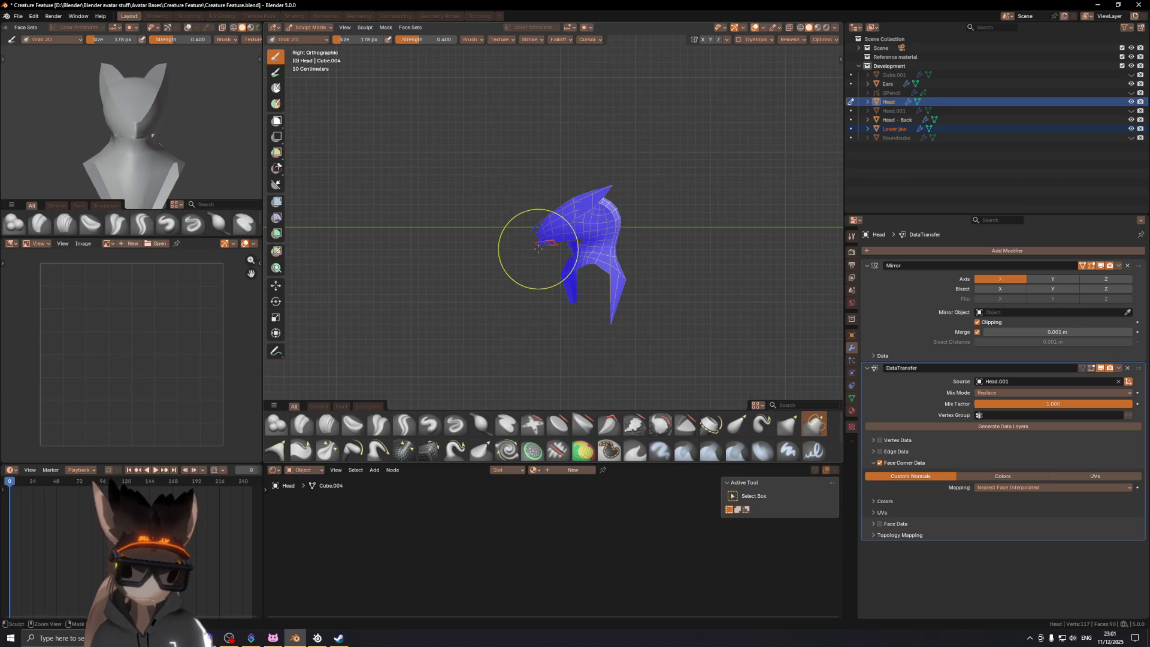
scroll(533, 243, down, 2)
scroll(546, 242, up, 5)
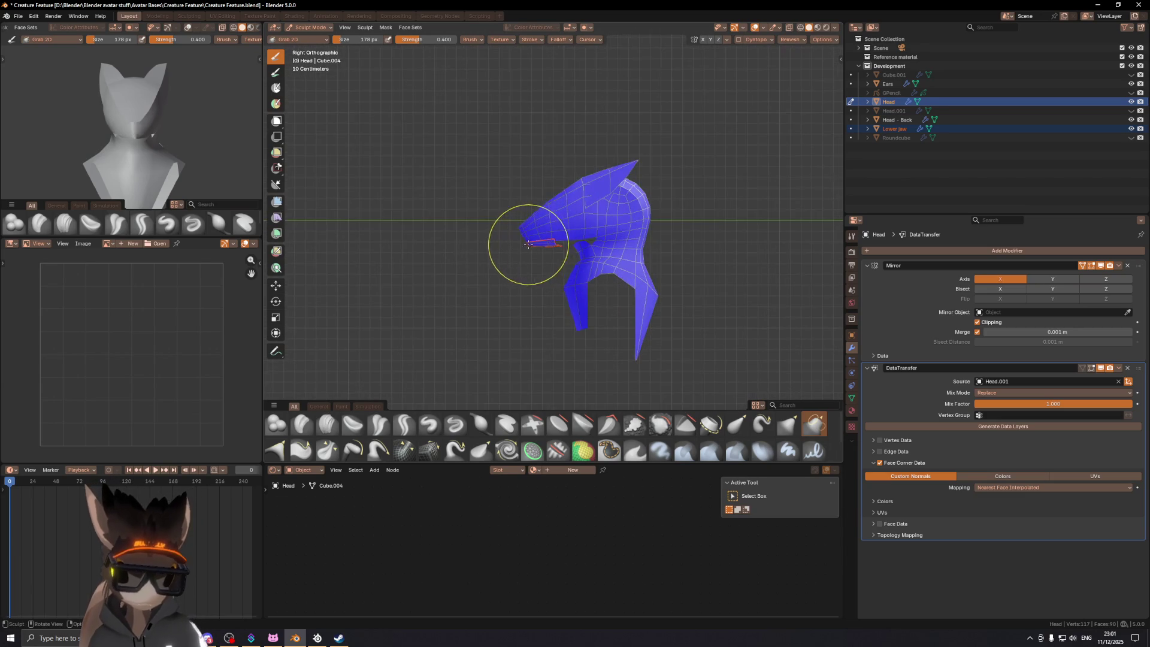
scroll(526, 242, up, 4)
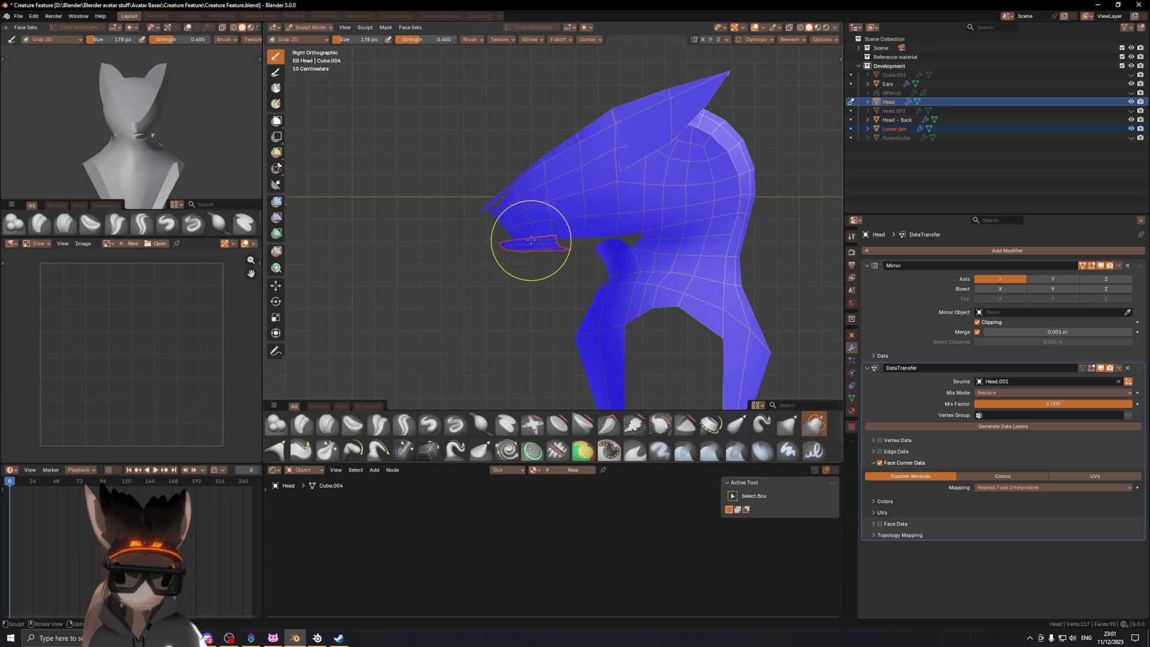
scroll(491, 234, up, 3)
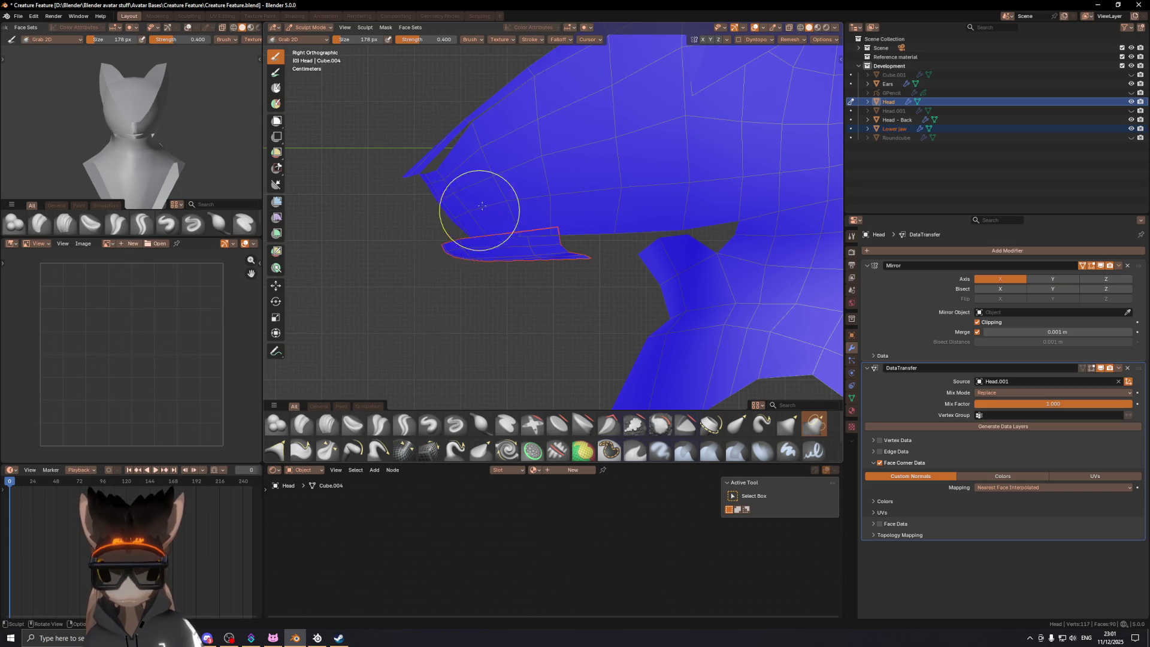
scroll(476, 215, down, 3)
scroll(503, 192, down, 3)
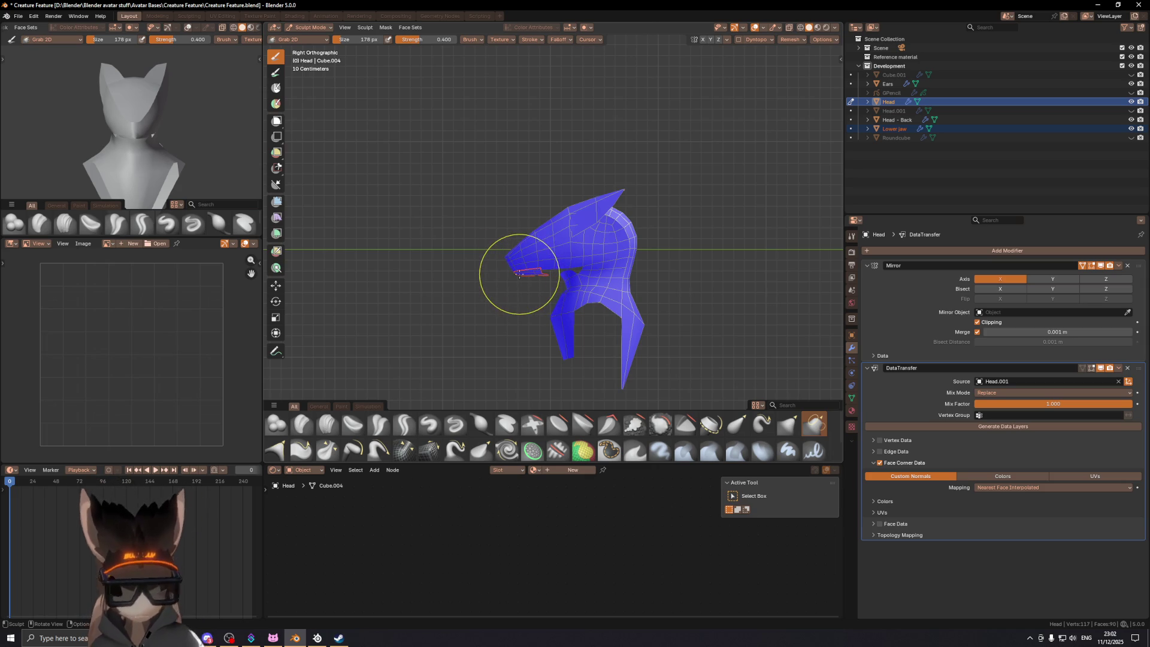
key(shift+a)
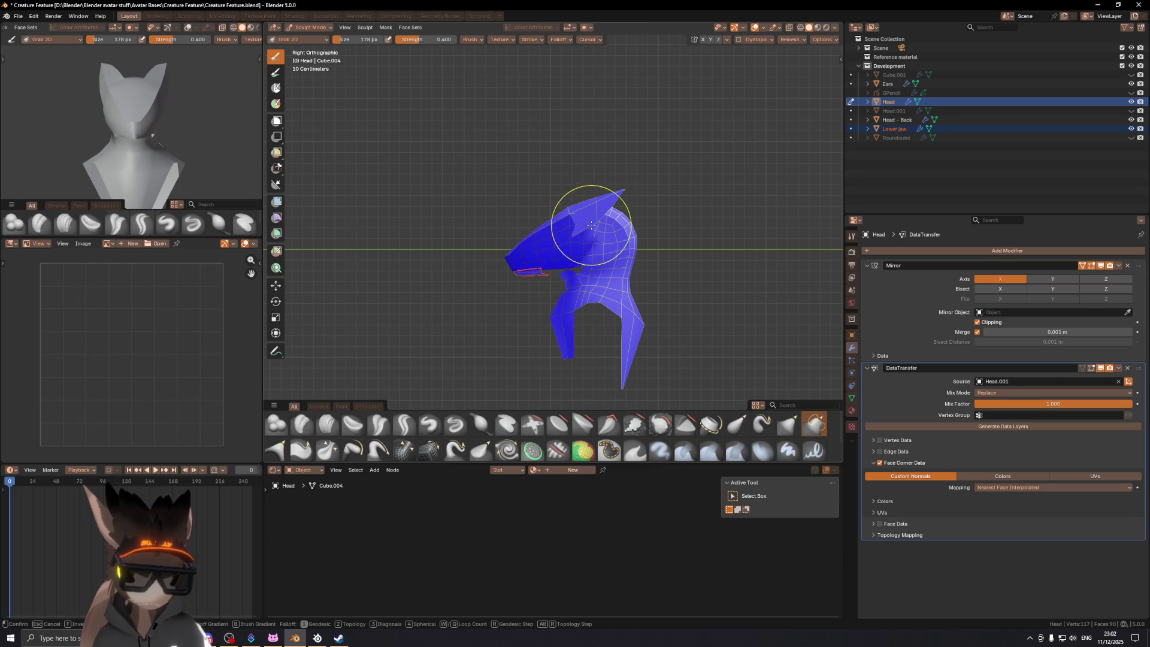
key(Escape)
scroll(539, 251, up, 5)
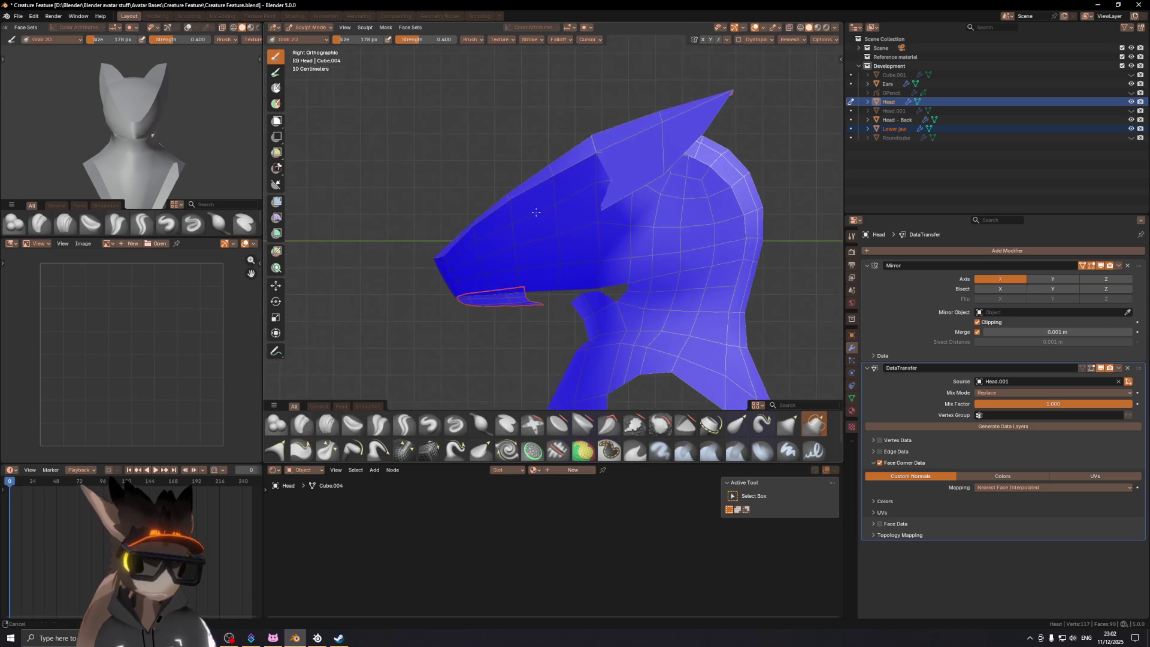
scroll(530, 246, down, 2)
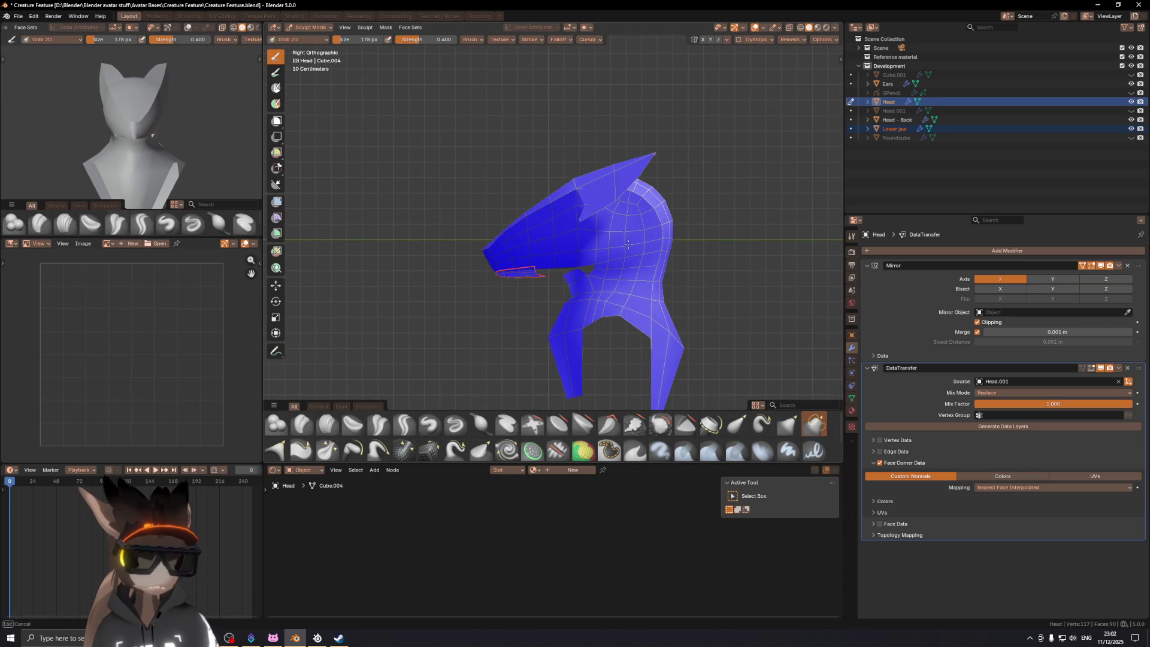
key(Escape)
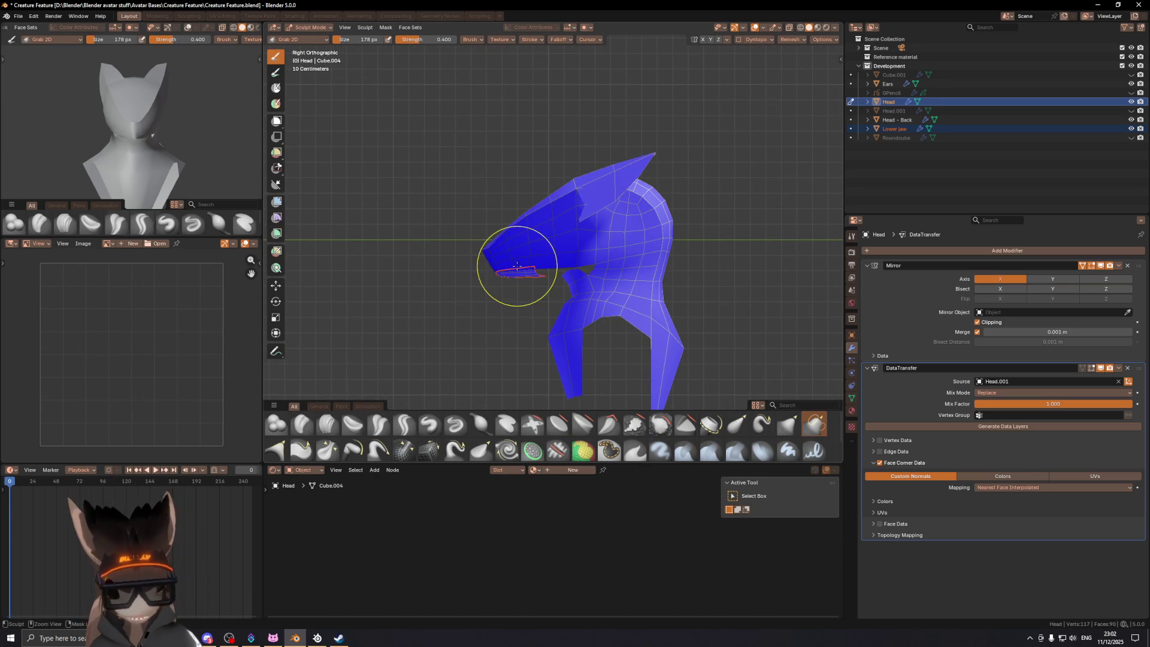
scroll(512, 265, down, 3)
key(Escape)
scroll(537, 258, down, 1)
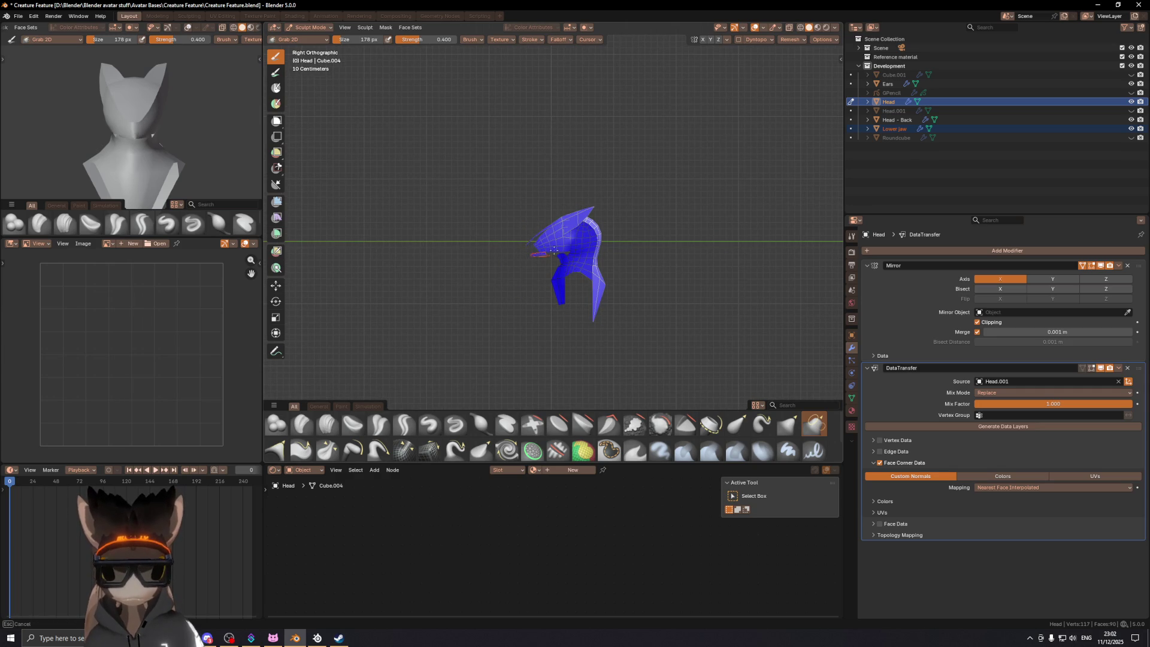
key(Escape)
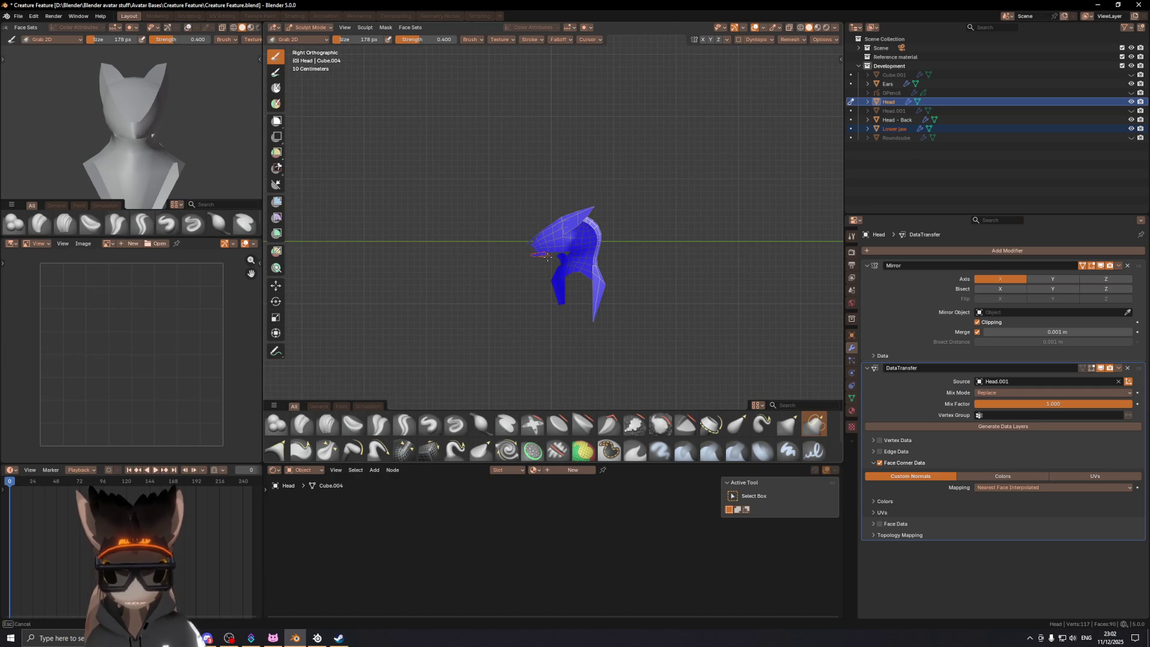
scroll(535, 259, up, 2)
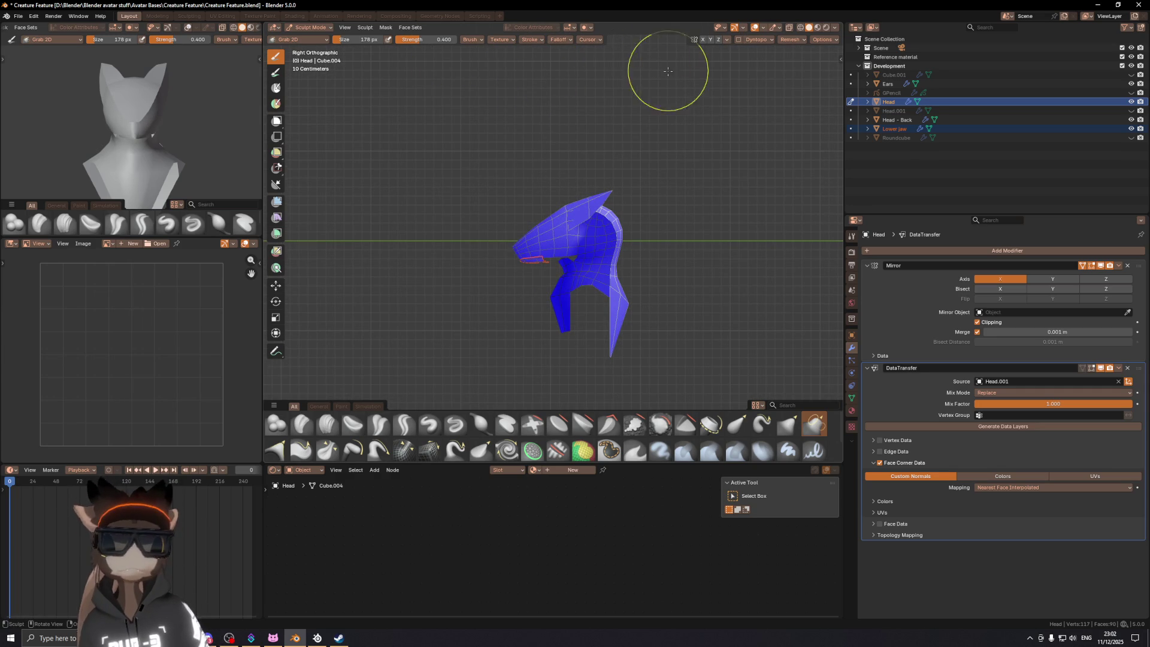
Step: Set the grab brush falloff to Linear and pull the snout with a Grab 2D stroke
click(562, 41)
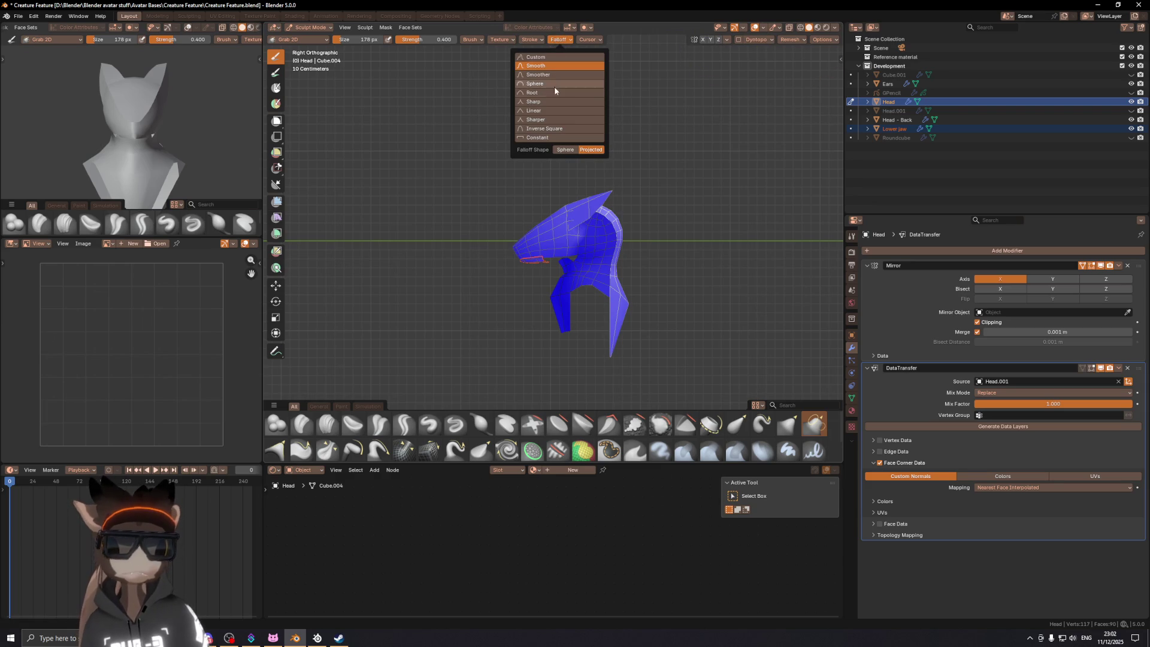
click(552, 109)
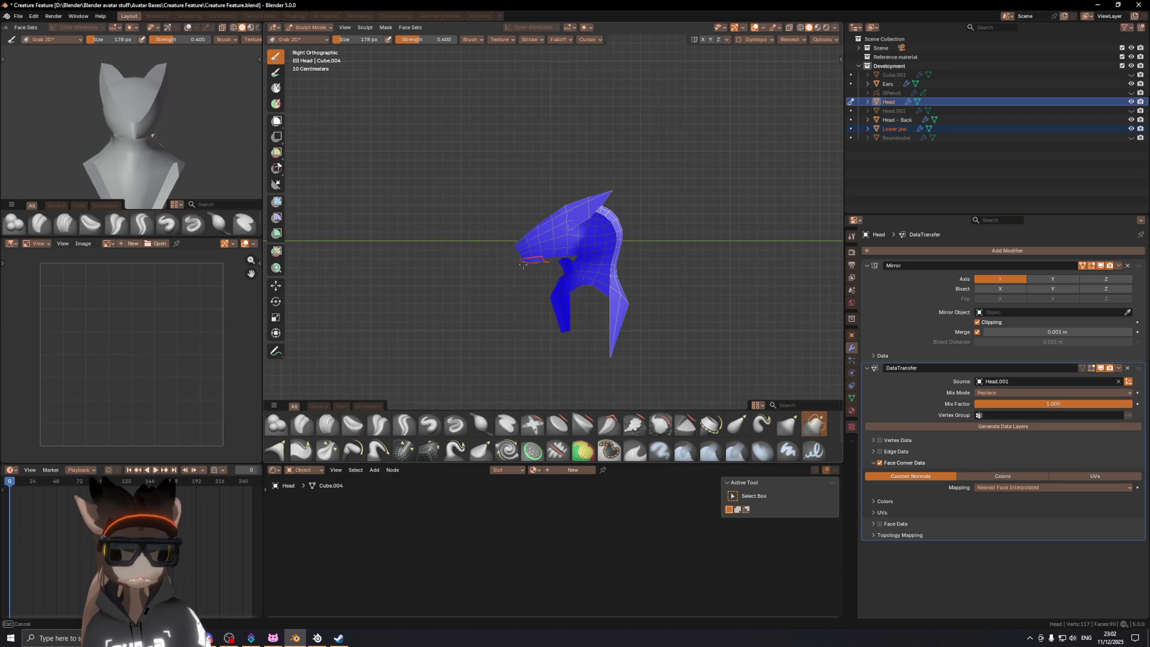
scroll(529, 261, down, 3)
drag(548, 251, 548, 252)
scroll(546, 253, up, 5)
mouse_move(547, 256)
middle_down()
mouse_move(732, 273)
mouse_move(591, 252)
mouse_move(623, 276)
middle_up()
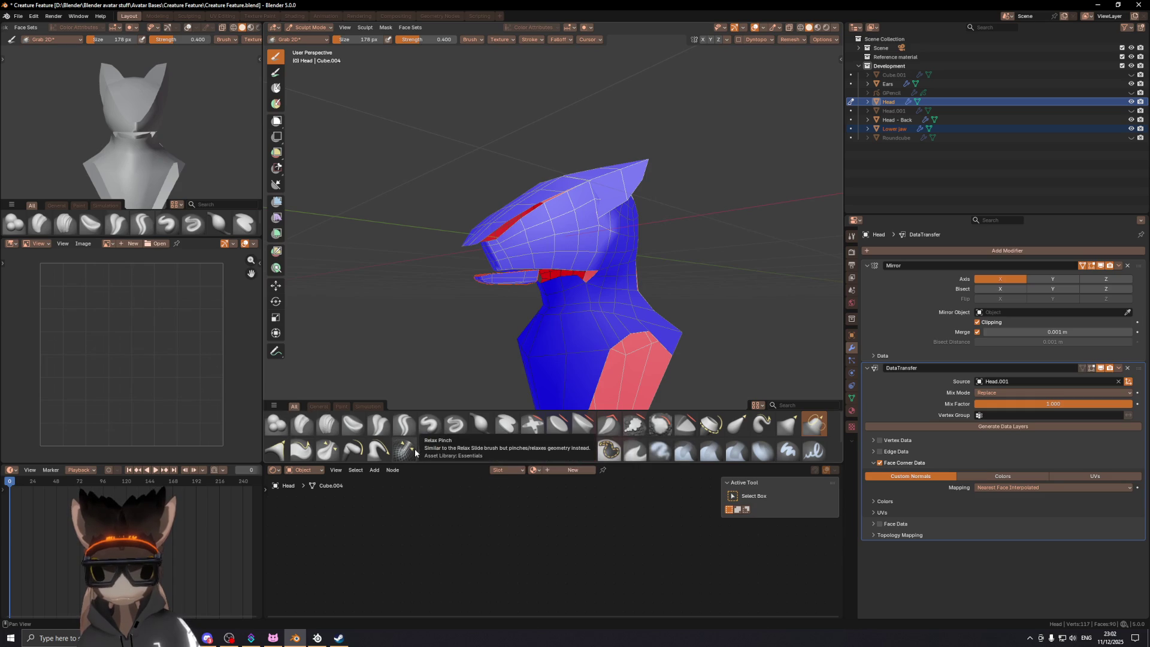
Step: Relax the mesh on the side of the head with the Relax Slide brush
click(661, 421)
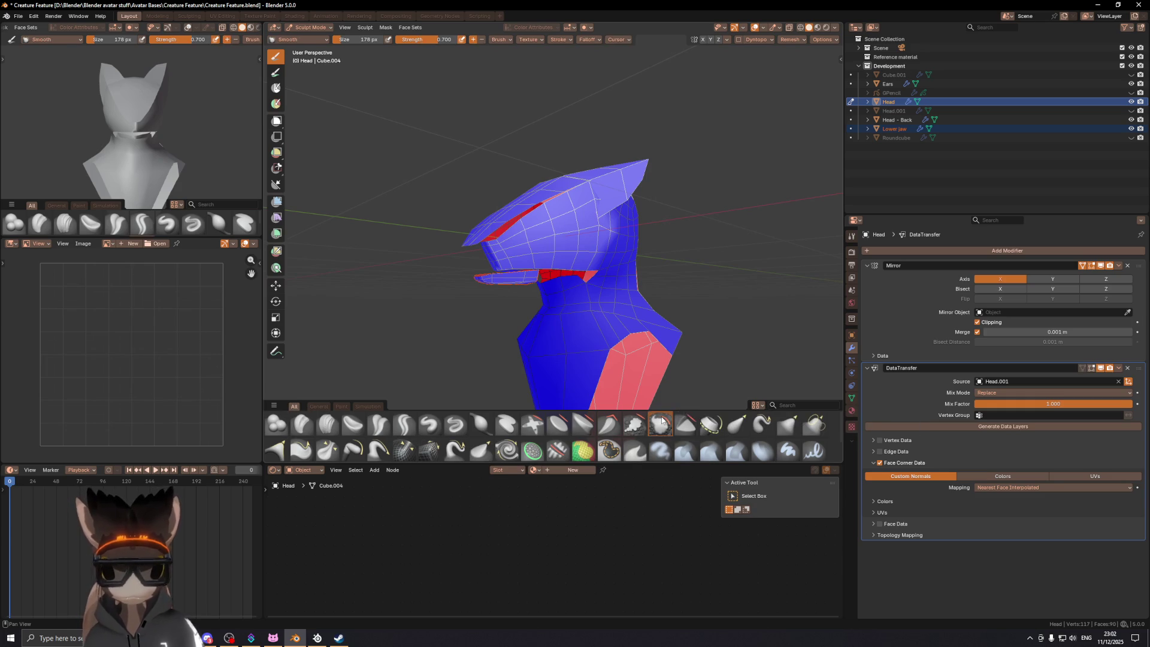
click(428, 451)
mouse_move(524, 250)
middle_down()
mouse_move(537, 255)
mouse_move(557, 228)
mouse_move(605, 218)
mouse_move(572, 229)
middle_up()
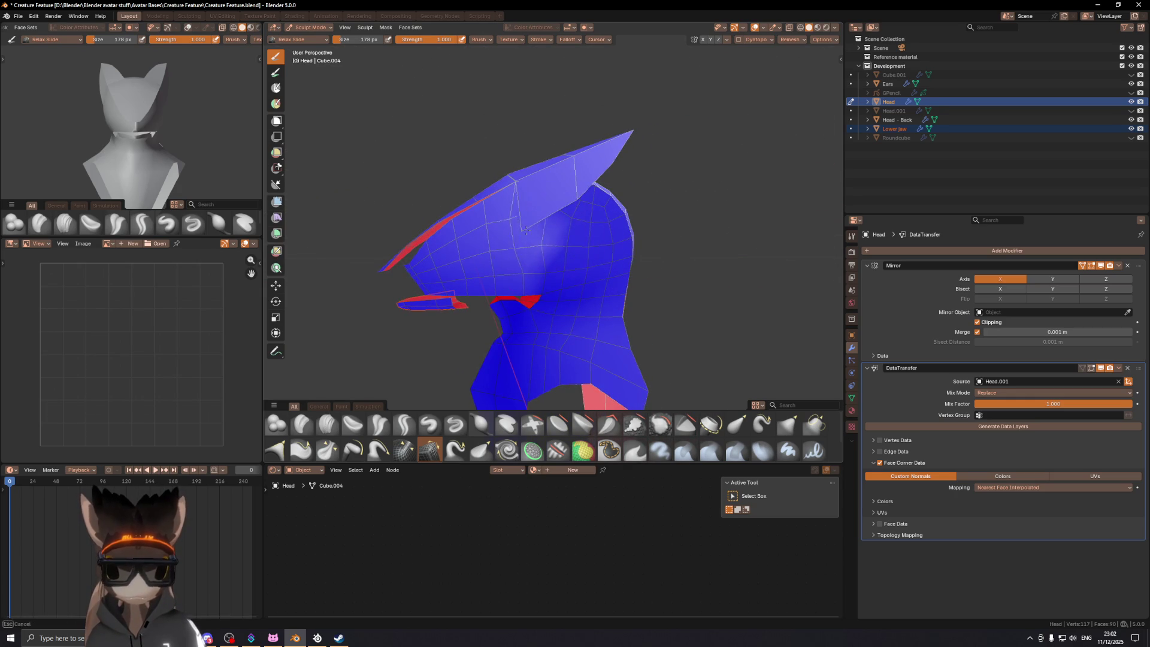
drag(562, 227, 521, 239)
mouse_move(566, 258)
middle_down()
mouse_move(523, 264)
mouse_move(559, 249)
mouse_move(543, 279)
middle_up()
scroll(543, 279, up, 2)
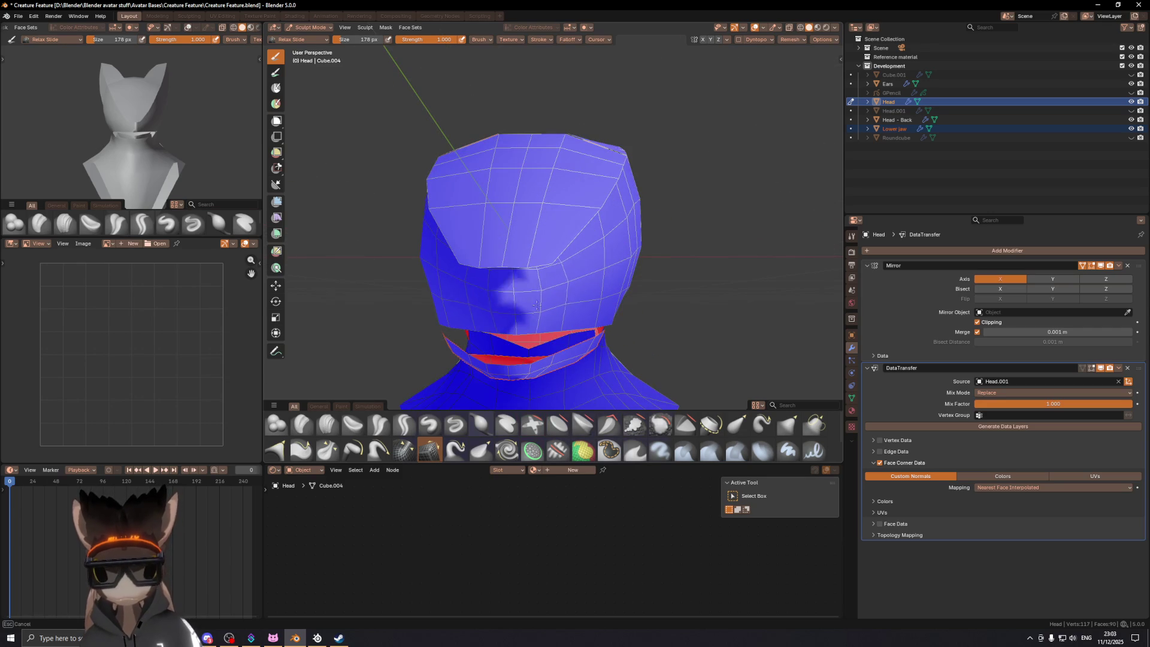
mouse_move(537, 302)
middle_down()
mouse_move(709, 295)
mouse_move(555, 271)
middle_up()
Step: Smooth the cheek with the Smooth brush at strength 0.100, then return to Object Mode
click(277, 424)
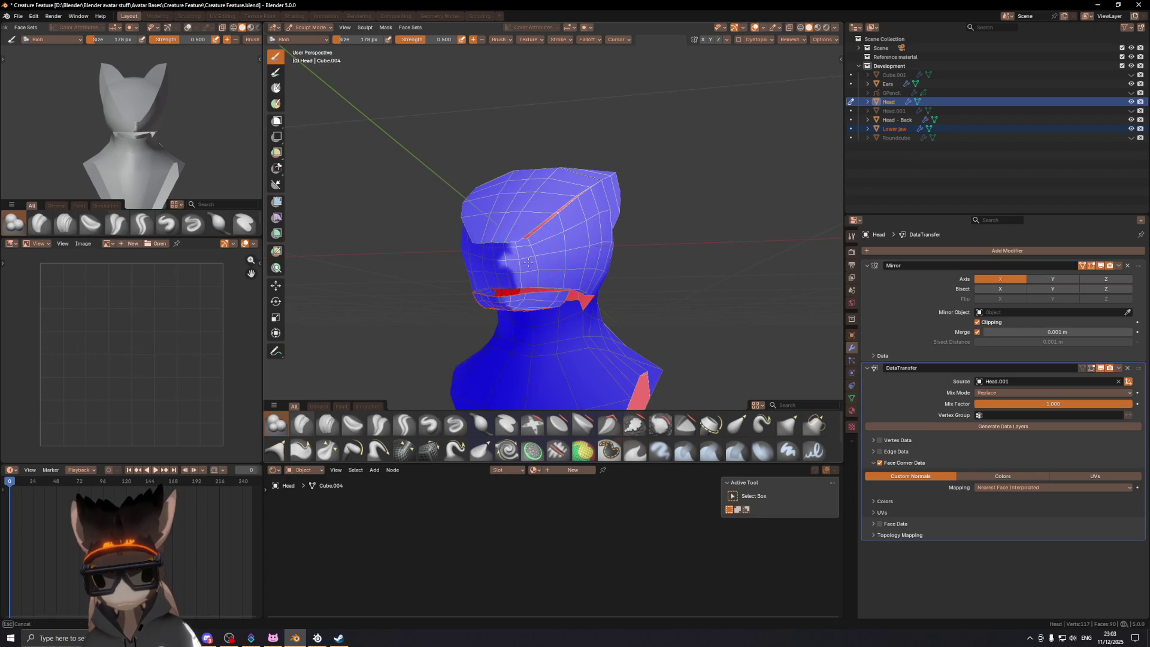
mouse_move(576, 262)
middle_down()
mouse_move(461, 280)
mouse_move(419, 315)
mouse_move(433, 286)
mouse_move(581, 281)
mouse_move(509, 281)
middle_up()
click(662, 424)
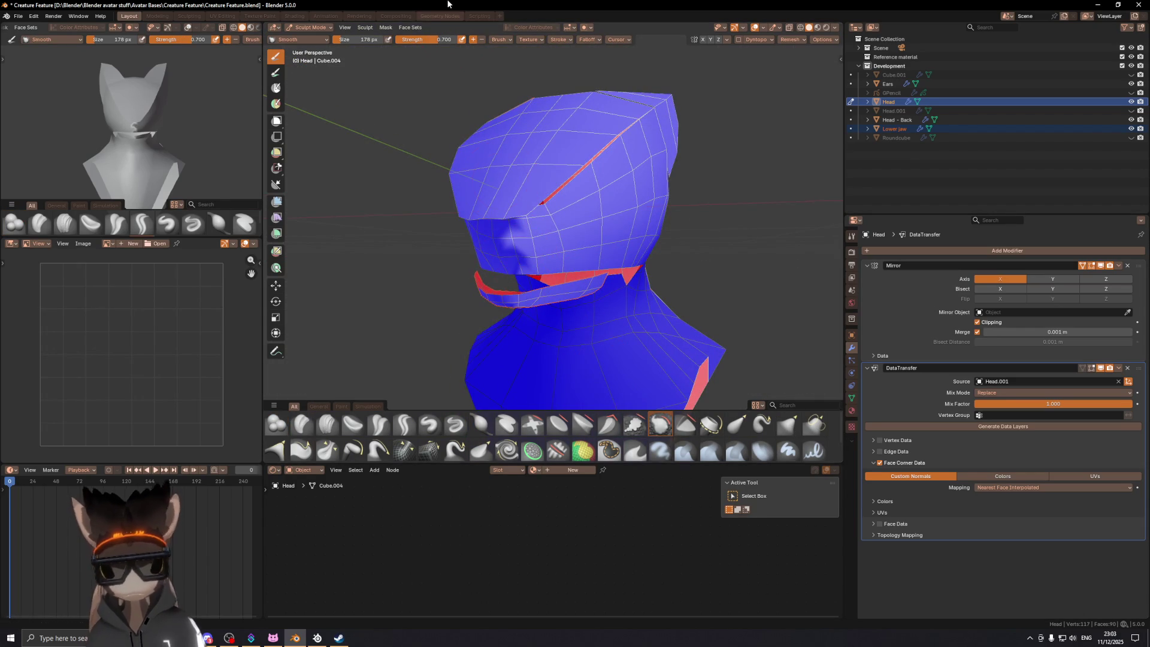
text(0.100)
key(Return)
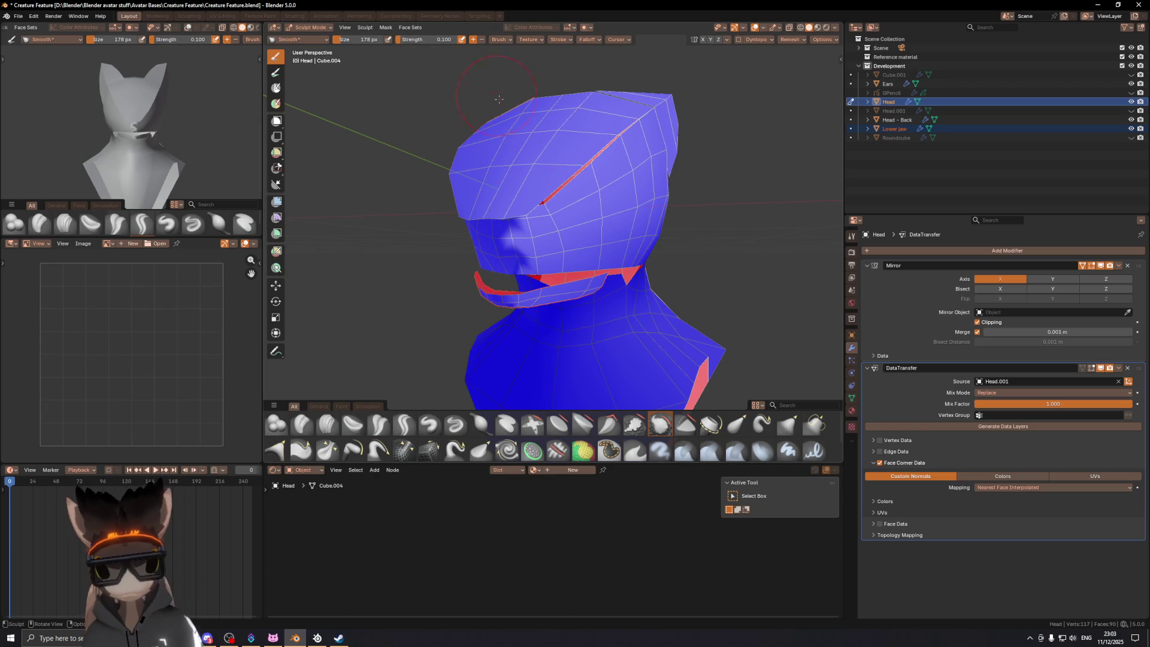
drag(527, 236, 540, 260)
scroll(634, 185, up, 5)
middle_drag(634, 185, 533, 259)
click(276, 424)
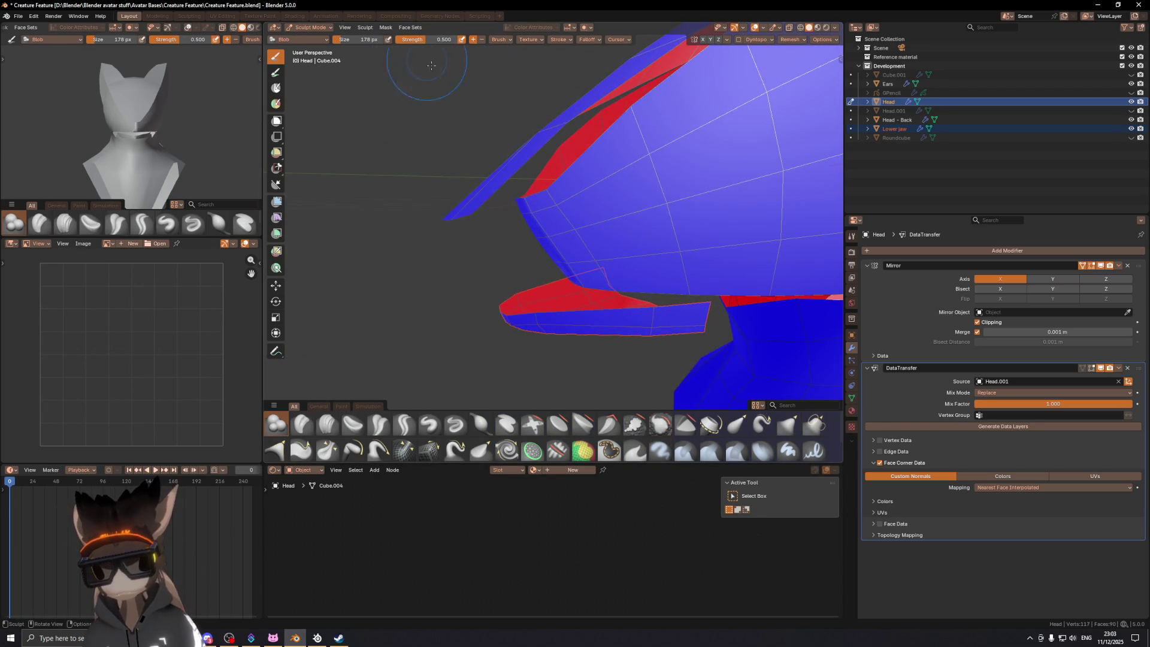
mouse_move(558, 256)
middle_down()
mouse_move(757, 217)
mouse_move(622, 236)
mouse_move(578, 249)
mouse_move(581, 261)
mouse_move(635, 240)
middle_up()
key(ctrl+Tab)
Step: Show overlays, unhide and select Head.001, view it from the right and enter Sculpt Mode
key(shift+alt+z)
scroll(635, 239, up, 2)
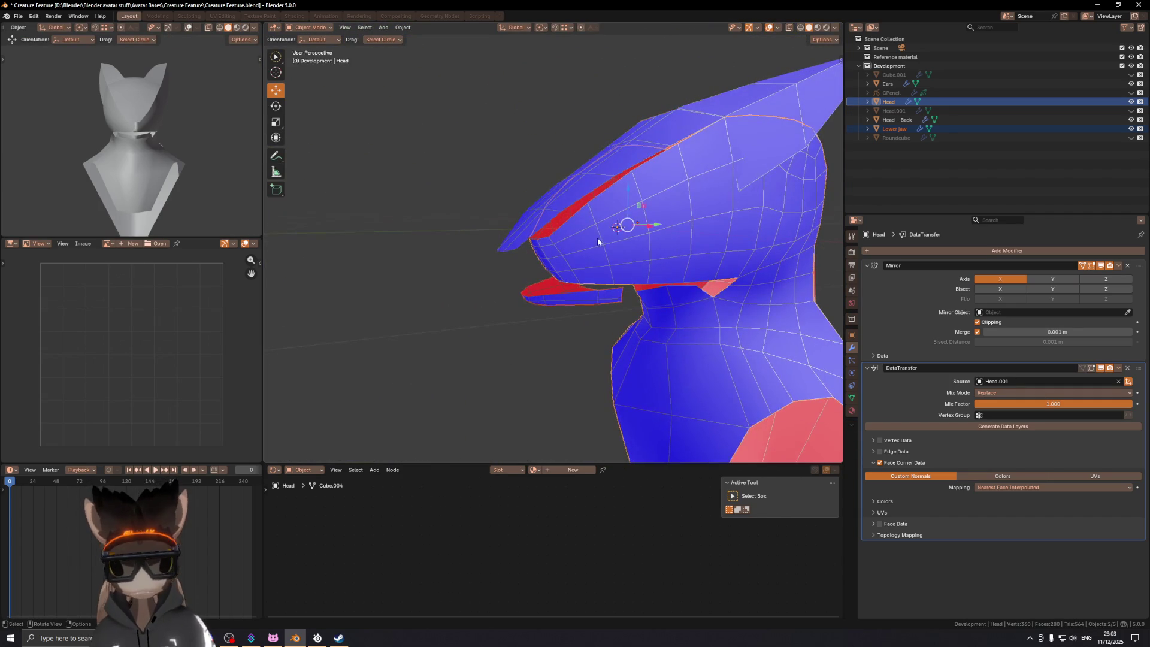
click(1108, 111)
click(1130, 111)
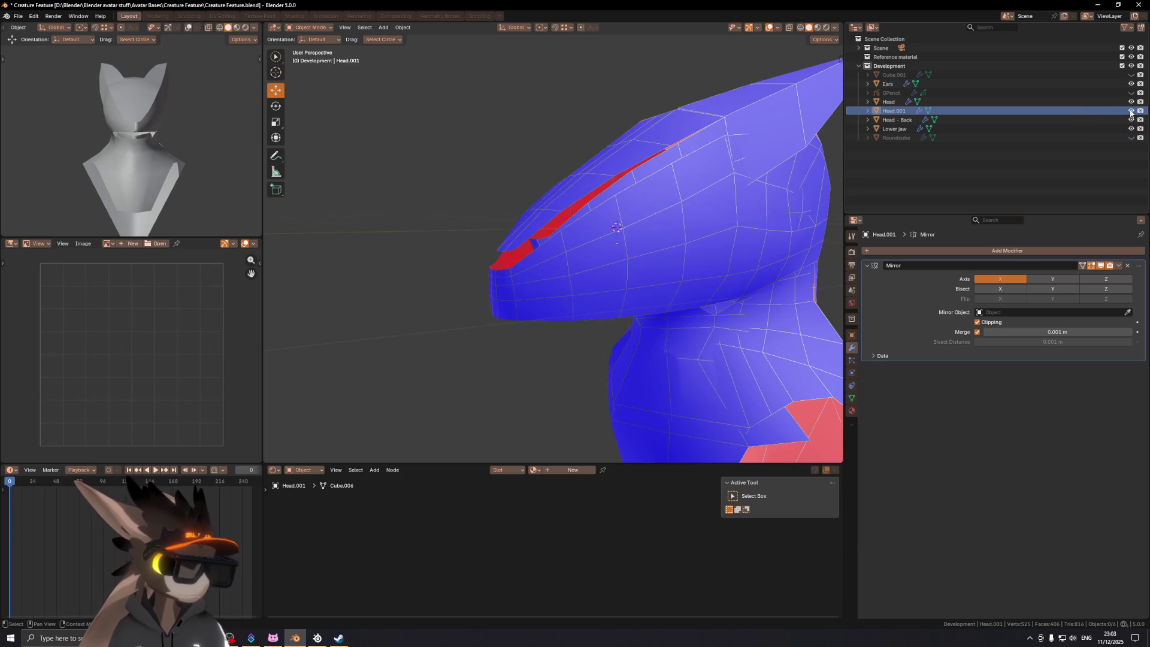
click(625, 239)
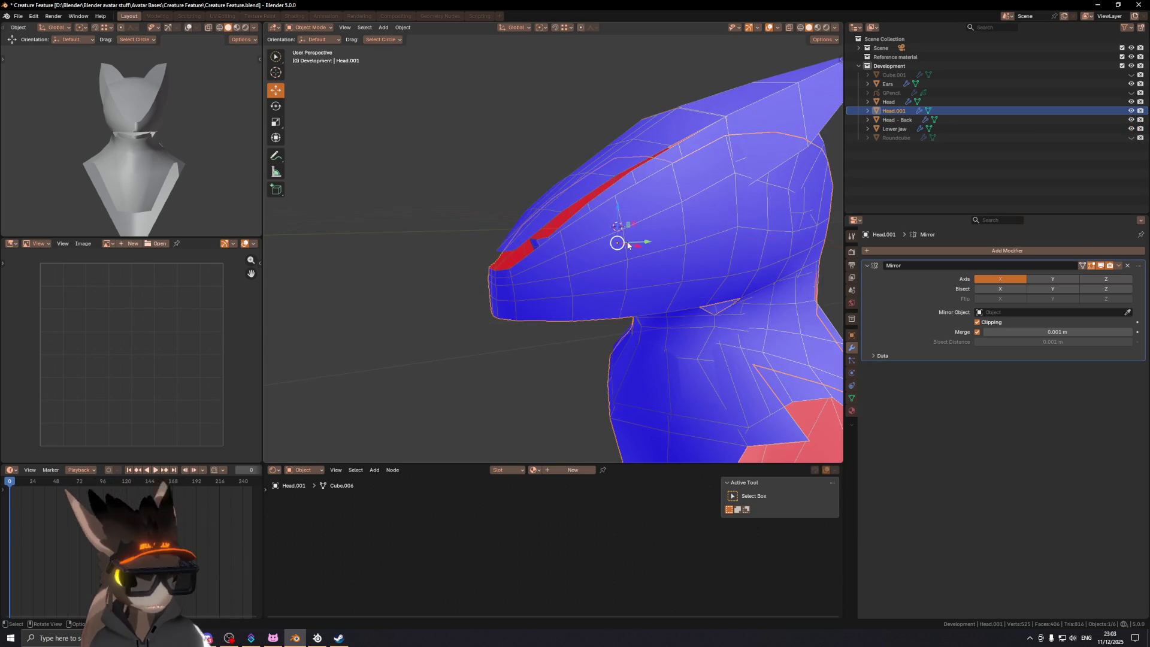
key(KP_3)
scroll(628, 240, down, 3)
key(ctrl+Tab)
click(616, 300)
scroll(539, 258, down, 5)
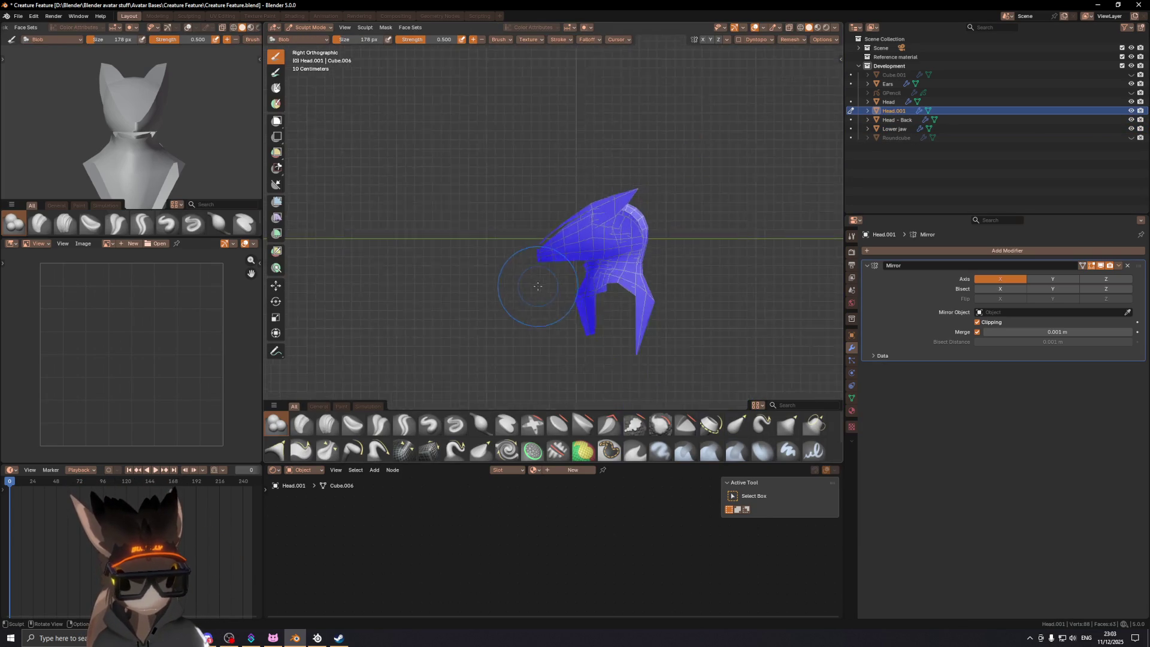
Step: Reposition Head.001's nose with a Grab 2D brush stroke
scroll(571, 326, up, 3)
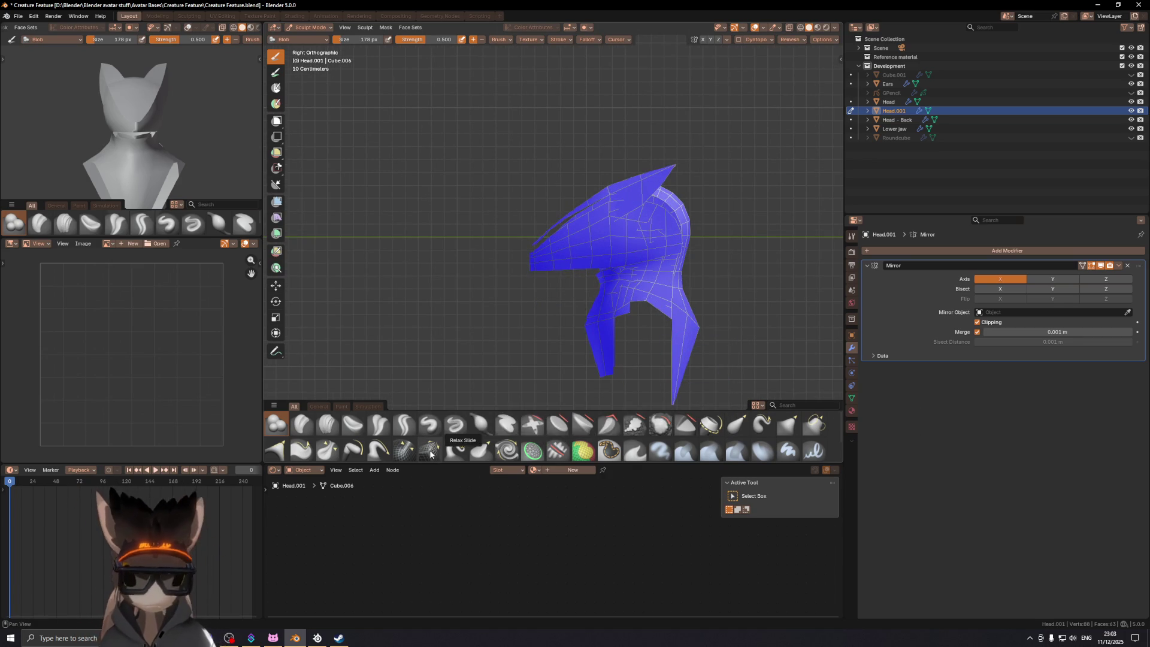
click(813, 424)
drag(527, 273, 562, 257)
scroll(556, 263, down, 3)
Step: Hide Head.001 and select the Head - Back object
mouse_move(562, 256)
middle_down()
mouse_move(545, 277)
mouse_move(652, 253)
mouse_move(633, 262)
middle_up()
key(ctrl+Tab)
click(1131, 110)
middle_drag(647, 215, 548, 257)
key(shift+alt+z)
mouse_move(732, 218)
middle_down()
mouse_move(529, 248)
mouse_move(700, 238)
mouse_move(600, 239)
mouse_move(558, 256)
mouse_move(579, 260)
mouse_move(533, 209)
mouse_move(576, 228)
mouse_move(547, 259)
mouse_move(513, 270)
mouse_move(534, 274)
mouse_move(486, 255)
middle_up()
key(shift+alt+z)
key(shift+alt+z)
key(shift+alt+z)
key(shift+alt+z)
click(533, 209)
key(shift+alt+z)
Step: In Edit Mode, reposition the front vertices of Head - Back's snout
key(Tab)
key(g)
click(518, 259)
key(g)
click(521, 255)
key(g)
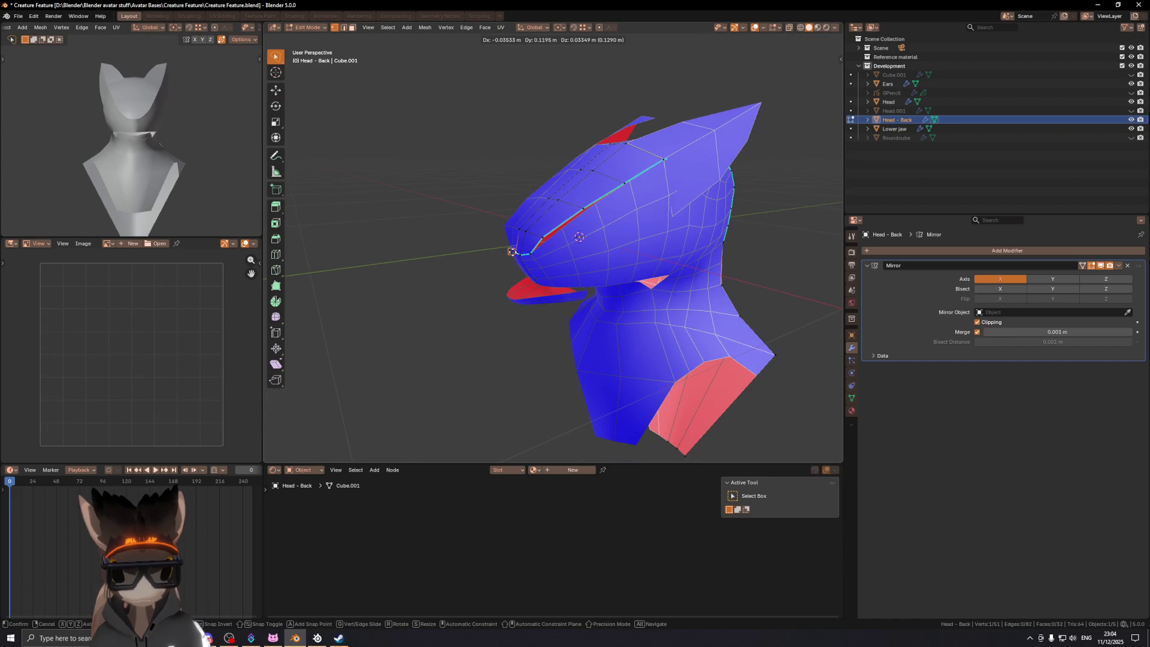
click(514, 254)
mouse_move(514, 254)
middle_down()
mouse_move(533, 257)
mouse_move(503, 263)
mouse_move(547, 258)
mouse_move(602, 228)
mouse_move(548, 255)
mouse_move(527, 249)
mouse_move(538, 205)
middle_up()
key(g)
click(547, 258)
key(g)
click(602, 228)
Step: Slide the snout edge loop, then move those edges -0.060 m in Z in side view
key(g)
key(g)
click(542, 242)
key(KP_3)
key(g)
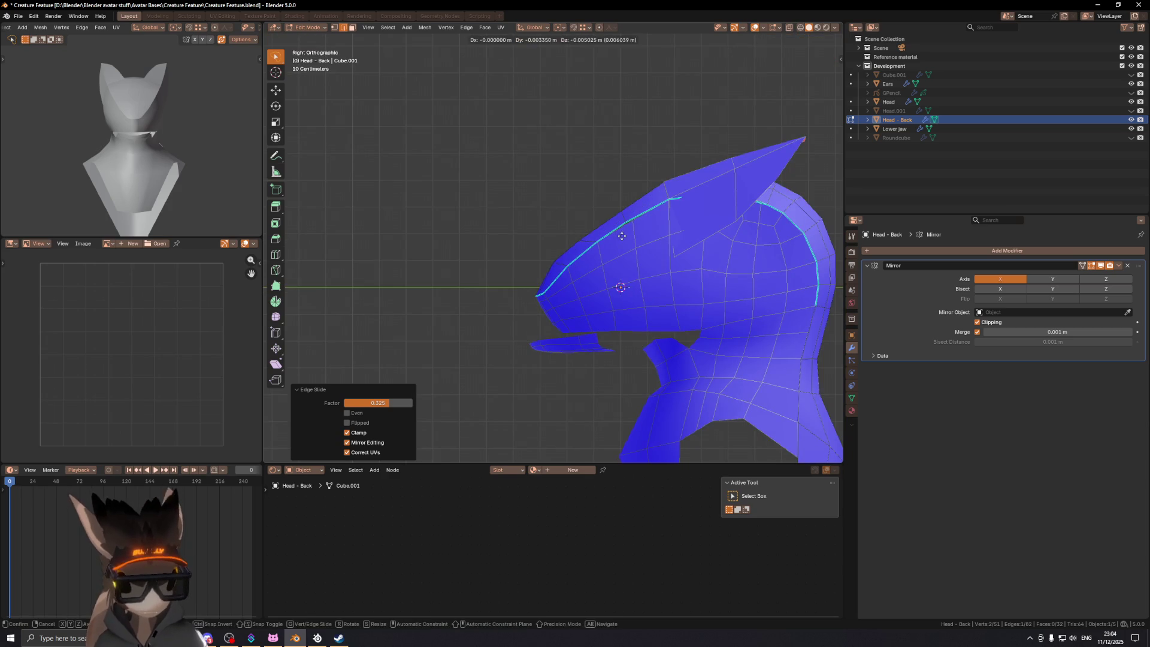
click(605, 273)
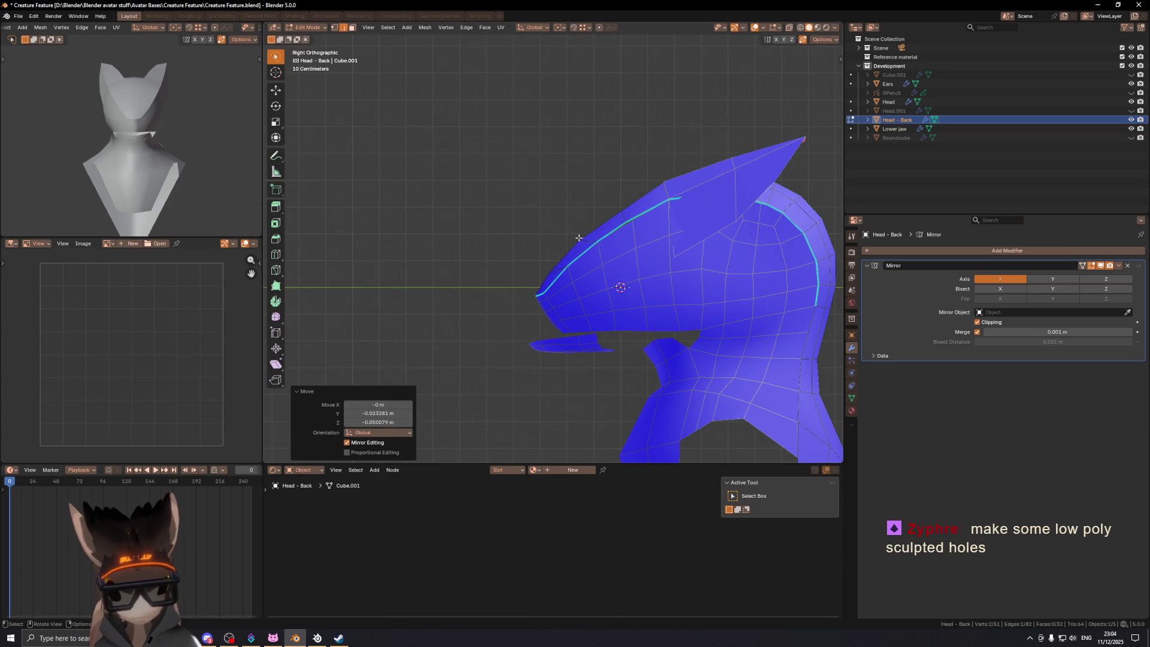
Step: Save the file and return to Object Mode
middle_drag(571, 233, 597, 268)
key(shift+alt+z)
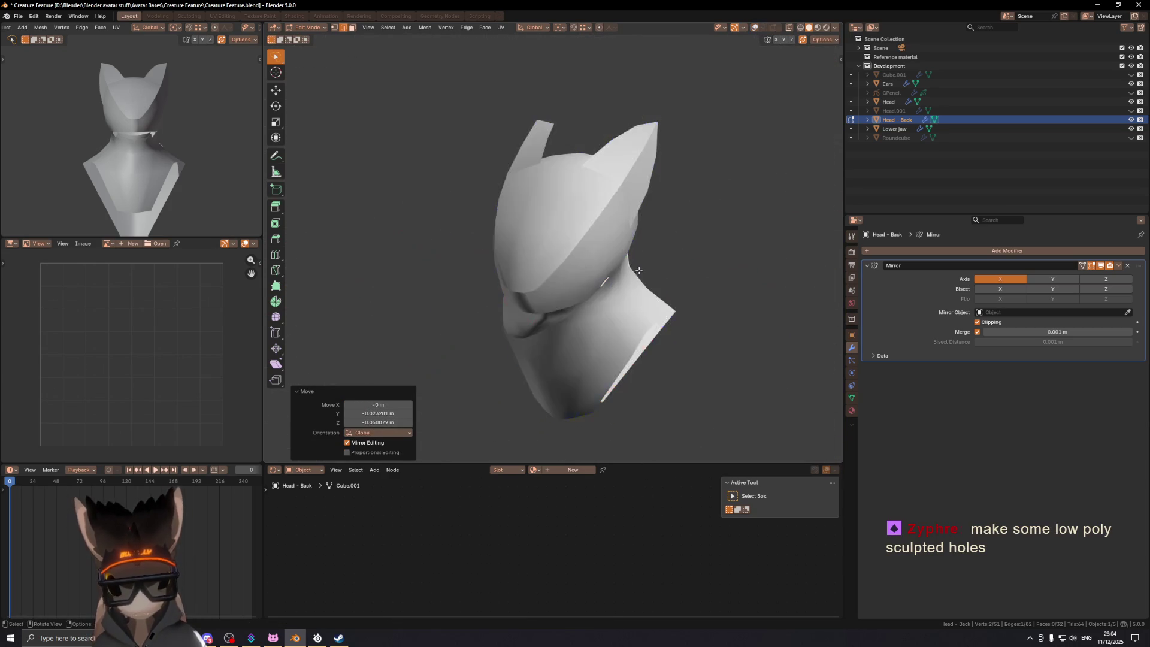
key(ctrl+s)
mouse_move(704, 268)
middle_down()
mouse_move(674, 279)
mouse_move(584, 251)
mouse_move(716, 246)
mouse_move(634, 233)
middle_up()
key(shift+alt+z)
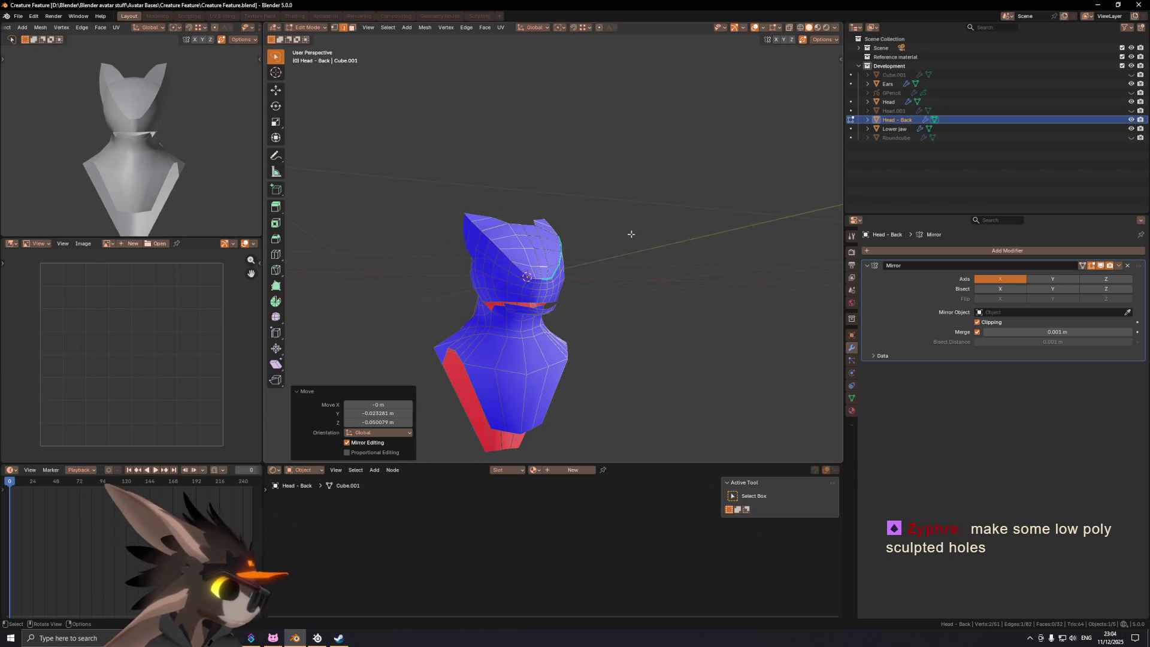
mouse_move(648, 273)
middle_down()
mouse_move(603, 270)
mouse_move(602, 286)
middle_up()
key(ctrl+Tab)
click(578, 273)
click(578, 273)
Step: Put Head into Sculpt Mode with the Draw brush
scroll(577, 273, up, 3)
key(ctrl+Tab)
click(665, 269)
shift+middle_drag(665, 270, 681, 168)
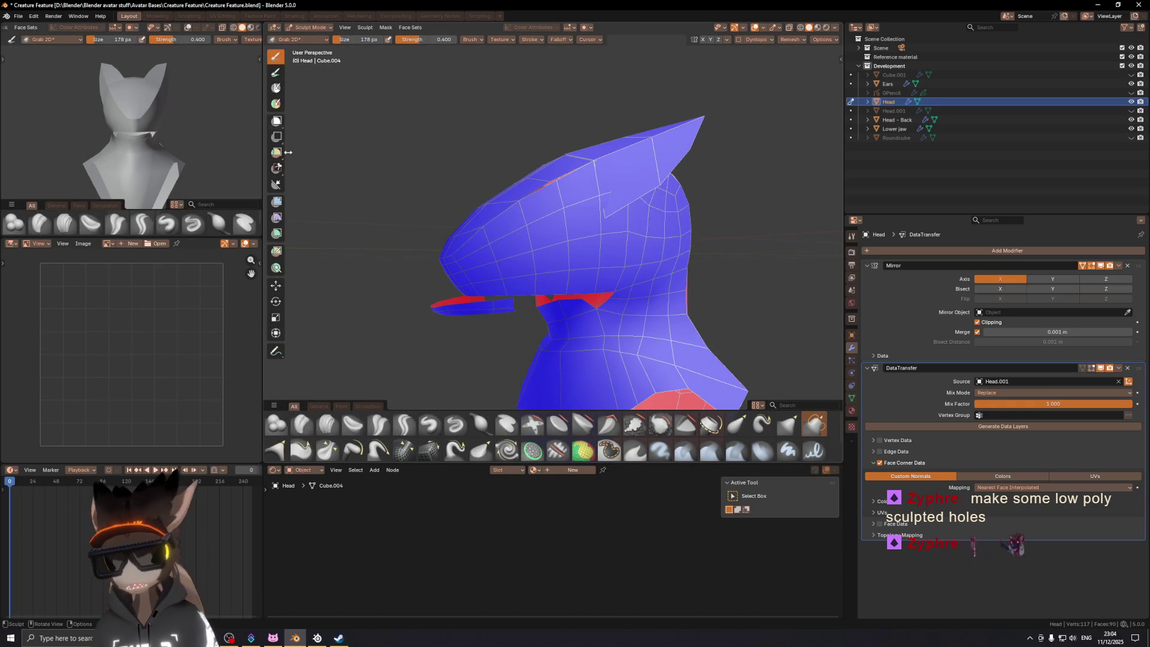
click(437, 426)
mouse_move(541, 239)
middle_down()
mouse_move(527, 242)
mouse_move(573, 250)
middle_up()
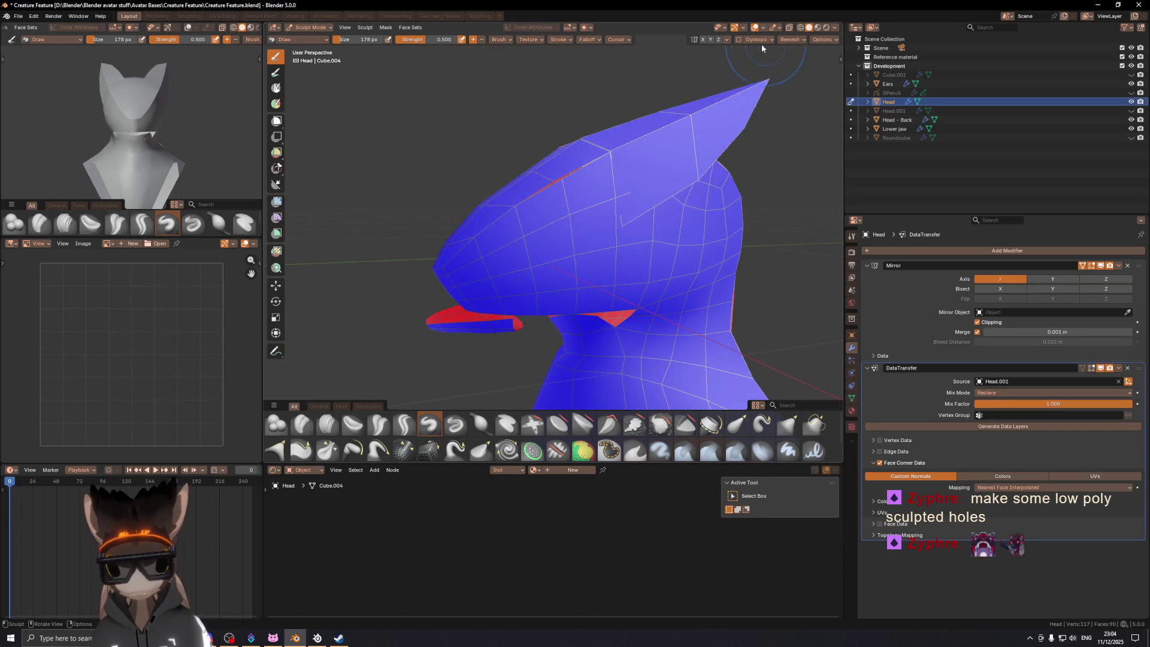
Step: Enable Dyntopo, sculpt an eye-socket hollow into the snout's side, then exit to Object Mode
click(739, 40)
click(563, 332)
drag(569, 235, 586, 236)
mouse_move(586, 236)
middle_down()
mouse_move(700, 224)
mouse_move(539, 243)
middle_up()
drag(539, 243, 563, 240)
mouse_move(563, 240)
middle_down()
mouse_move(642, 243)
mouse_move(552, 243)
mouse_move(568, 246)
middle_up()
key(ctrl+Tab)
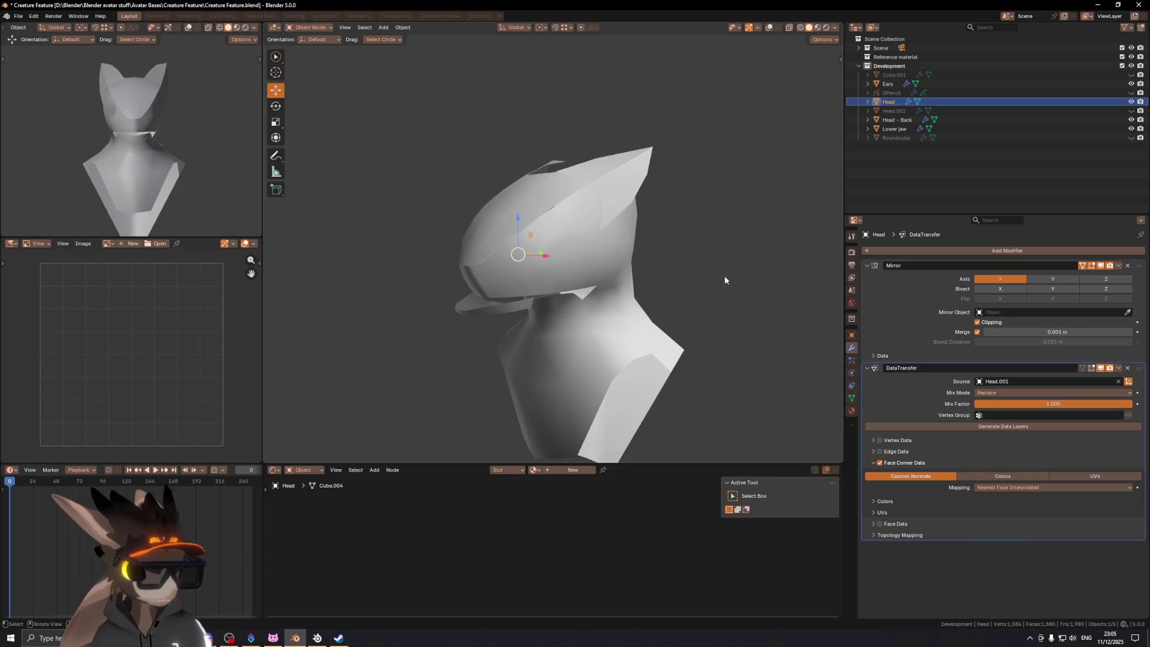
Step: Inspect the head and lower jaw with the wireframe and face-orientation overlay
mouse_move(566, 244)
middle_down()
mouse_move(519, 253)
mouse_move(673, 260)
middle_up()
key(shift+alt+z)
key(shift+alt+z)
mouse_move(705, 200)
middle_down()
mouse_move(634, 200)
mouse_move(625, 215)
mouse_move(714, 194)
mouse_move(693, 191)
mouse_move(733, 195)
mouse_move(657, 180)
mouse_move(562, 187)
mouse_move(720, 198)
mouse_move(601, 193)
mouse_move(555, 204)
mouse_move(595, 231)
middle_up()
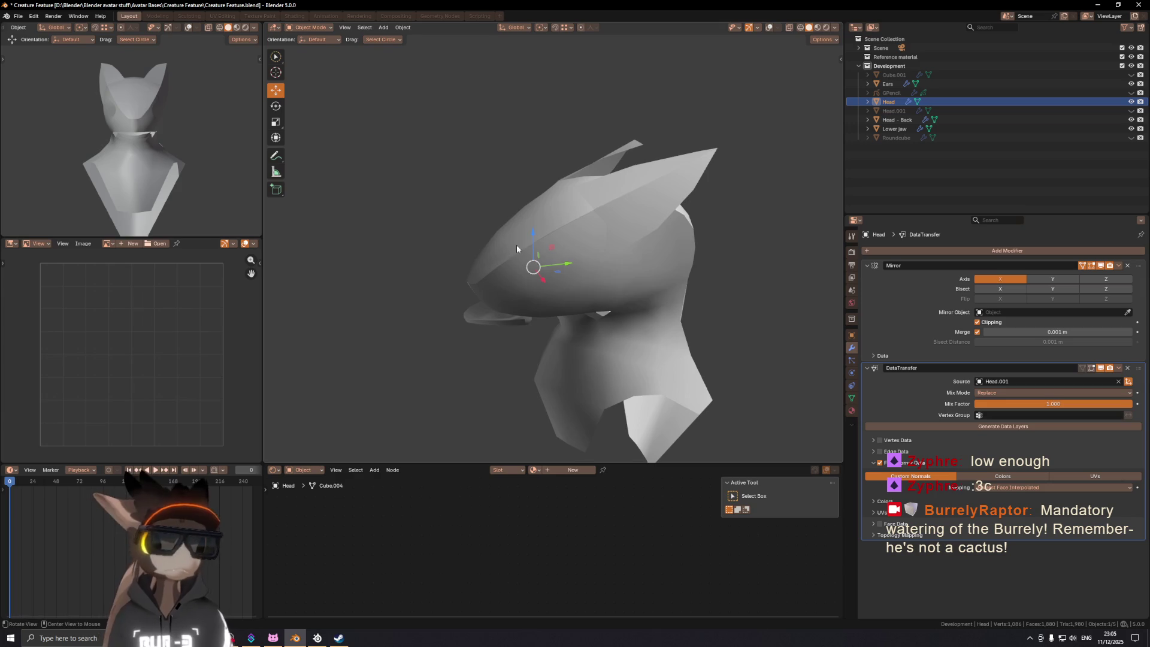
mouse_move(516, 253)
middle_down()
mouse_move(612, 224)
mouse_move(728, 233)
mouse_move(495, 226)
mouse_move(731, 221)
mouse_move(618, 234)
mouse_move(501, 307)
middle_up()
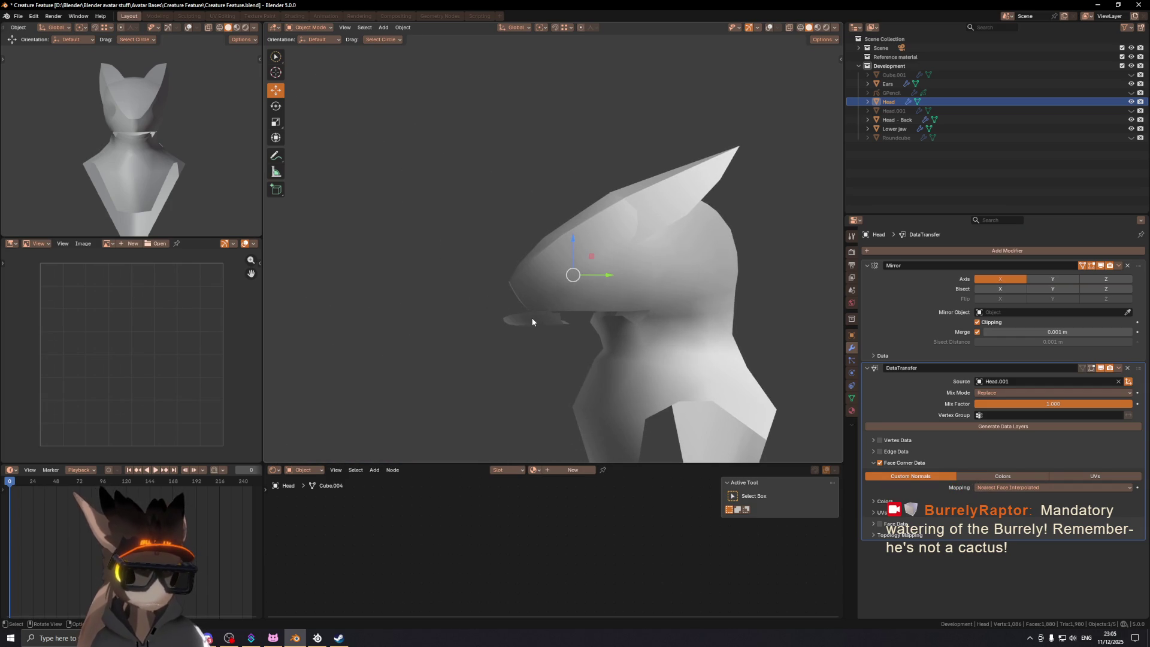
click(598, 311)
click(642, 286)
Step: Turn off dynamic topology on Head, then select Lower jaw in right side view
key(ctrl+Tab)
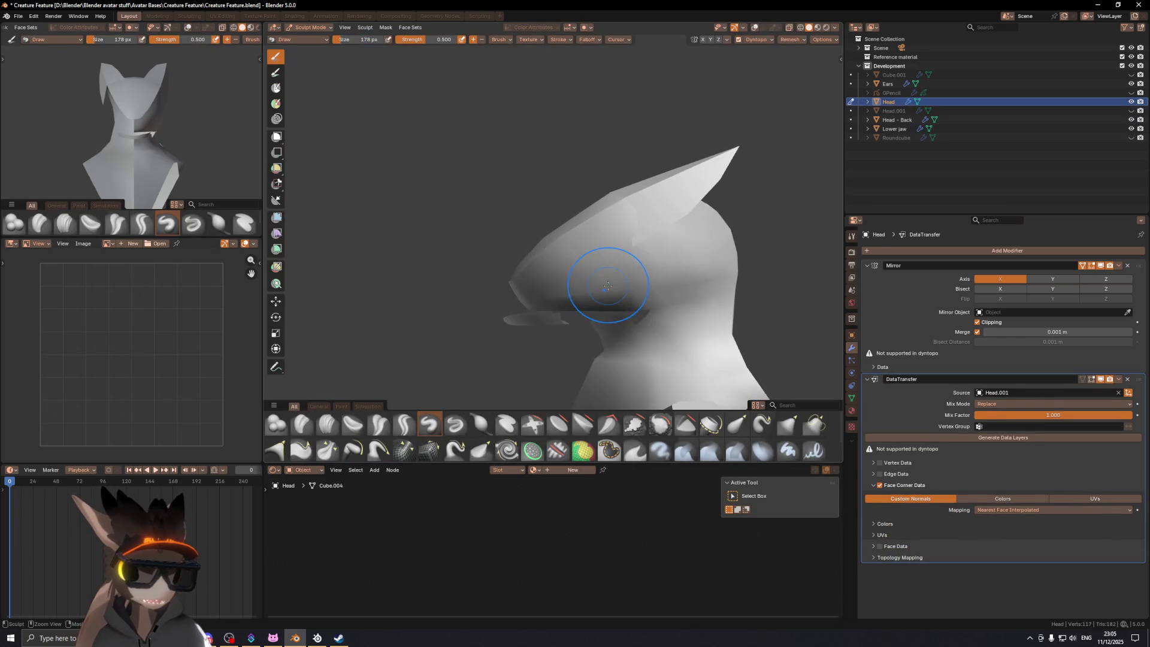
key(shift+alt+z)
middle_drag(532, 242, 688, 256)
key(ctrl+d)
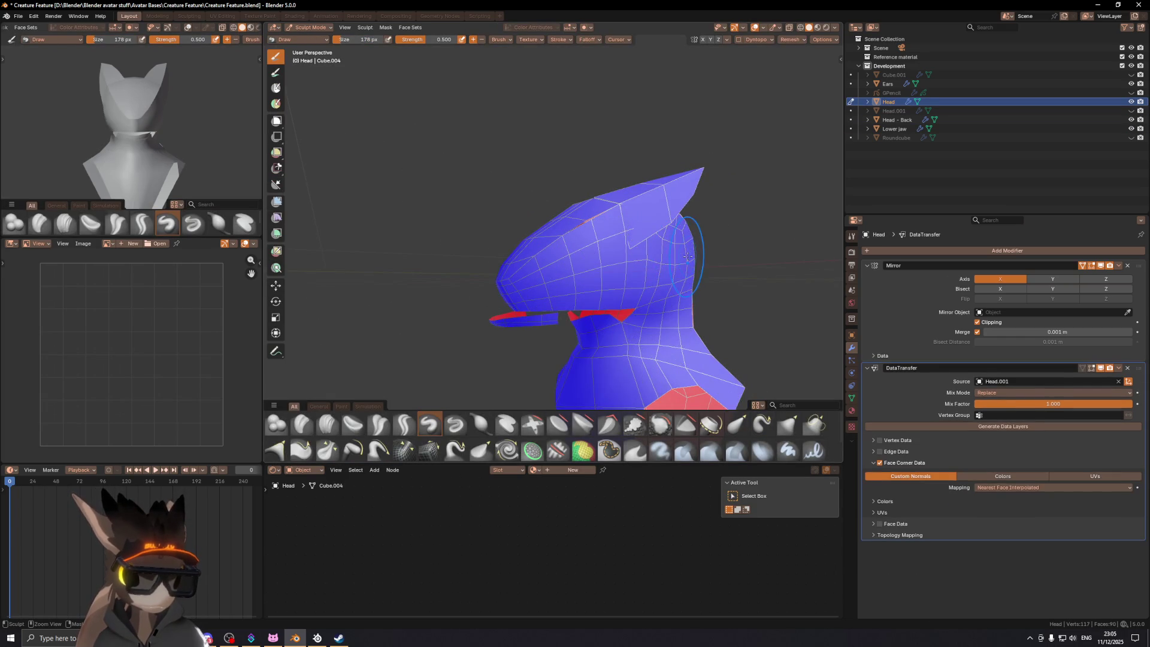
key(ctrl+Tab)
click(540, 316)
key(KP_3)
Step: Shift Lower jaw 0.15477 m along Y and raise it along Z in Object Mode
key(g)
key(y)
click(598, 314)
key(g)
key(z)
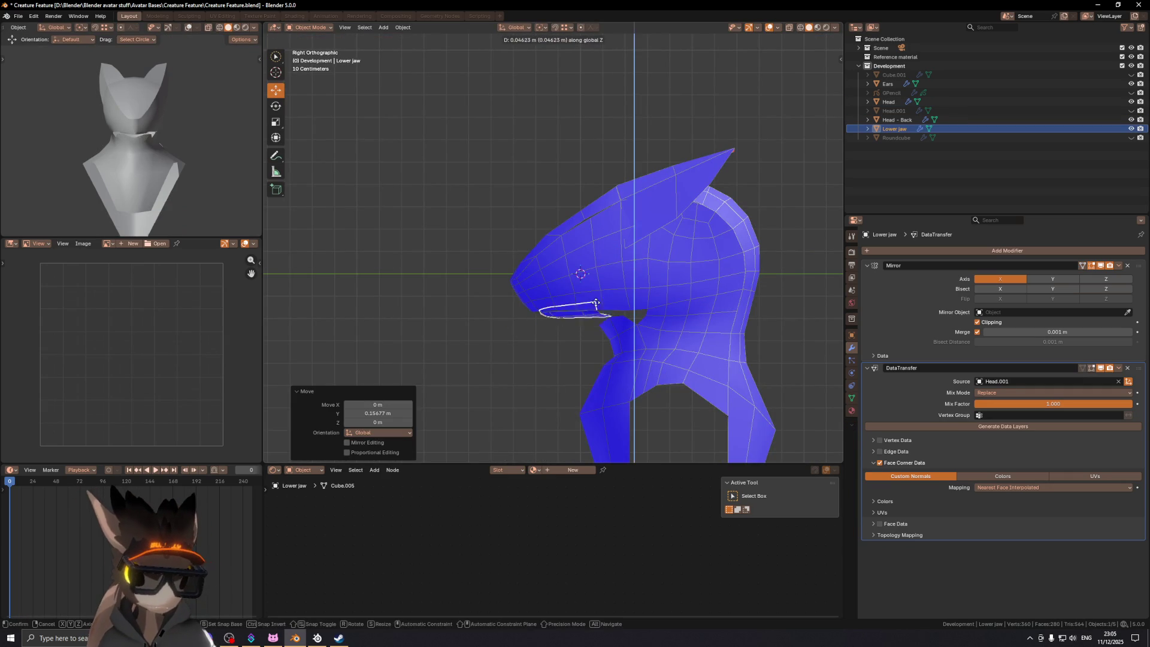
click(592, 301)
mouse_move(592, 301)
middle_down()
mouse_move(653, 301)
mouse_move(620, 299)
middle_up()
key(shift+alt+z)
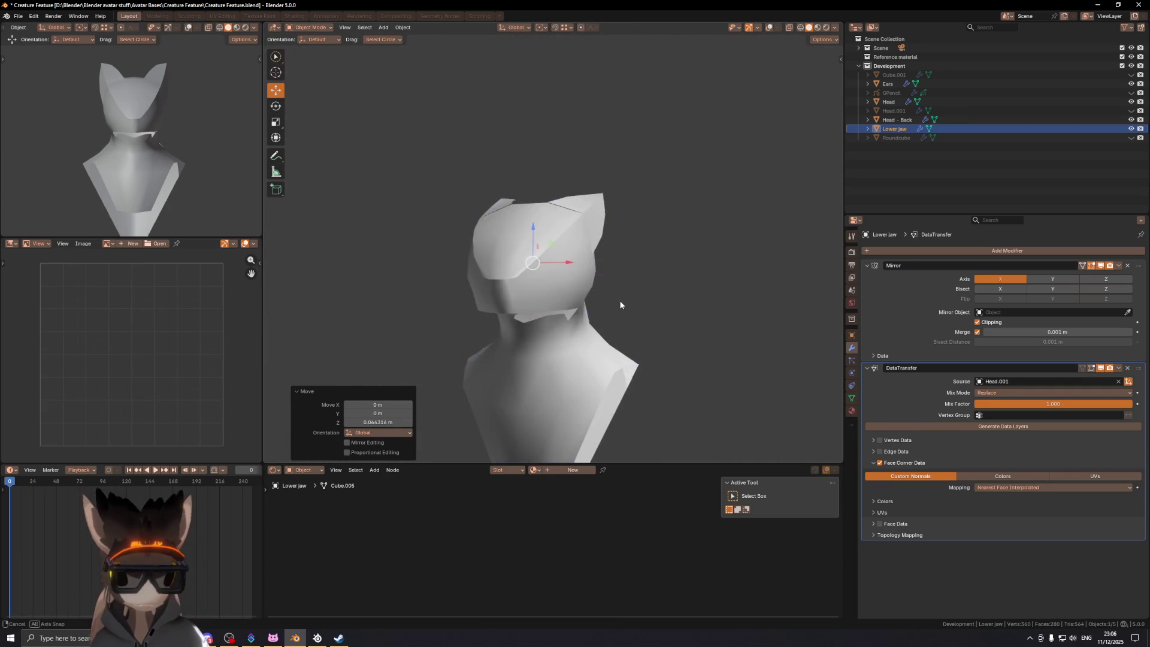
key(KP_3)
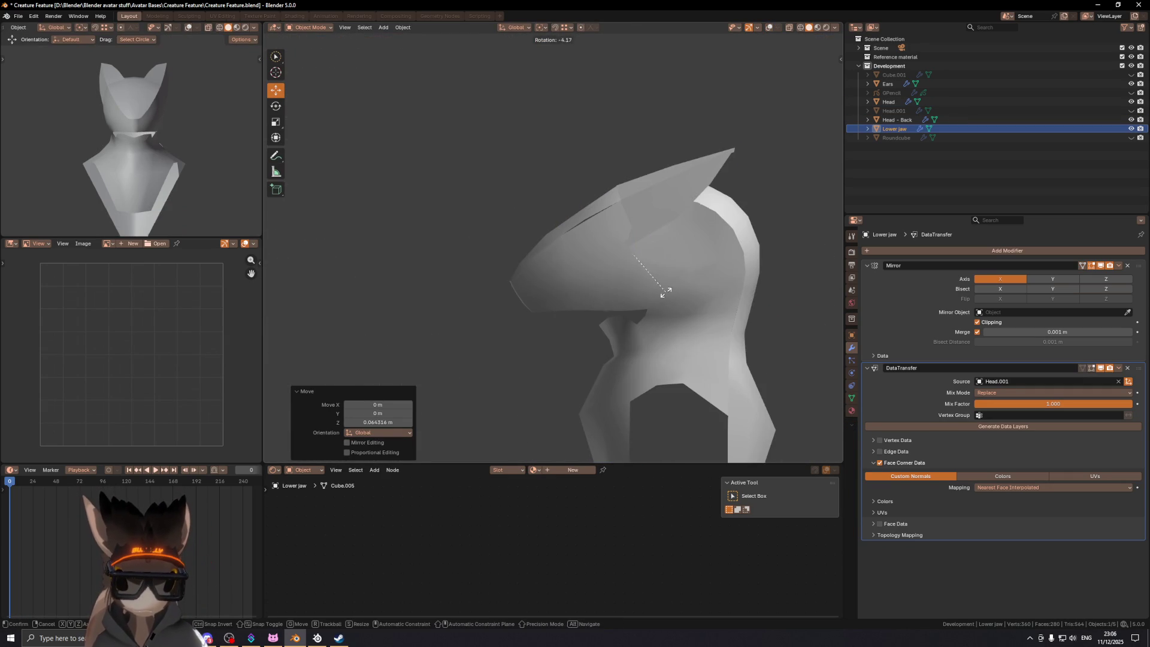
key(x)
key(Escape)
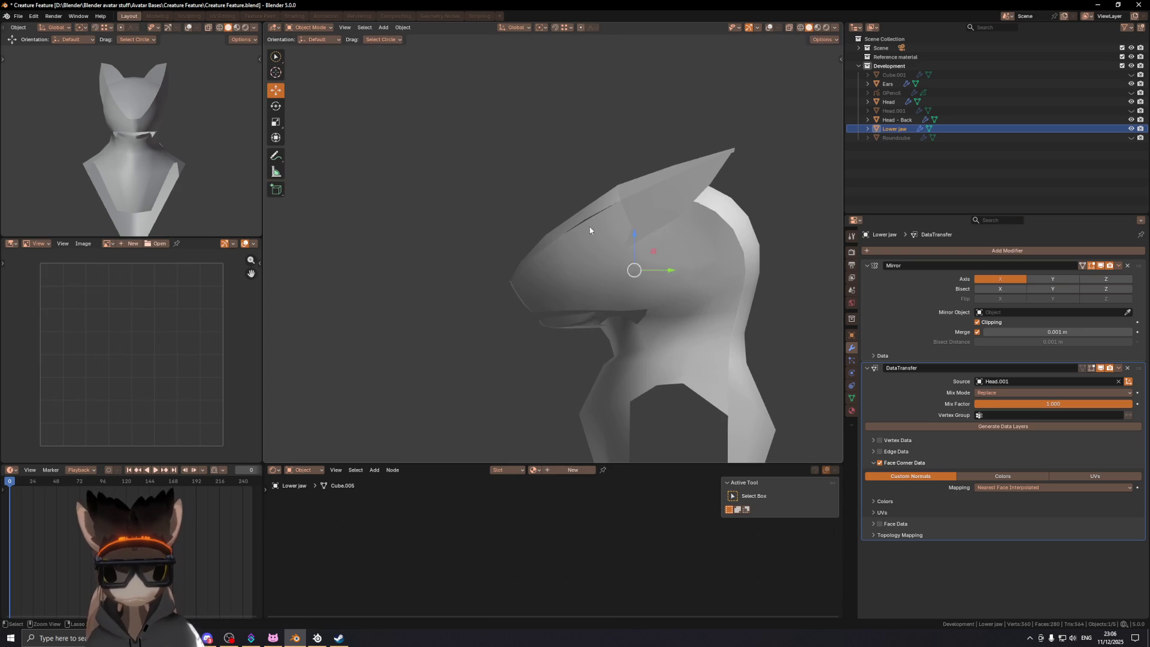
Step: In Edit Mode, raise the jaw about 7 cm, tilt it 15°, and nudge it -0.00201 m in Y
key(Tab)
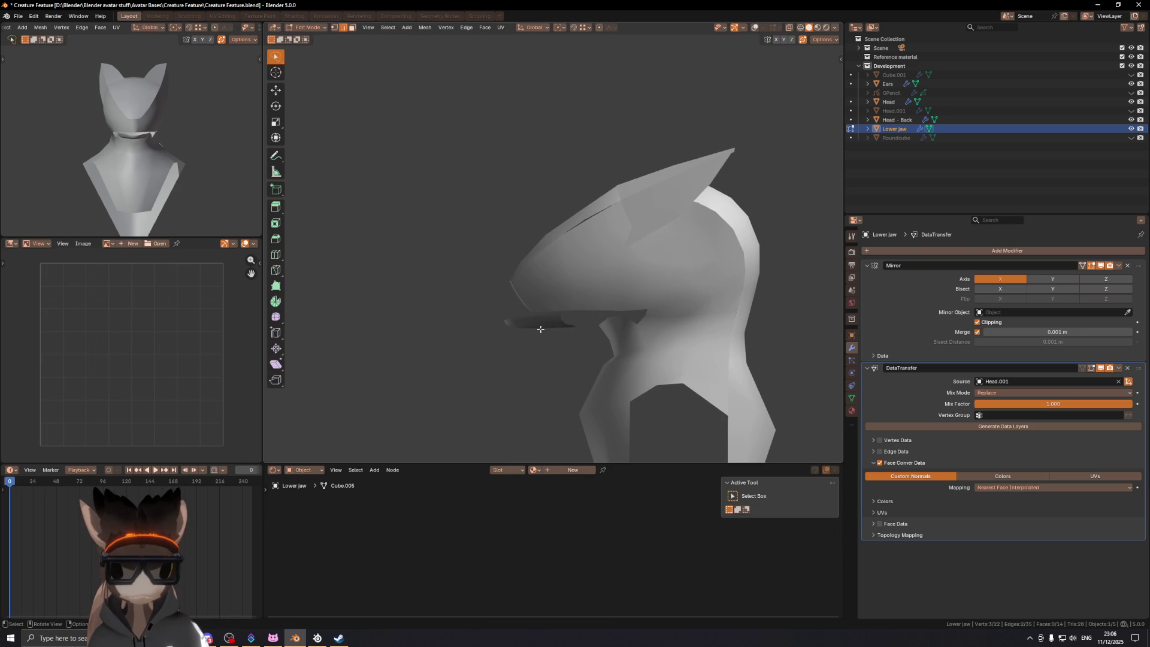
key(g)
key(z)
click(600, 307)
key(g)
key(z)
click(601, 301)
key(r)
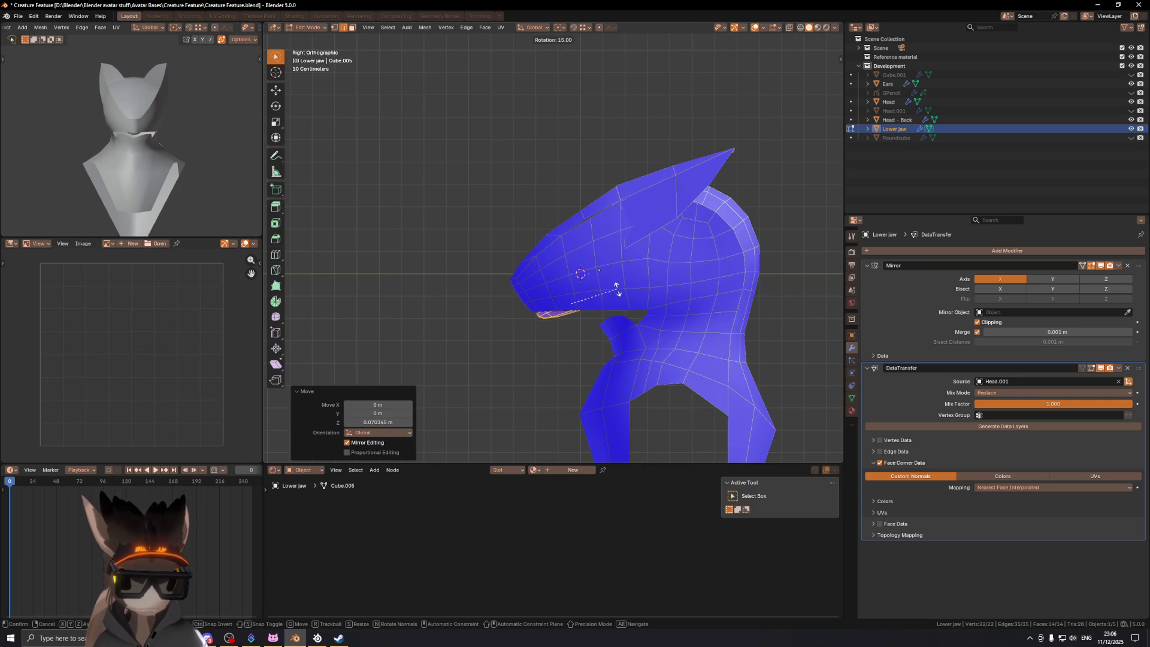
click(615, 290)
key(g)
key(y)
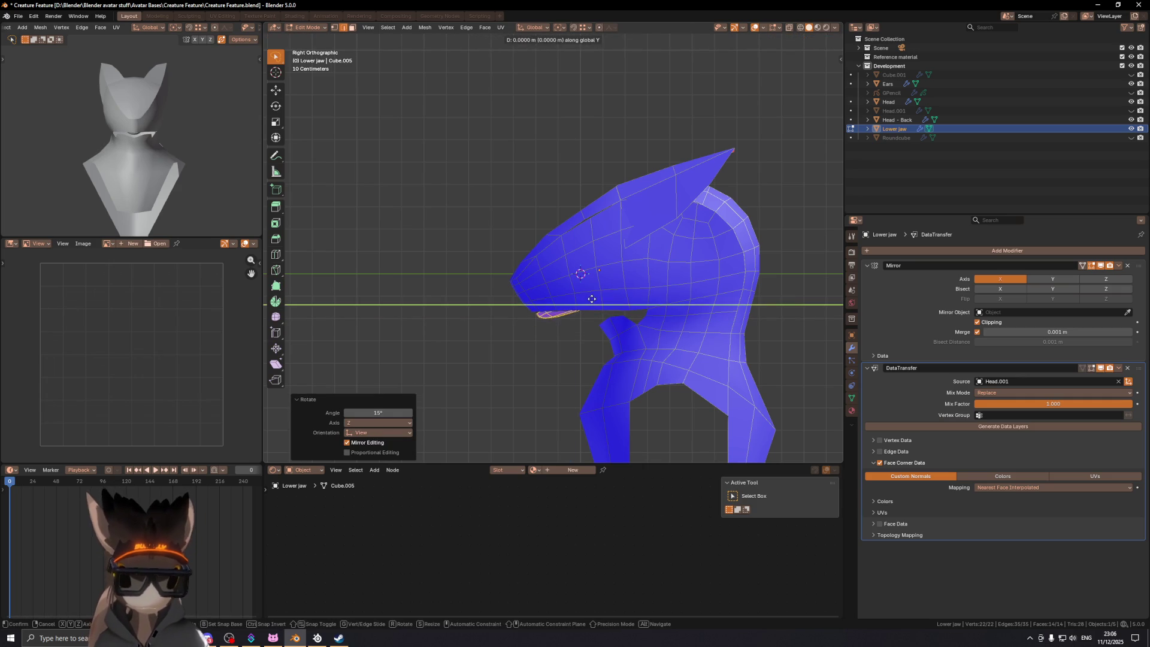
click(591, 298)
Step: Check how the jaw fits under the snout from several angles
mouse_move(513, 318)
middle_down()
mouse_move(517, 297)
mouse_move(603, 296)
mouse_move(654, 307)
mouse_move(604, 319)
mouse_move(623, 336)
mouse_move(659, 323)
mouse_move(593, 286)
mouse_move(385, 267)
mouse_move(457, 290)
mouse_move(606, 287)
middle_up()
key(shift+alt+z)
scroll(606, 287, up, 3)
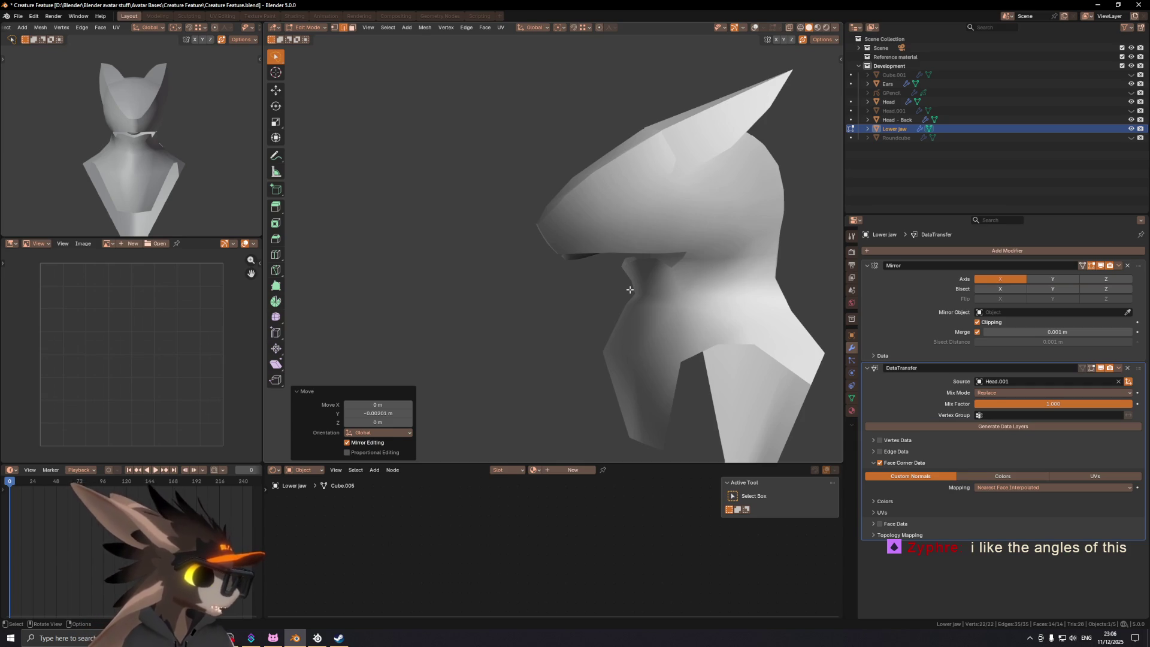
middle_drag(608, 202, 615, 208)
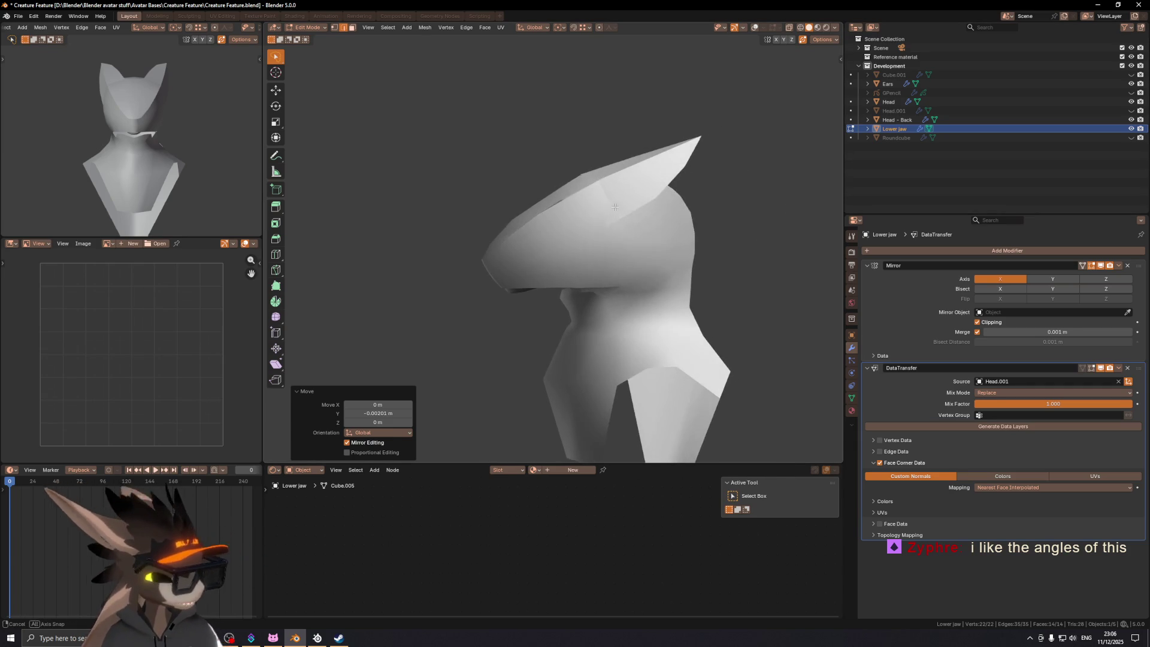
mouse_move(476, 220)
middle_down()
mouse_move(513, 261)
mouse_move(537, 251)
mouse_move(572, 285)
mouse_move(746, 284)
mouse_move(584, 293)
mouse_move(523, 261)
mouse_move(599, 266)
mouse_move(555, 309)
mouse_move(495, 253)
mouse_move(497, 265)
mouse_move(547, 276)
mouse_move(587, 254)
middle_up()
key(Tab)
key(shift+alt+z)
key(shift+alt+z)
mouse_move(696, 236)
middle_down()
mouse_move(562, 243)
mouse_move(621, 240)
middle_up()
scroll(620, 236, up, 5)
key(Tab)
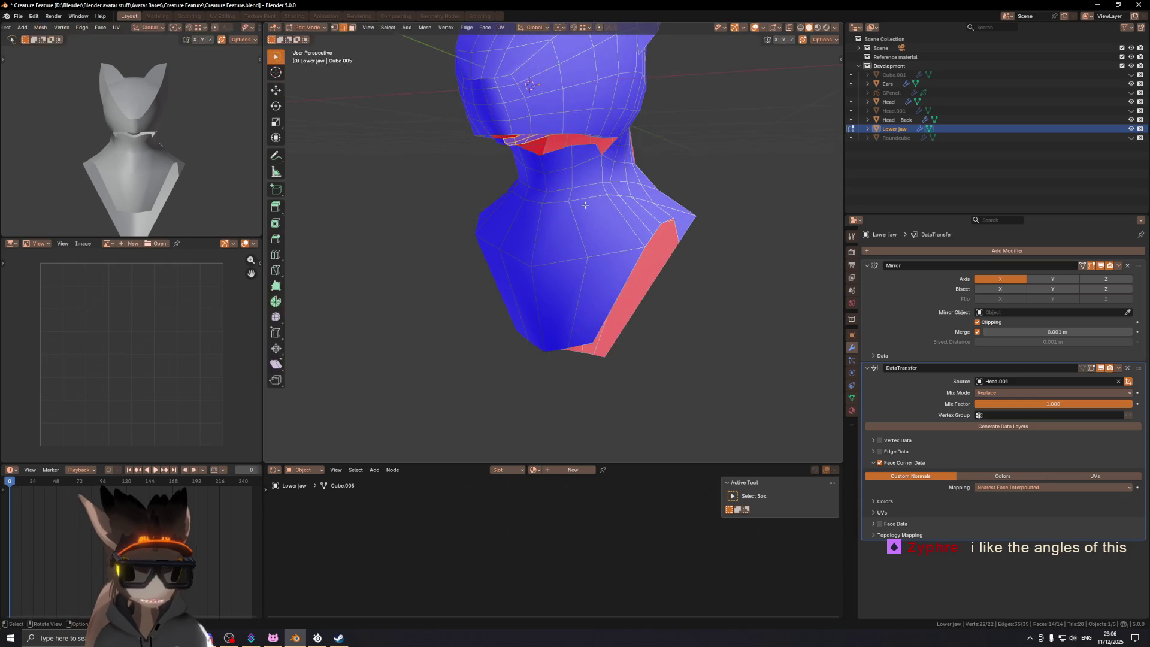
Step: Switch from the lower jaw to the Head and enter Edit Mode at the neck
key(Tab)
click(598, 215)
key(Tab)
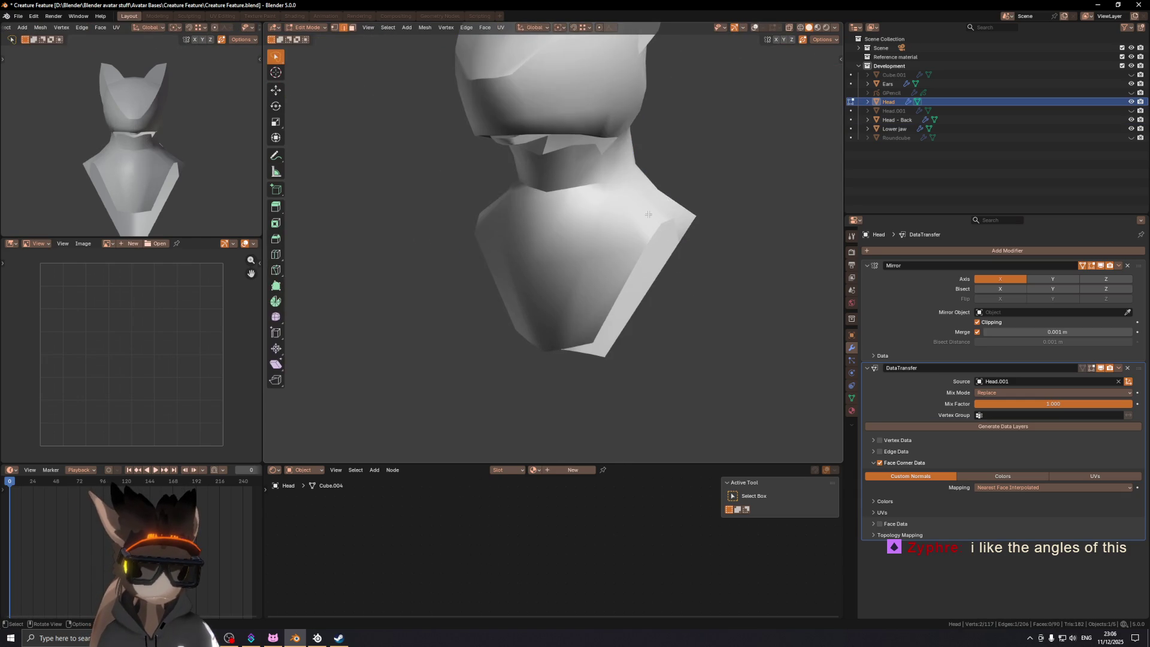
middle_drag(598, 214, 579, 207)
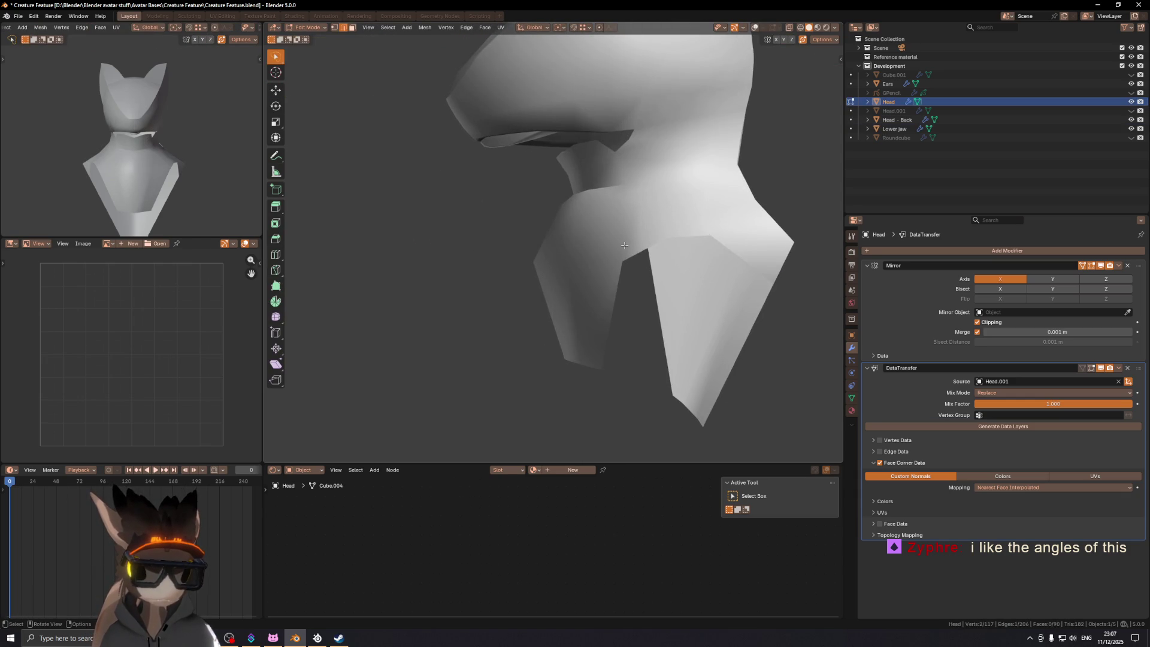
scroll(570, 182, down, 2)
middle_drag(571, 182, 602, 220)
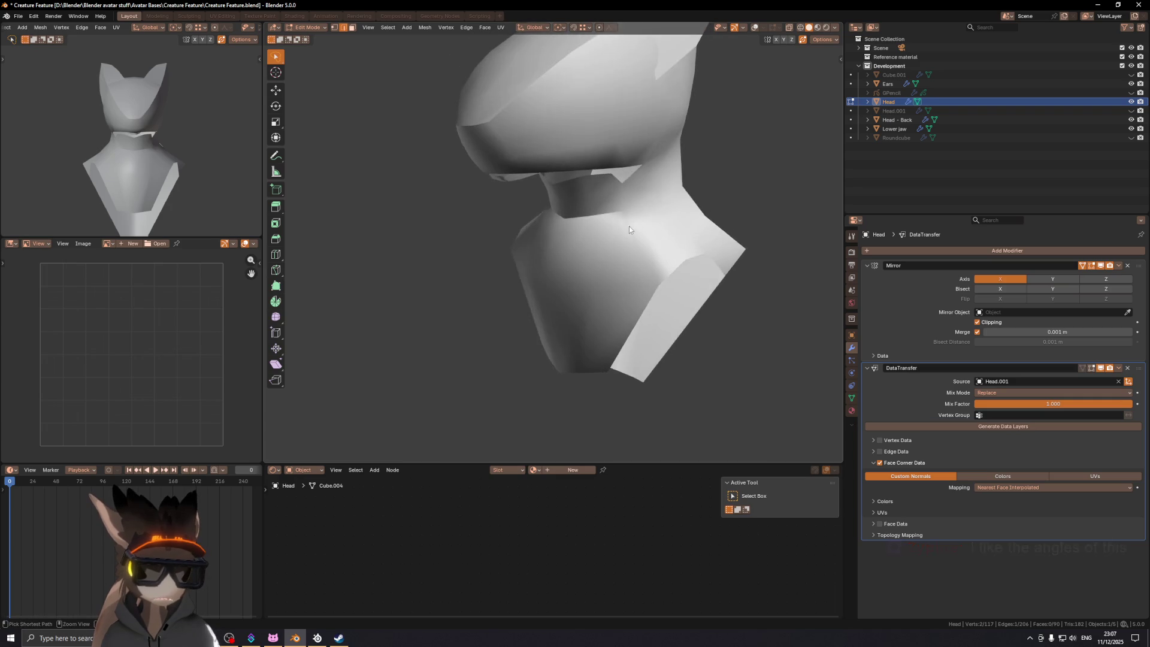
key(Tab)
key(shift+alt+z)
key(Tab)
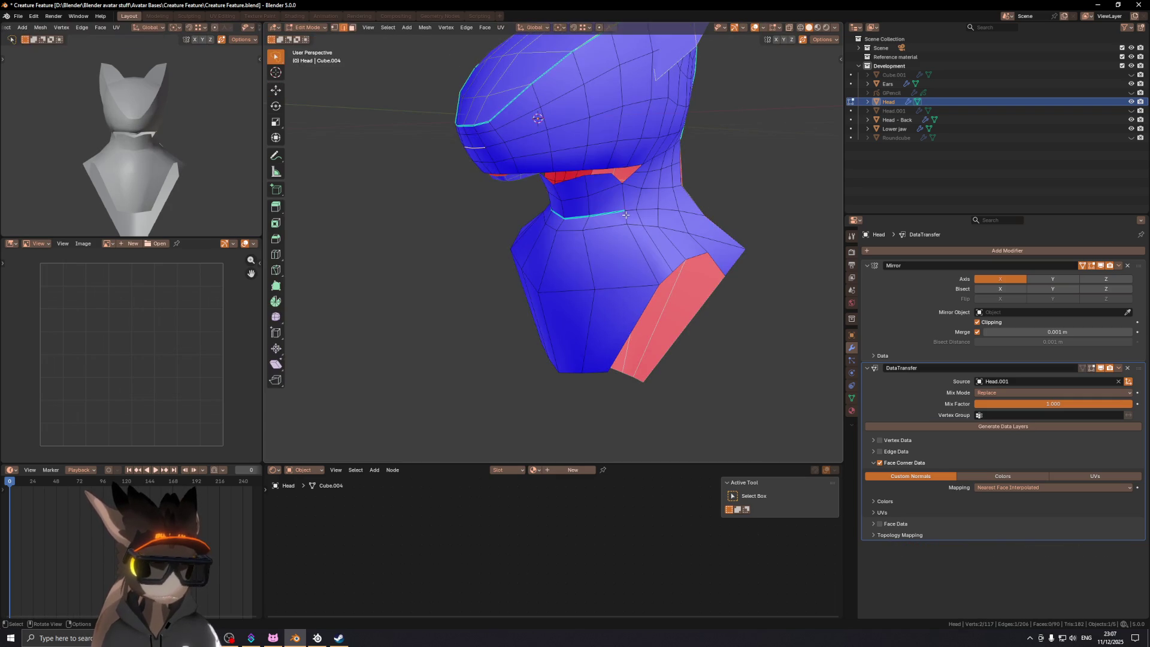
Step: Move and edge-slide the neck vertices to reshape the neck loops
key(g)
click(628, 223)
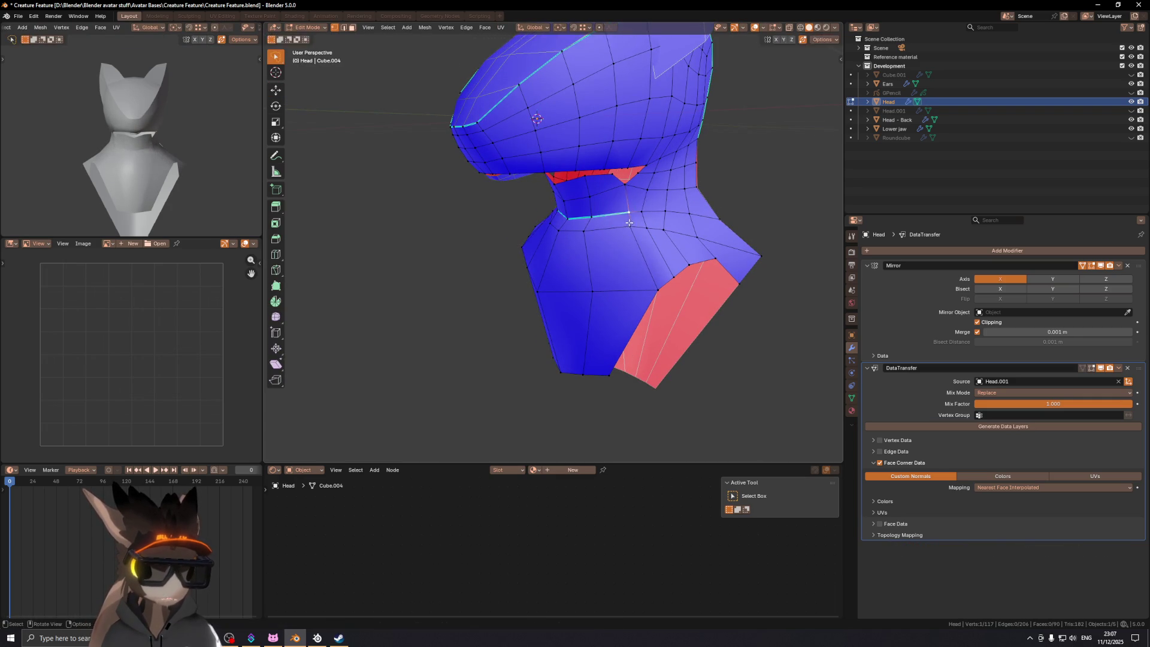
click(635, 269)
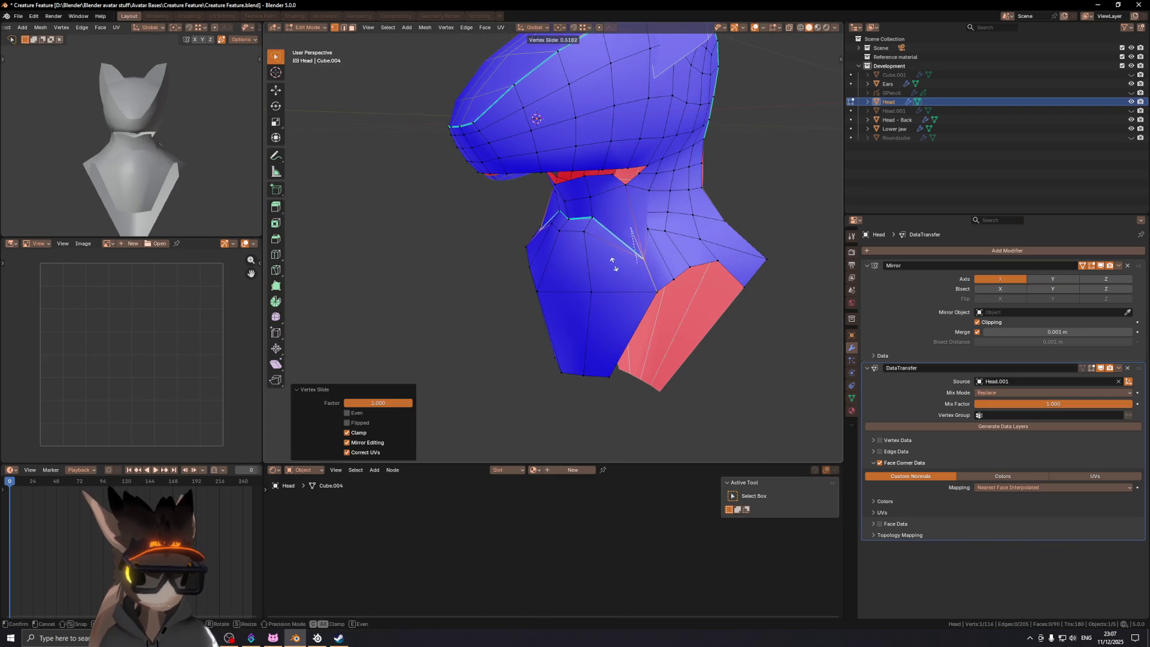
key(g)
key(g)
click(602, 228)
mouse_move(592, 244)
middle_down()
mouse_move(673, 231)
mouse_move(564, 242)
mouse_move(599, 239)
mouse_move(645, 268)
middle_up()
key(shift+alt+z)
key(shift+alt+z)
scroll(572, 234, up, 3)
key(g)
key(g)
click(645, 269)
middle_drag(649, 346, 588, 238)
key(shift+alt+z)
Step: Mark the neck edge loop as sharp and return to Object Mode
key(shift+alt+z)
key(2)
right_click(733, 297)
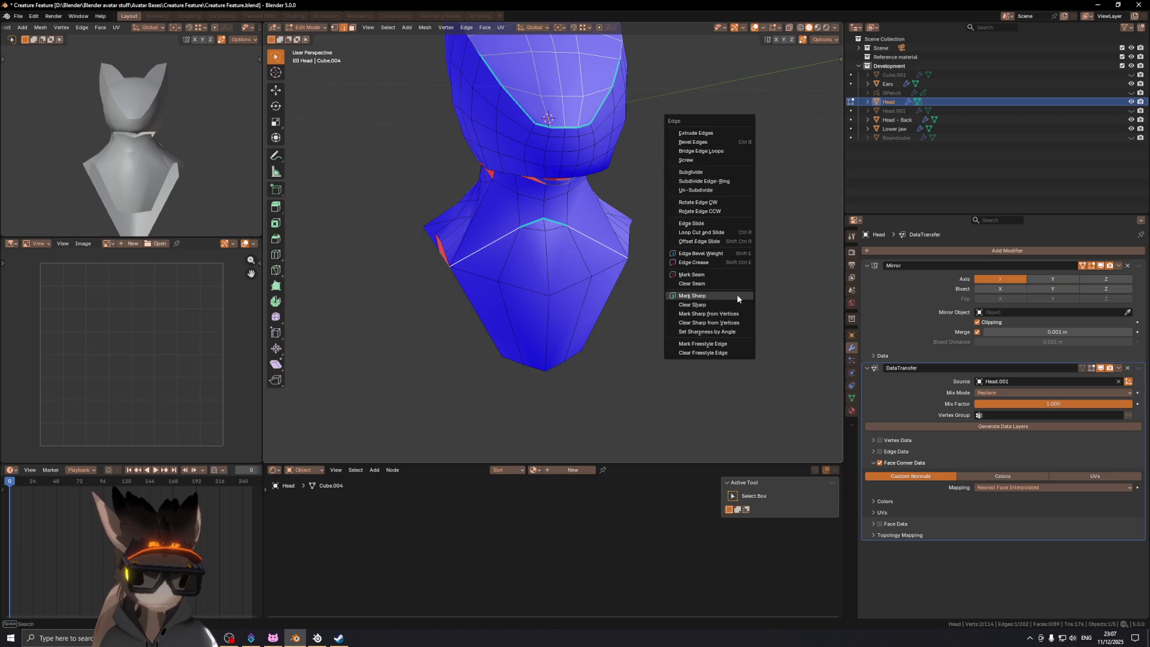
click(733, 297)
key(shift+alt+z)
mouse_move(731, 290)
middle_down()
mouse_move(644, 278)
mouse_move(673, 295)
middle_up()
key(1)
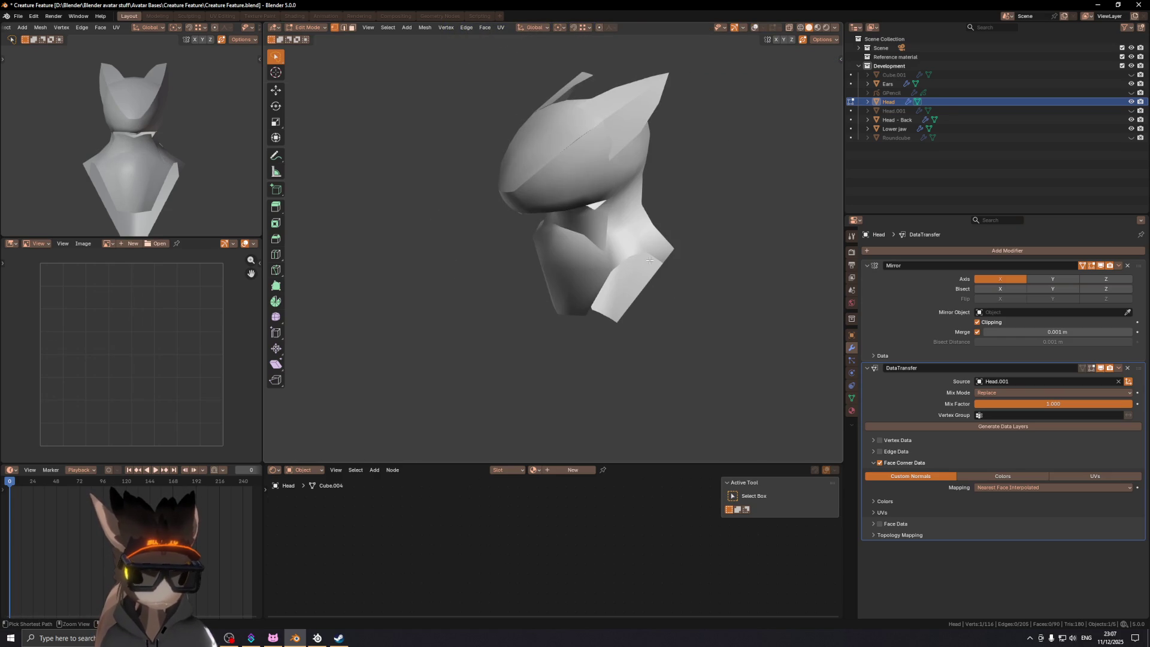
key(shift+alt+z)
mouse_move(604, 235)
middle_down()
mouse_move(671, 227)
mouse_move(571, 213)
mouse_move(668, 213)
mouse_move(597, 249)
middle_up()
key(Tab)
key(shift+alt+z)
scroll(589, 239, up, 3)
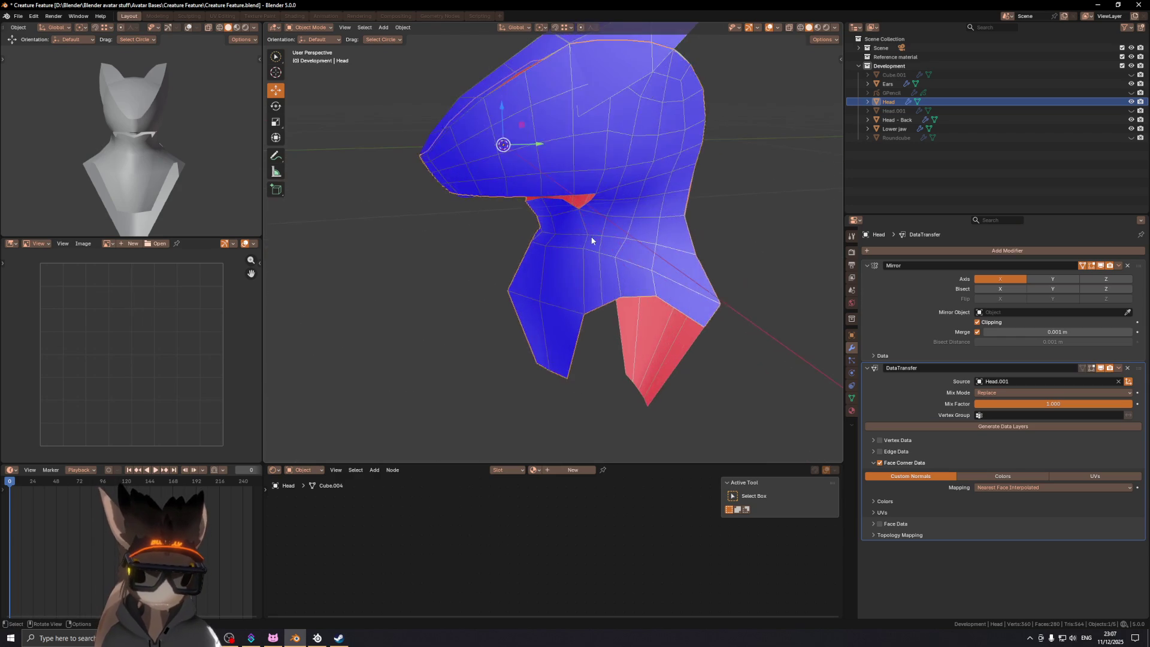
Step: Merge two stray head vertices into their neighbours by vertex sliding with auto-merge
key(Tab)
key(g)
key(g)
click(601, 236)
key(g)
key(g)
click(608, 221)
mouse_move(596, 242)
middle_down()
mouse_move(610, 237)
mouse_move(636, 262)
mouse_move(553, 276)
mouse_move(665, 252)
mouse_move(773, 268)
mouse_move(701, 257)
mouse_move(615, 266)
middle_up()
right_click(735, 275)
click(736, 274)
key(Tab)
key(Tab)
Step: With face orientation shown, merge another vertex and raise one neck vertex about 2 cm along Z
key(shift+alt+z)
click(601, 292)
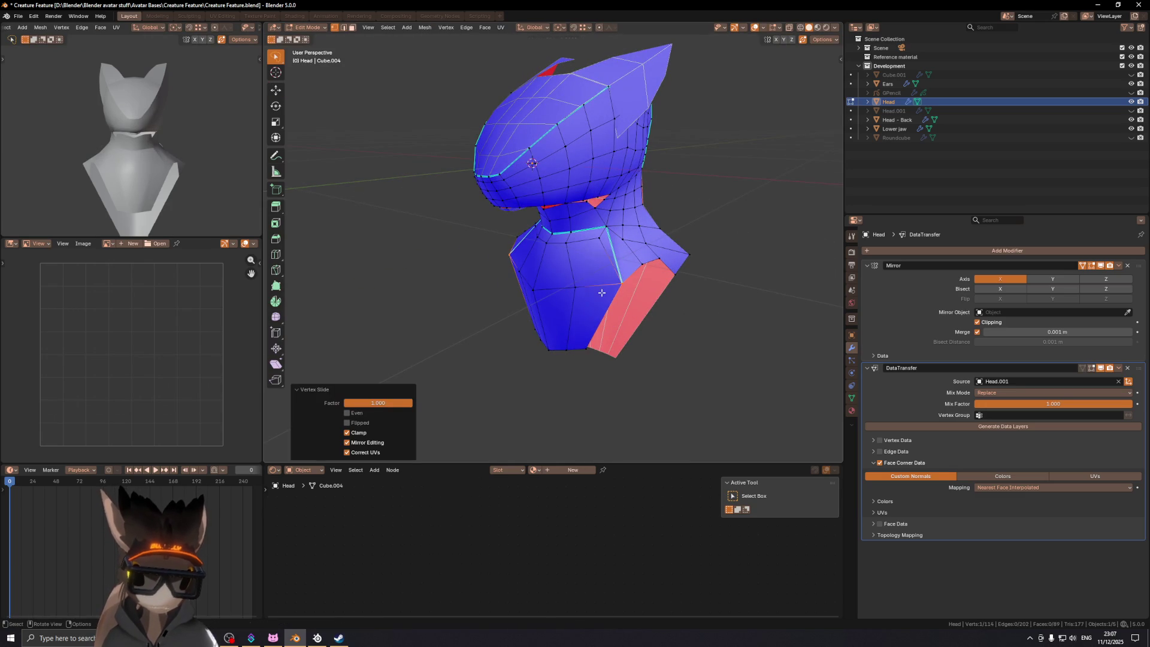
key(e)
right_click(589, 268)
mouse_move(589, 268)
middle_down()
mouse_move(621, 250)
mouse_move(624, 280)
middle_up()
shift+click(612, 284)
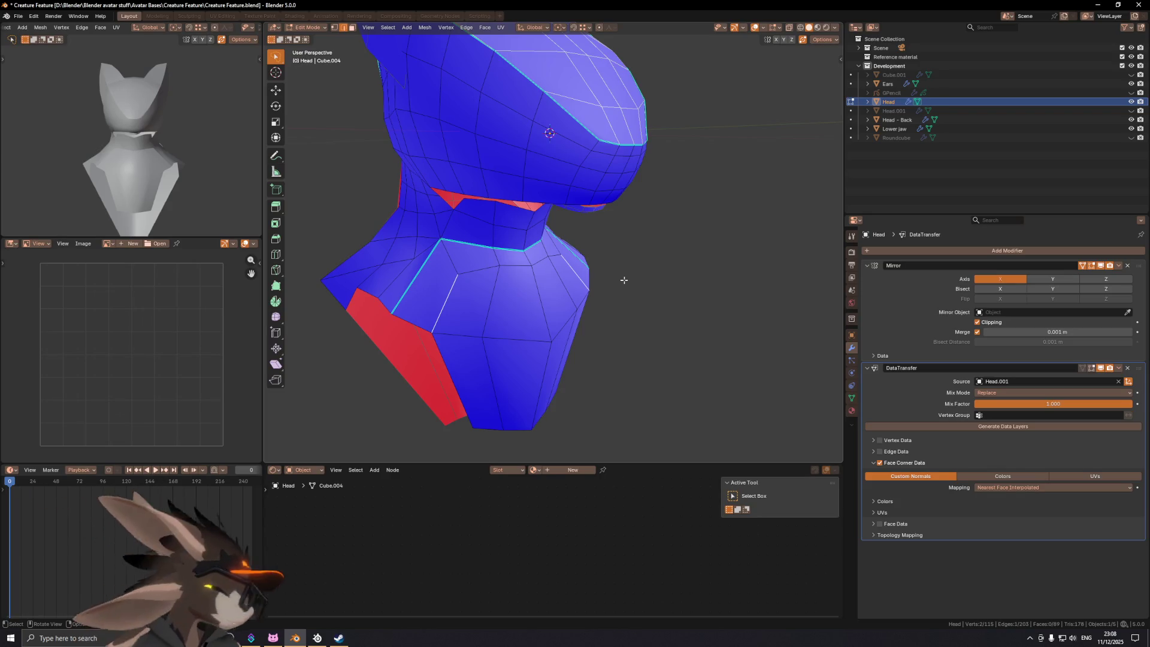
mouse_move(566, 263)
middle_down()
mouse_move(523, 297)
mouse_move(588, 278)
mouse_move(475, 282)
mouse_move(509, 282)
mouse_move(503, 295)
mouse_move(561, 239)
mouse_move(603, 236)
mouse_move(647, 236)
mouse_move(703, 279)
mouse_move(605, 251)
mouse_move(460, 250)
middle_up()
click(571, 285)
key(g)
key(z)
click(570, 263)
Step: Hide the overlay and select four adjacent faces on the side of the head
key(shift+alt+z)
key(shift+alt+z)
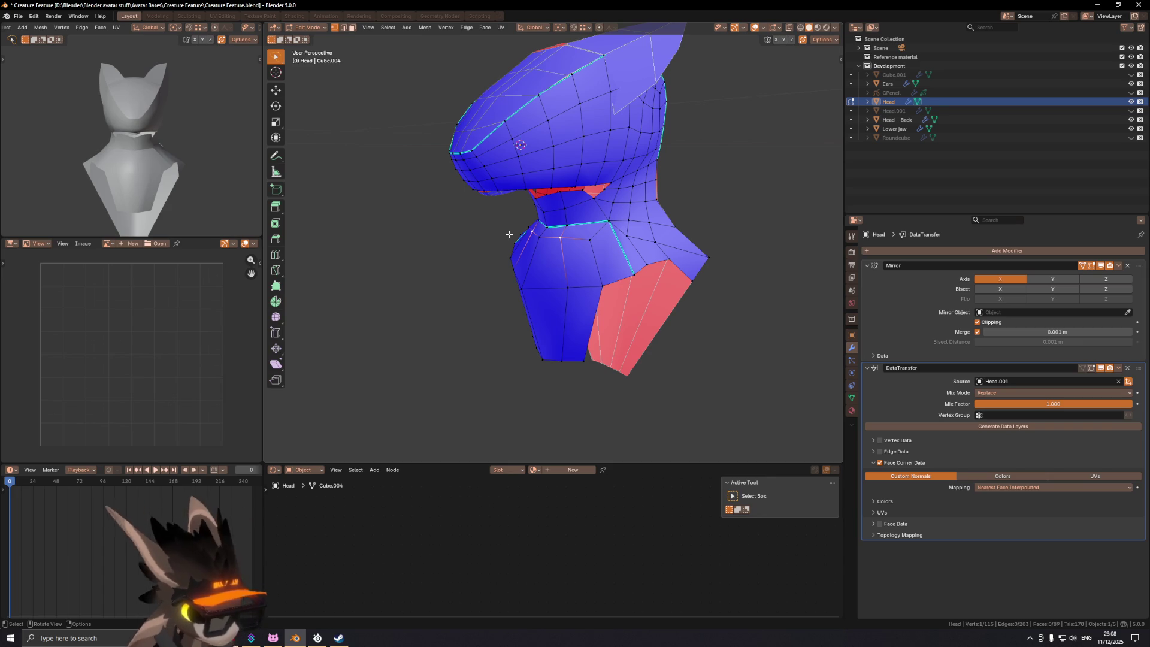
mouse_move(505, 130)
middle_down()
mouse_move(517, 176)
mouse_move(587, 233)
mouse_move(584, 222)
middle_up()
key(3)
shift+click(584, 222)
shift+click(593, 255)
shift+click(615, 207)
shift+click(626, 243)
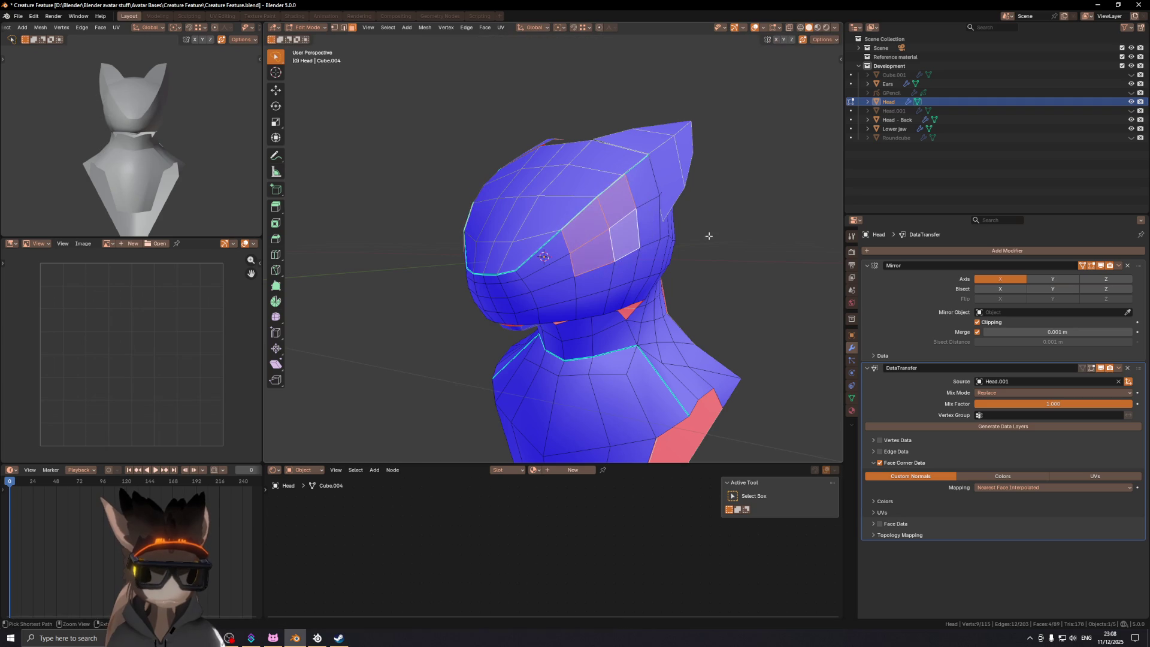
Step: Duplicate the head in place and put the copy into Sculpt Mode
key(Tab)
key(shift+d)
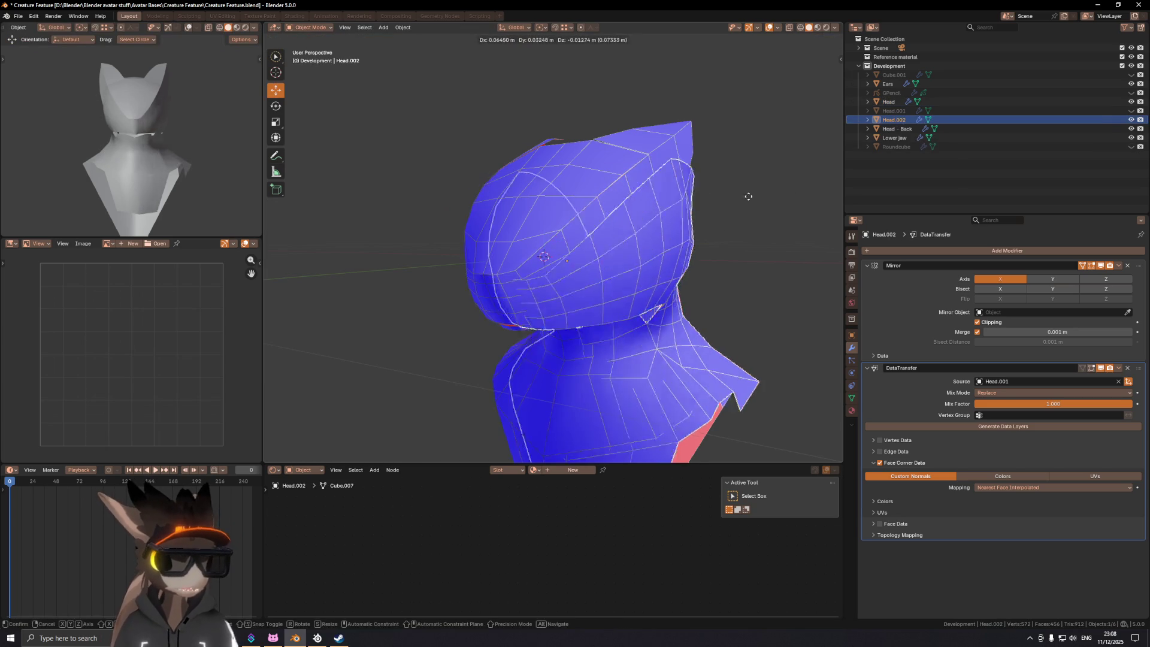
right_click(721, 186)
middle_drag(757, 187, 849, 149)
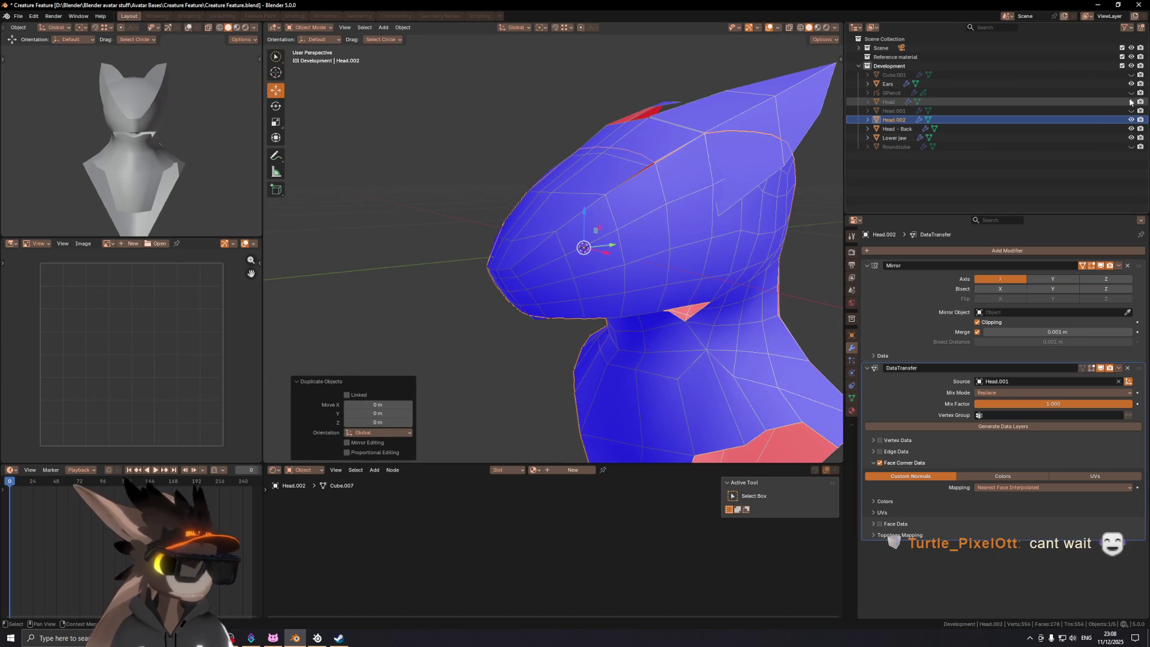
click(617, 229)
key(ctrl+Tab)
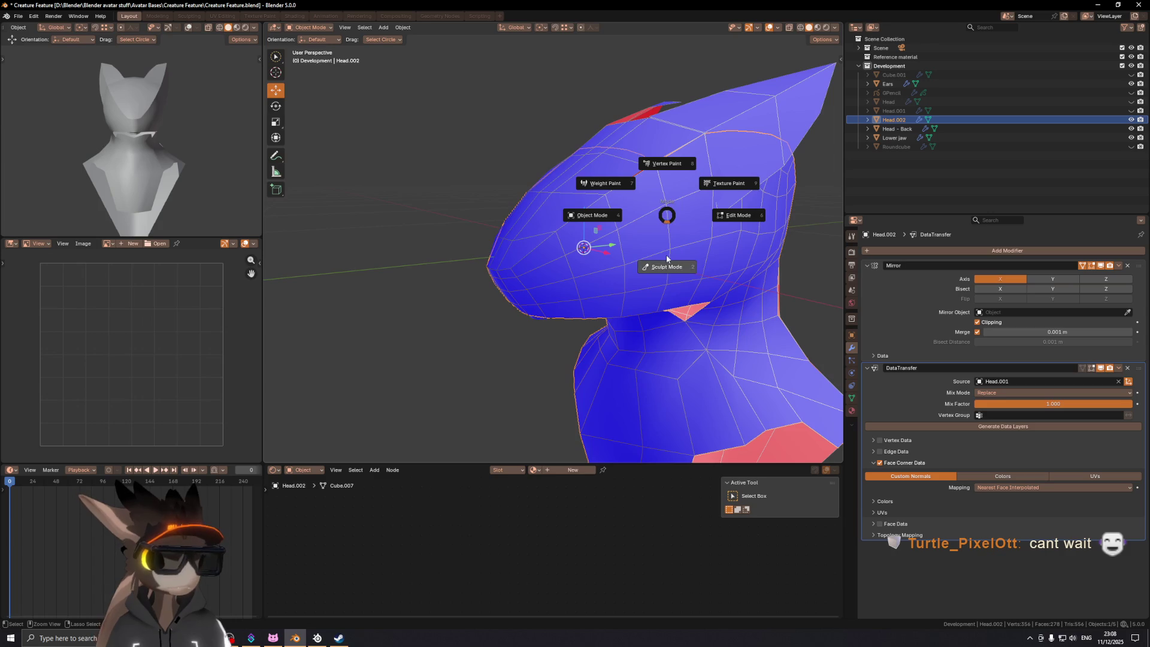
click(666, 261)
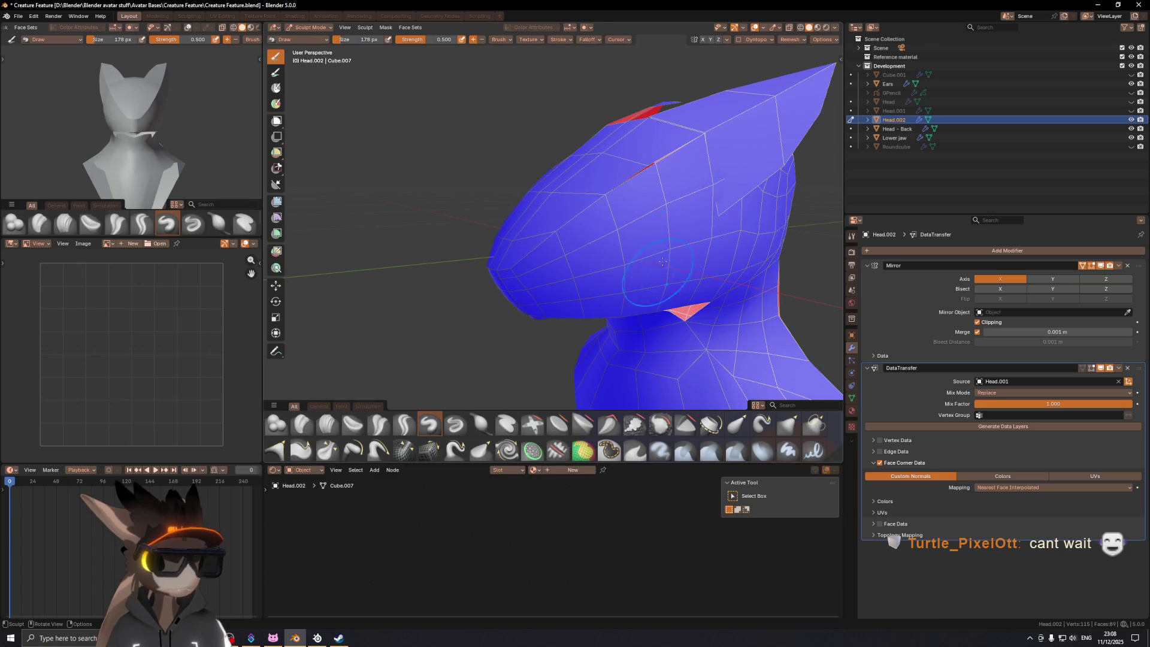
Step: Enable Dyntopo and sculpt an eye-socket dent into the duplicate head's cheek
click(737, 42)
click(551, 331)
mouse_move(551, 331)
middle_down()
mouse_move(605, 323)
mouse_move(574, 317)
middle_up()
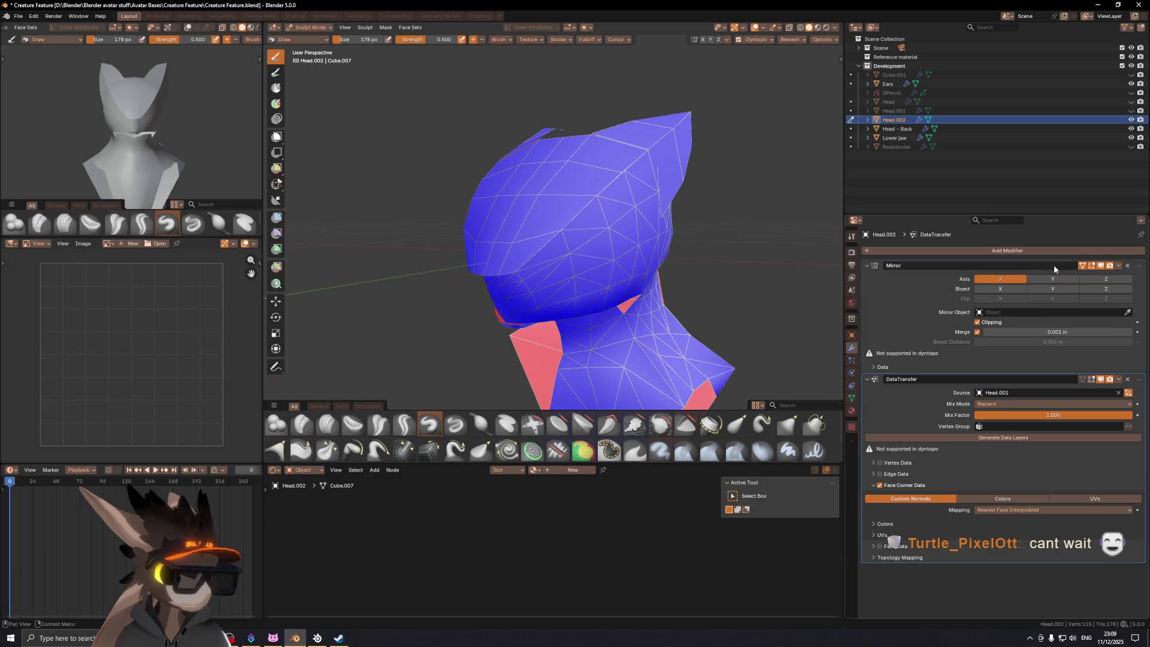
scroll(699, 208, up, 3)
drag(663, 209, 674, 224)
key(ctrl+z)
mouse_move(674, 224)
middle_down()
mouse_move(712, 226)
mouse_move(703, 238)
middle_up()
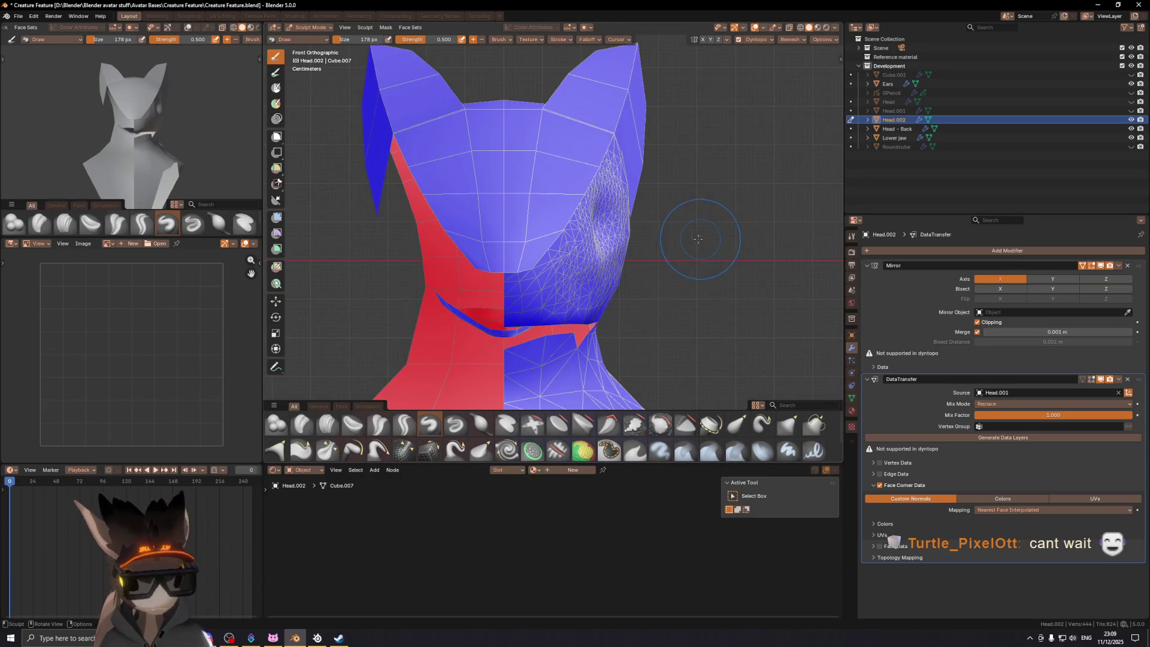
drag(594, 229, 587, 230)
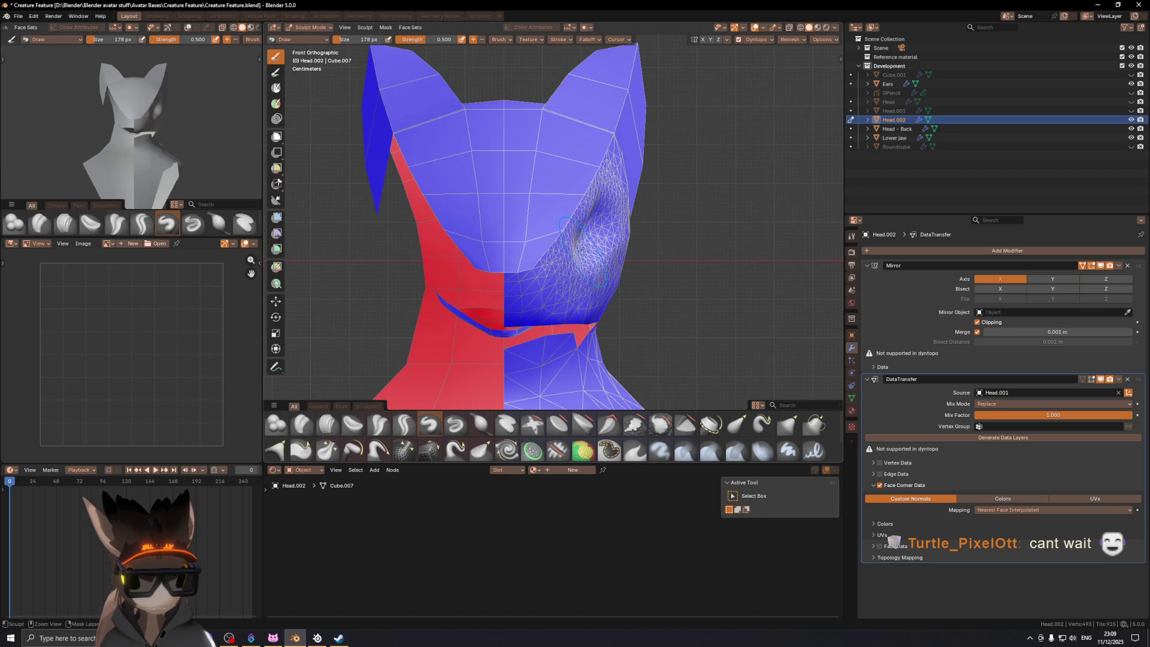
middle_drag(637, 233, 652, 214)
mouse_move(653, 213)
mouse_down()
mouse_move(622, 233)
mouse_move(628, 225)
mouse_up()
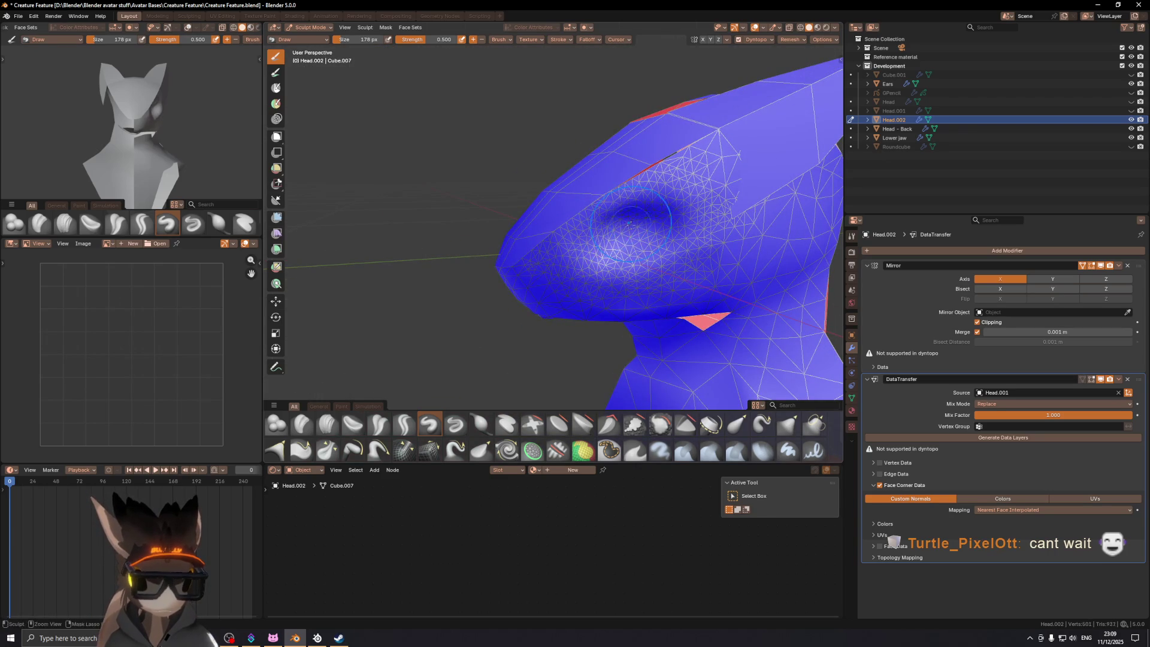
mouse_move(591, 255)
middle_down()
mouse_move(672, 244)
mouse_move(640, 220)
mouse_move(612, 224)
mouse_move(688, 197)
middle_up()
Step: Return Head.002 to Object Mode and unhide the Roundcube eye spheres in the outliner
key(ctrl+Tab)
key(shift+alt+z)
key(shift+alt+z)
mouse_move(767, 170)
middle_down()
mouse_move(607, 215)
mouse_move(685, 208)
mouse_move(619, 218)
mouse_move(704, 221)
mouse_move(576, 210)
mouse_move(623, 191)
middle_up()
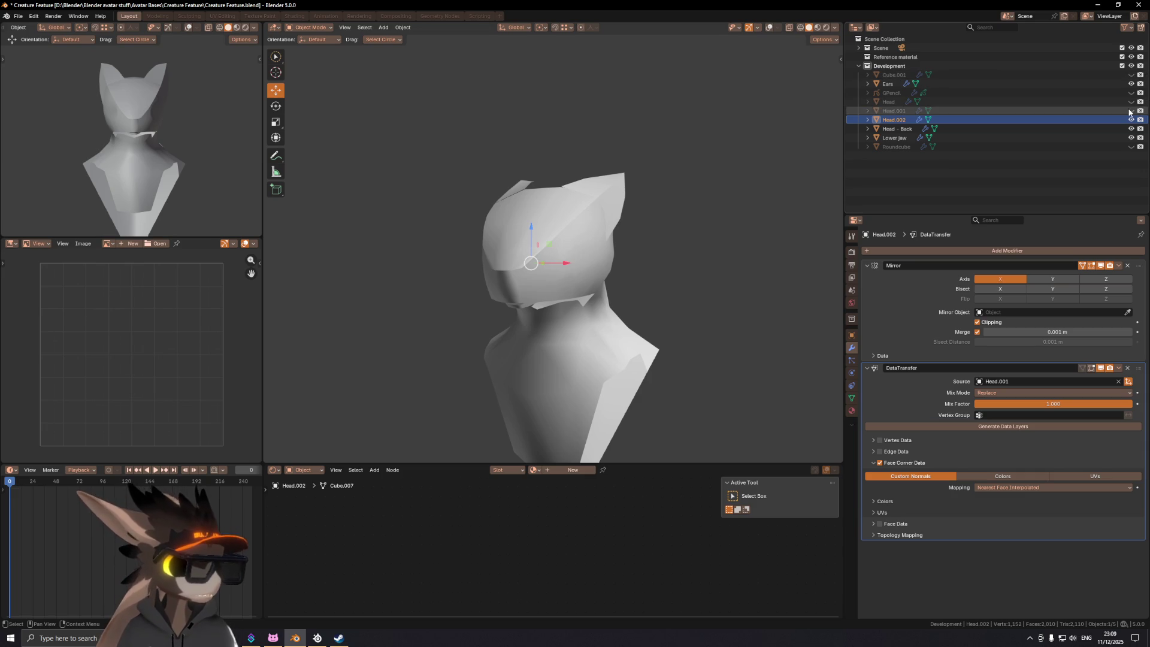
click(1132, 146)
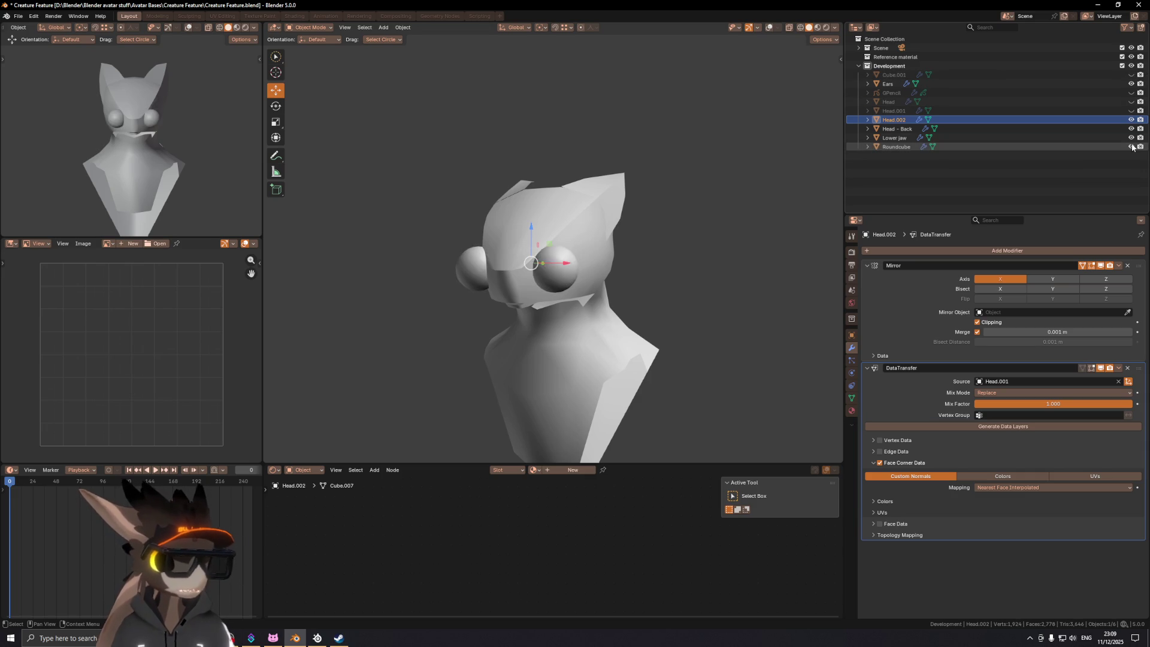
Step: Move the Roundcube eye spheres vertically and along X toward the eye sockets
click(560, 281)
middle_drag(705, 236, 604, 232)
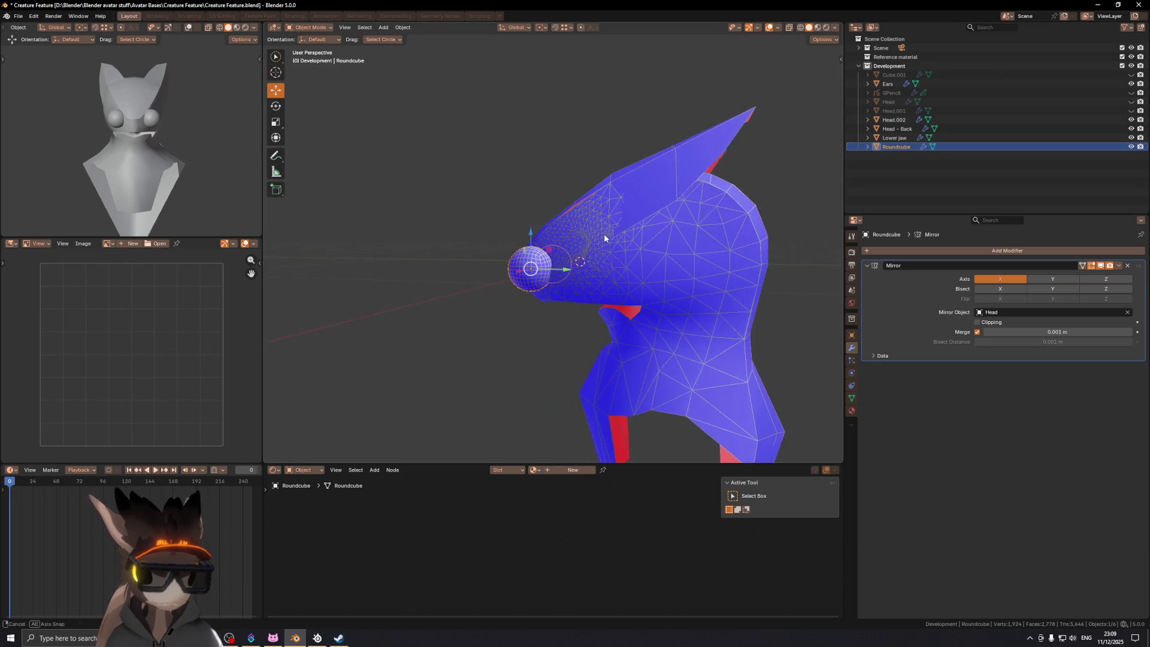
key(g)
key(y)
key(z)
click(695, 235)
middle_drag(695, 235, 746, 230)
key(shift+alt+z)
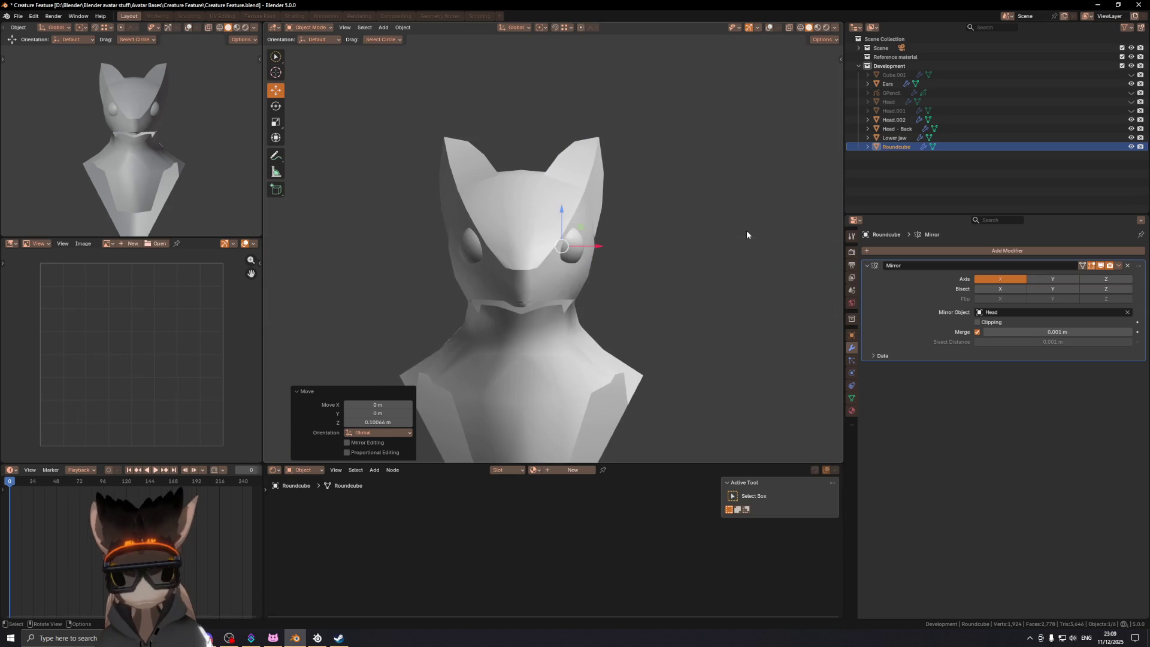
key(g)
key(x)
click(761, 235)
Step: Scale the eye spheres to 1.4, then shift them along X and 0.028541 m along Y
key(s)
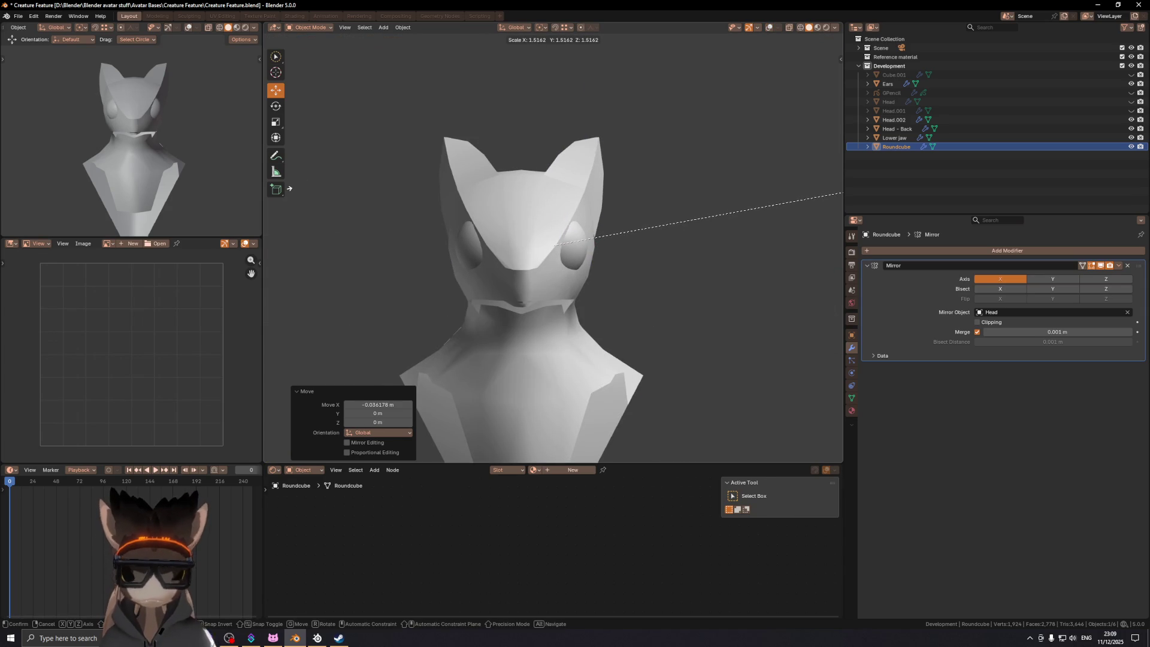
text(1)
text(.4)
key(Return)
key(g)
key(x)
click(656, 183)
middle_drag(657, 183, 571, 216)
key(g)
key(y)
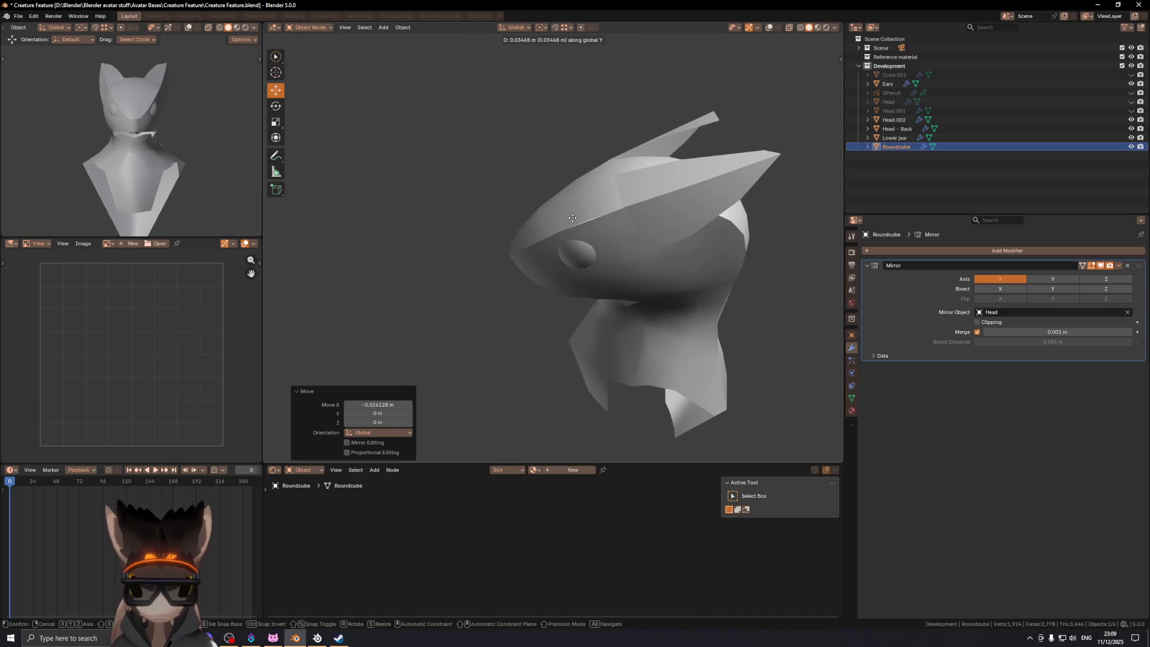
click(570, 218)
Step: Check the eyes' placement from several angles with overlays toggled, then select Head.002
key(shift+alt+z)
mouse_move(533, 246)
middle_down()
mouse_move(619, 218)
mouse_move(533, 234)
mouse_move(504, 254)
mouse_move(548, 257)
mouse_move(647, 216)
mouse_move(775, 216)
mouse_move(681, 213)
mouse_move(687, 238)
middle_up()
key(shift+alt+z)
key(shift+alt+z)
middle_drag(587, 239, 540, 242)
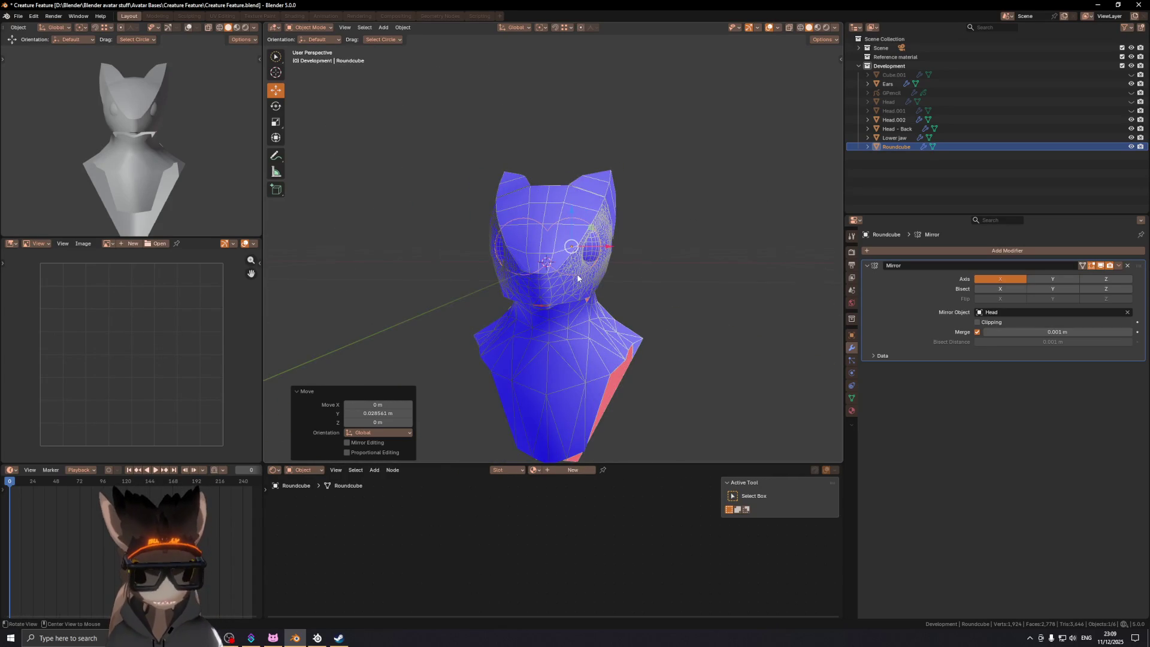
key(shift+alt+z)
middle_drag(578, 278, 569, 277)
scroll(563, 277, up, 3)
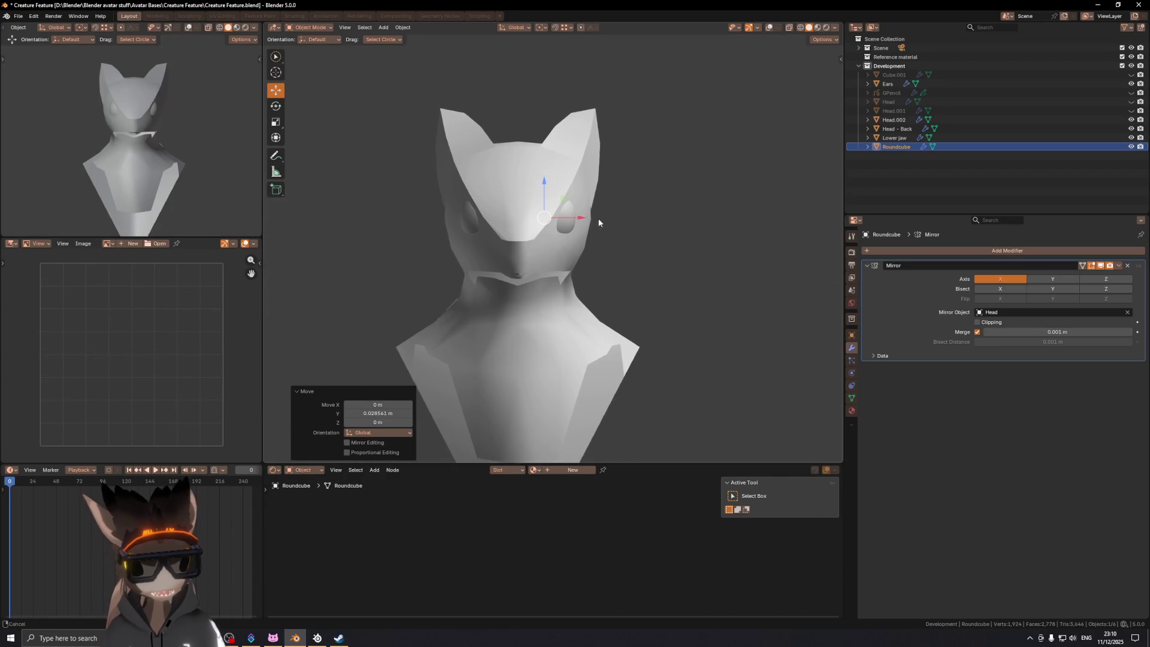
scroll(601, 221, up, 4)
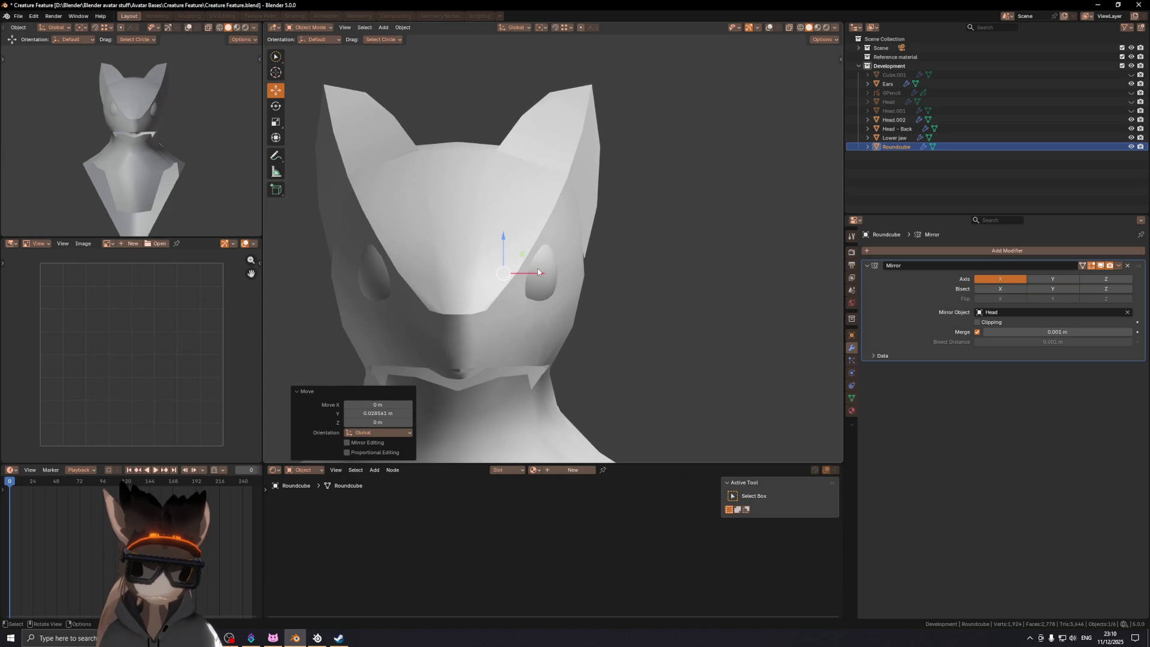
mouse_move(537, 270)
middle_down()
mouse_move(617, 264)
mouse_move(547, 264)
mouse_move(541, 290)
mouse_move(590, 303)
mouse_move(625, 215)
mouse_move(573, 250)
middle_up()
click(655, 247)
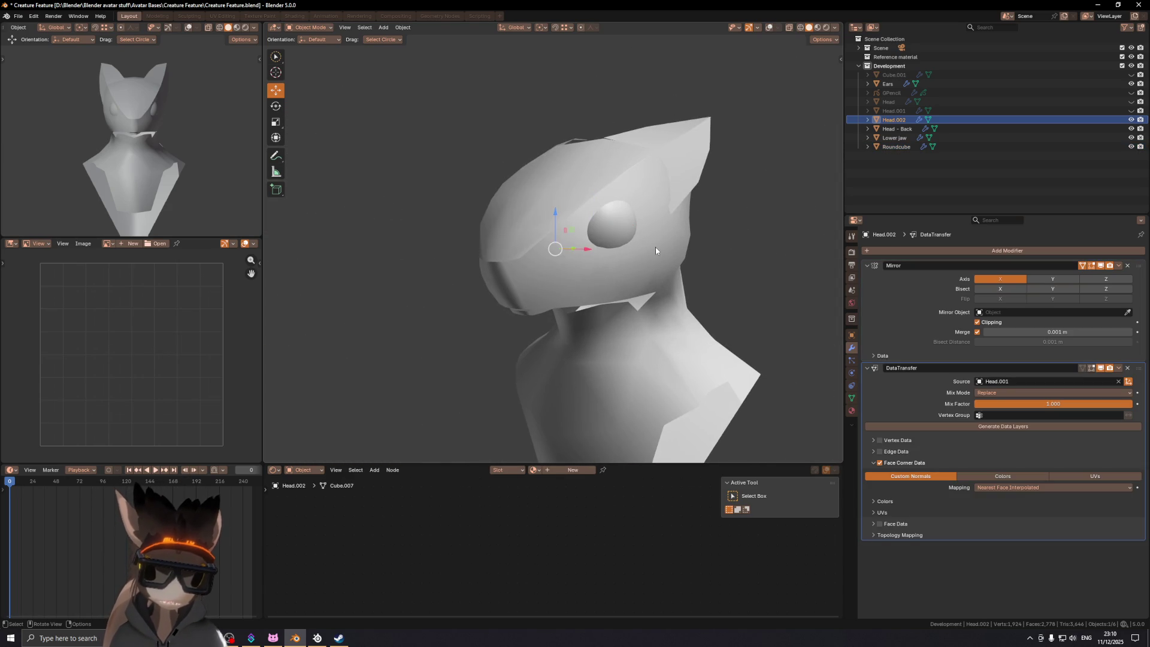
Step: Put Head.002 briefly into Sculpt Mode with overlays shown, then return to Object Mode
middle_drag(655, 247, 701, 252)
key(ctrl+Tab)
click(620, 285)
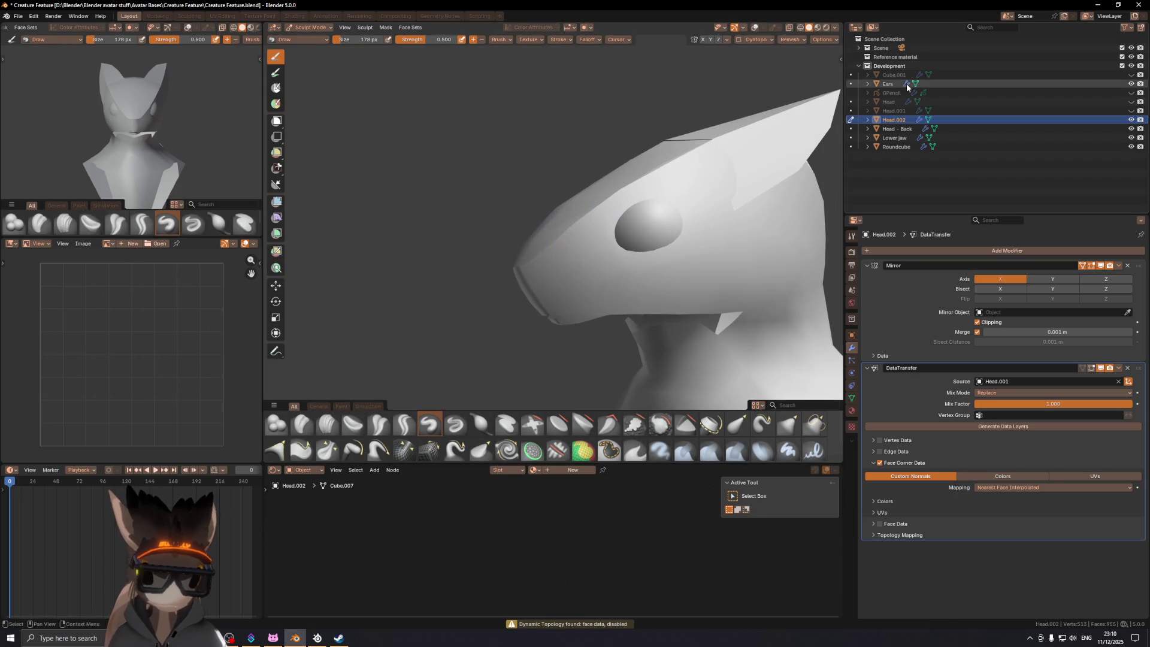
key(shift+alt+z)
mouse_move(617, 237)
middle_down()
mouse_move(560, 276)
mouse_move(598, 270)
mouse_move(528, 233)
middle_up()
key(ctrl+tab)
Step: Duplicate the eye spheres, move the copy along X, and lower it on Z
click(566, 234)
mouse_move(670, 214)
middle_down()
mouse_move(575, 233)
mouse_move(634, 243)
mouse_move(607, 264)
middle_up()
key(shift+d)
key(x)
key(y)
key(x)
click(580, 235)
key(g)
key(z)
click(608, 289)
Step: Shrink the new eye spheres to 0.8 and shift them forward along Y
key(s)
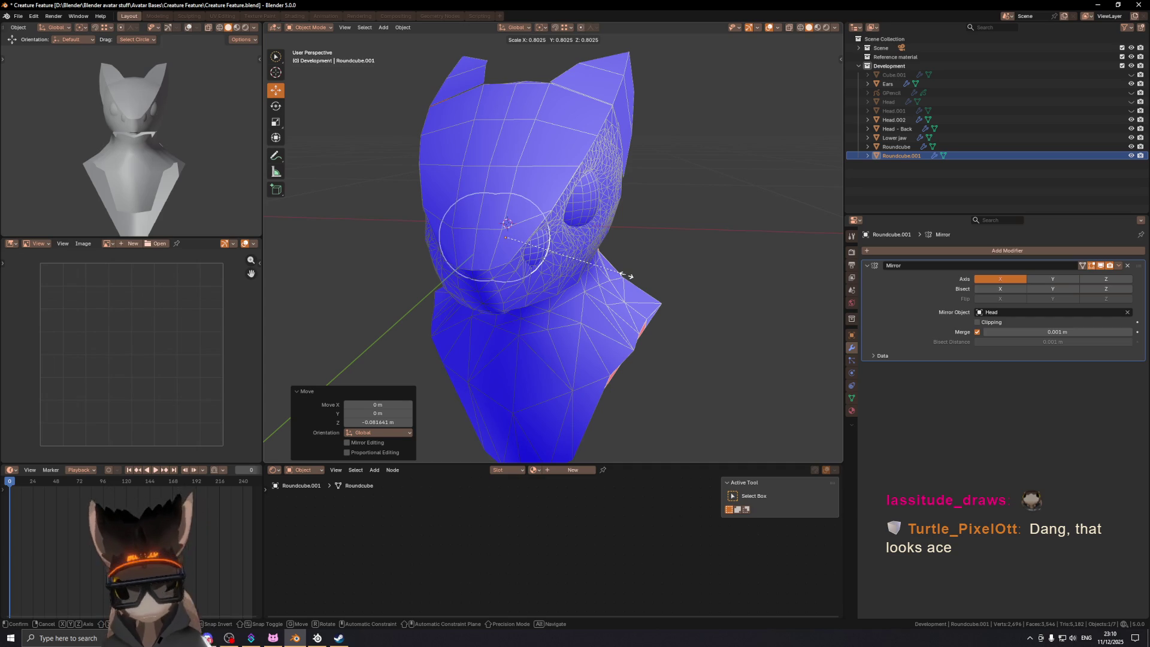
click(627, 275)
key(g)
key(x)
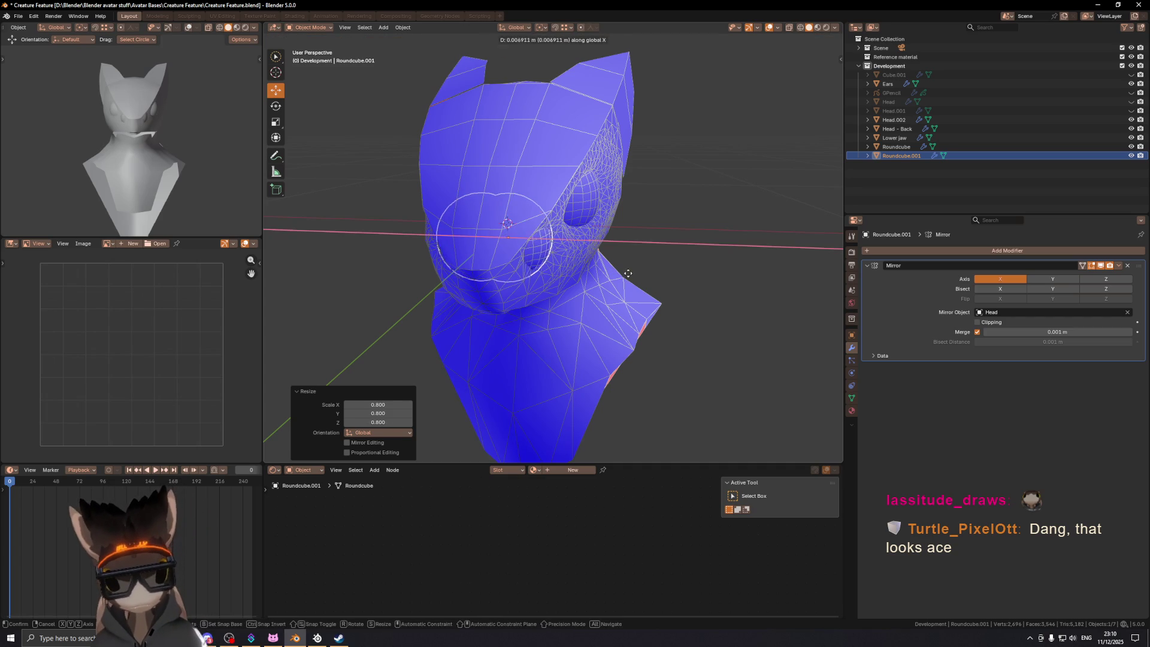
key(y)
scroll(569, 275, up, 4)
mouse_move(631, 273)
middle_down()
mouse_move(569, 275)
mouse_move(651, 254)
mouse_move(638, 261)
mouse_move(644, 271)
middle_up()
click(565, 273)
Step: Nudge the new eyes -0.000969 m on Z, then enter Sculpt Mode with the Blob brush
scroll(638, 256, up, 3)
key(shift+alt+z)
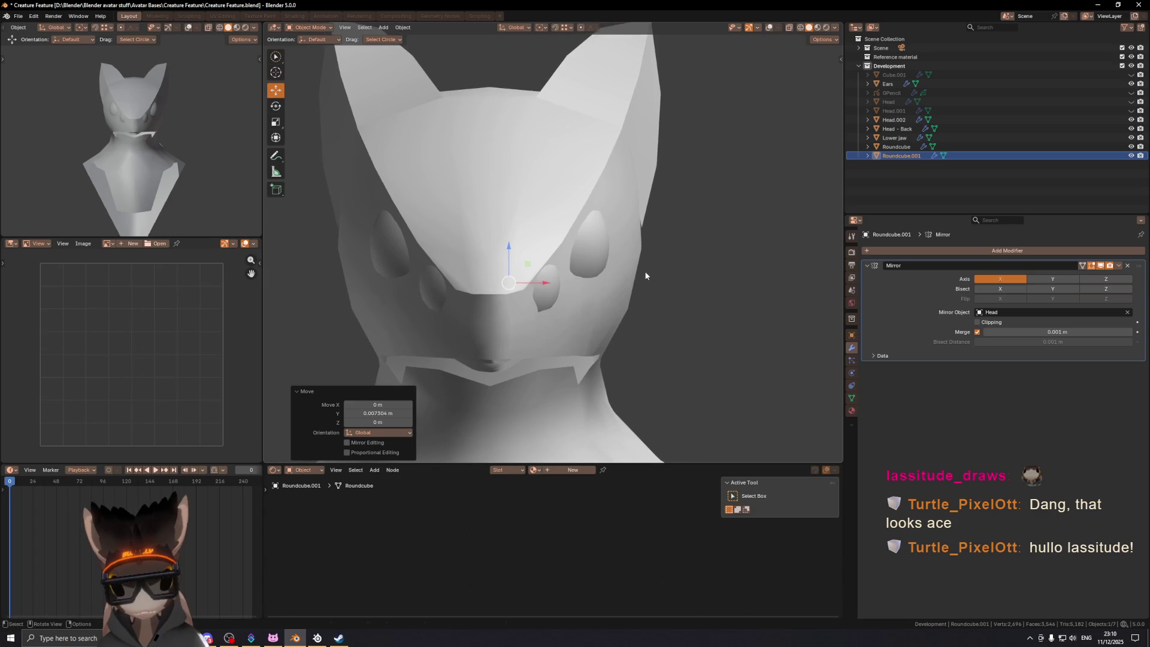
key(g)
key(z)
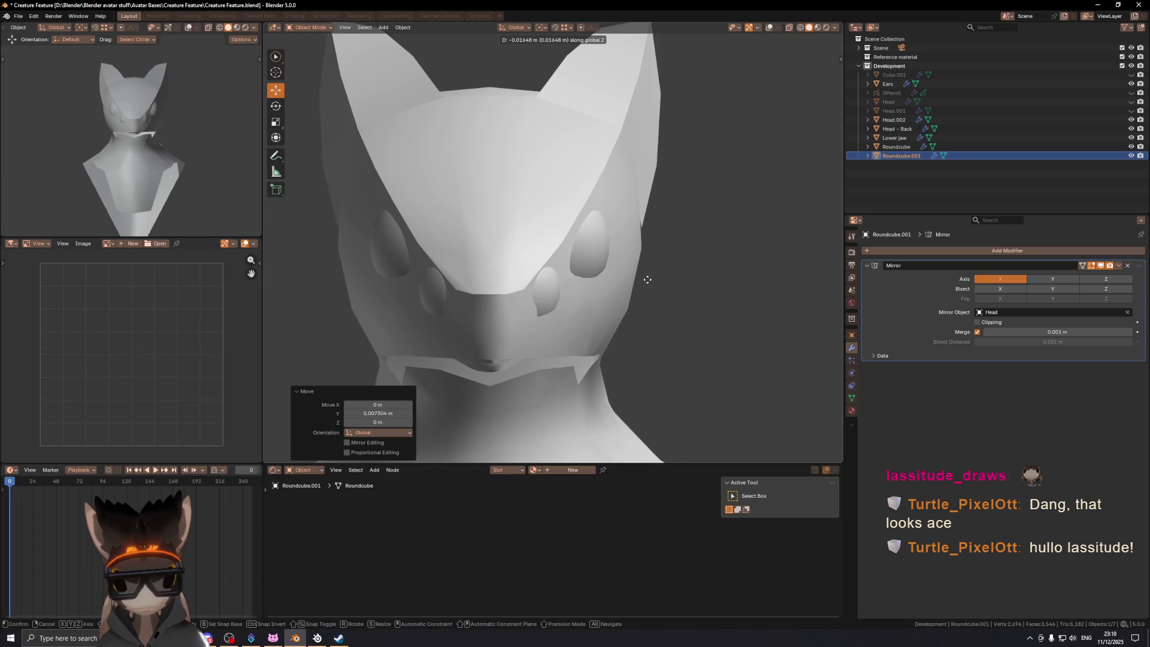
click(645, 273)
scroll(515, 207, down, 5)
key(shift+alt+z)
key(shift+alt+z)
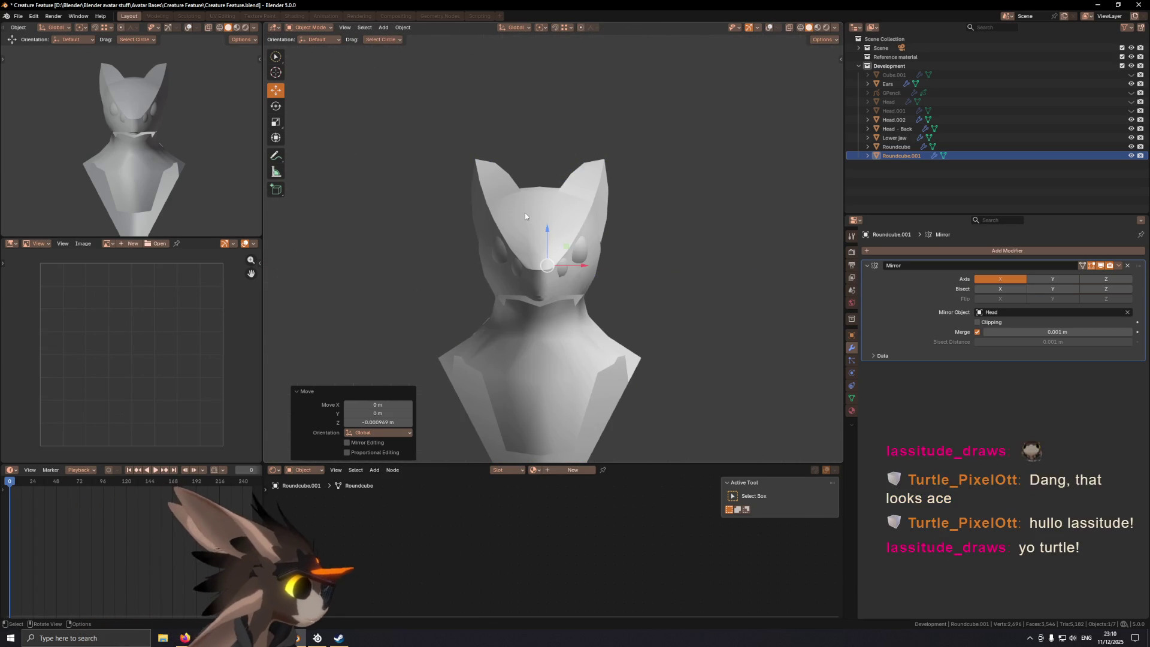
mouse_move(569, 217)
shift+middle_down()
mouse_move(566, 203)
mouse_move(560, 236)
mouse_move(521, 248)
mouse_move(542, 235)
mouse_move(531, 175)
shift+middle_up()
key(ctrl+Tab)
key(shift+alt+z)
click(276, 424)
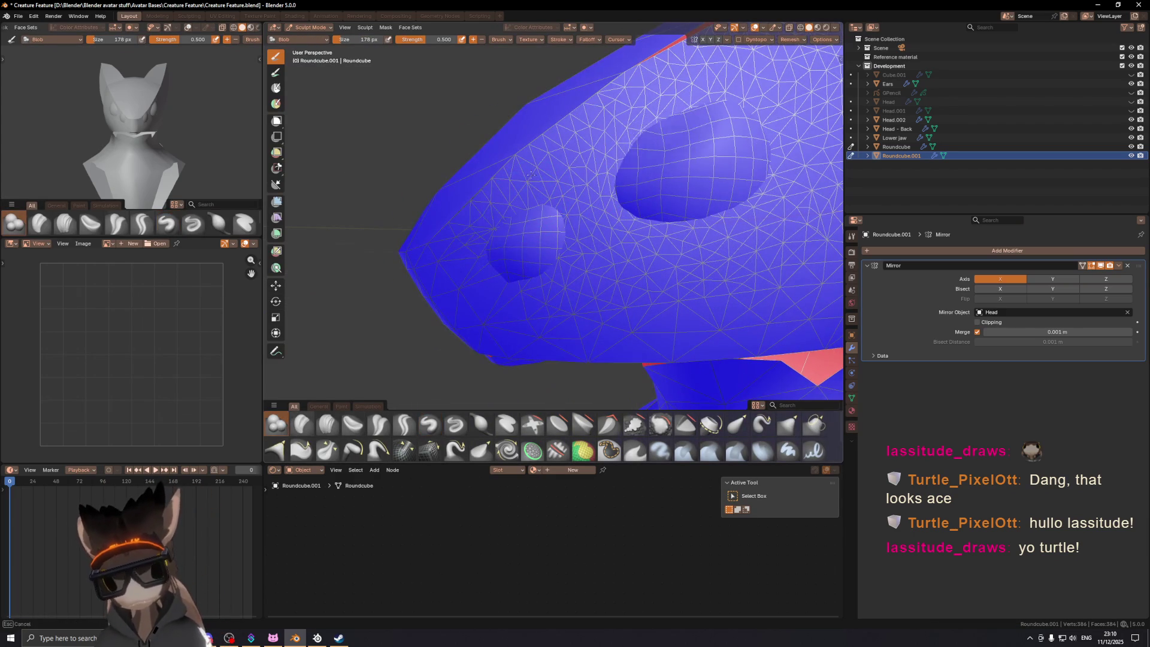
Step: Switch sculpting from Roundcube.001 to Head.002 and pick the Draw brush
key(ctrl+Tab)
click(514, 211)
click(533, 165)
key(ctrl+Tab)
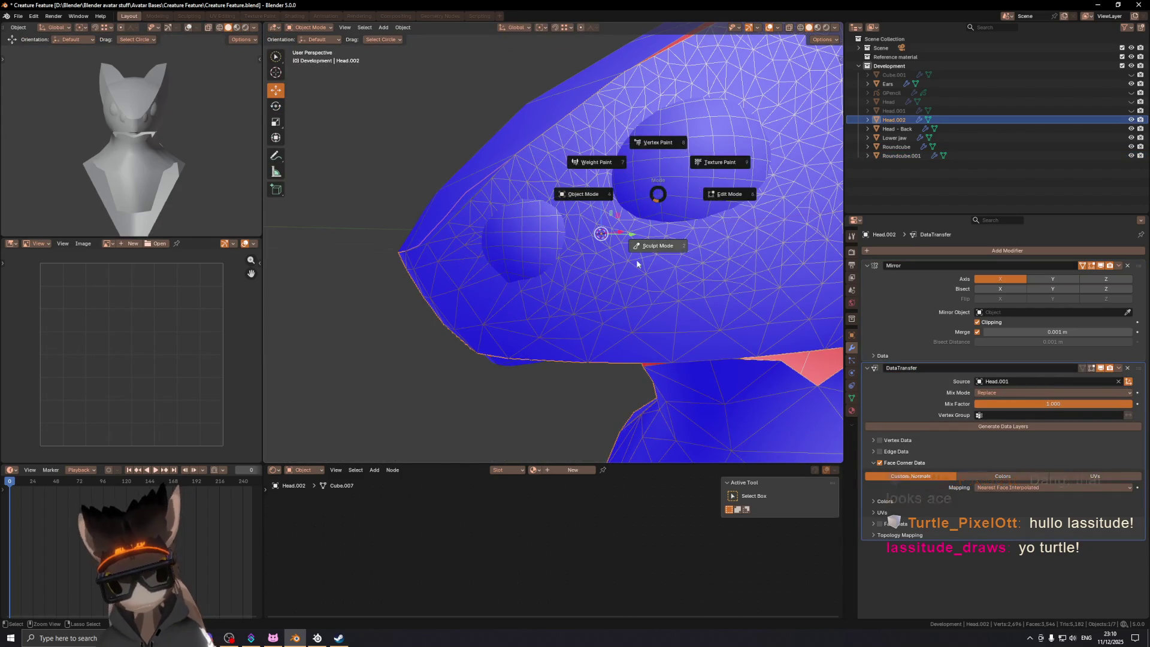
click(537, 203)
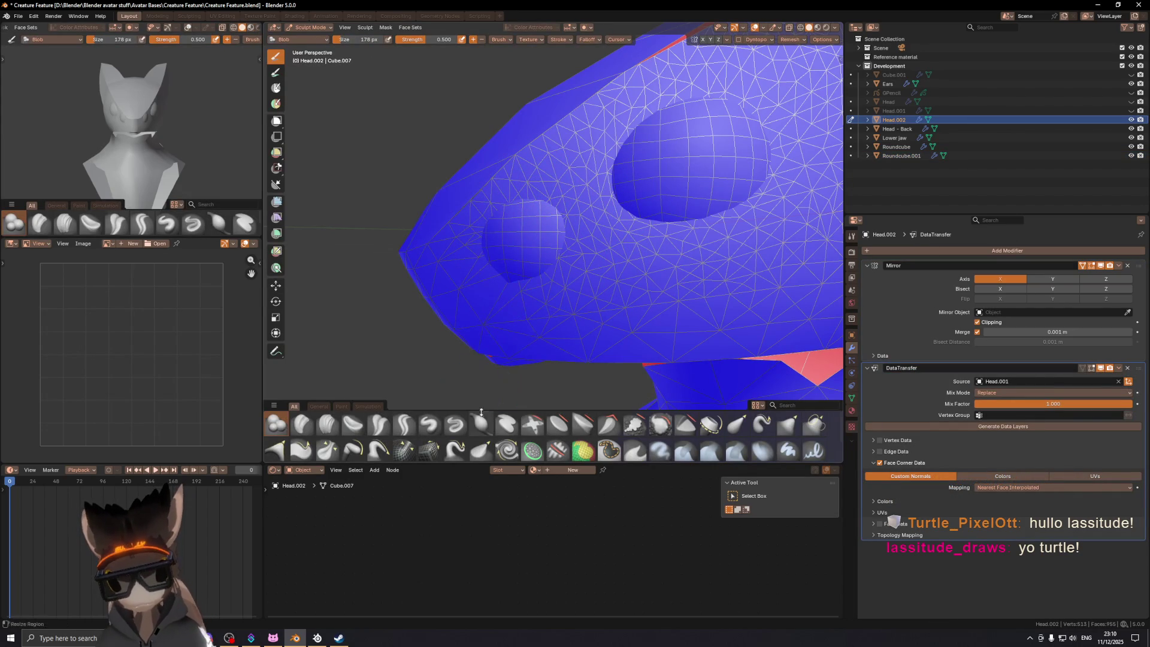
click(429, 422)
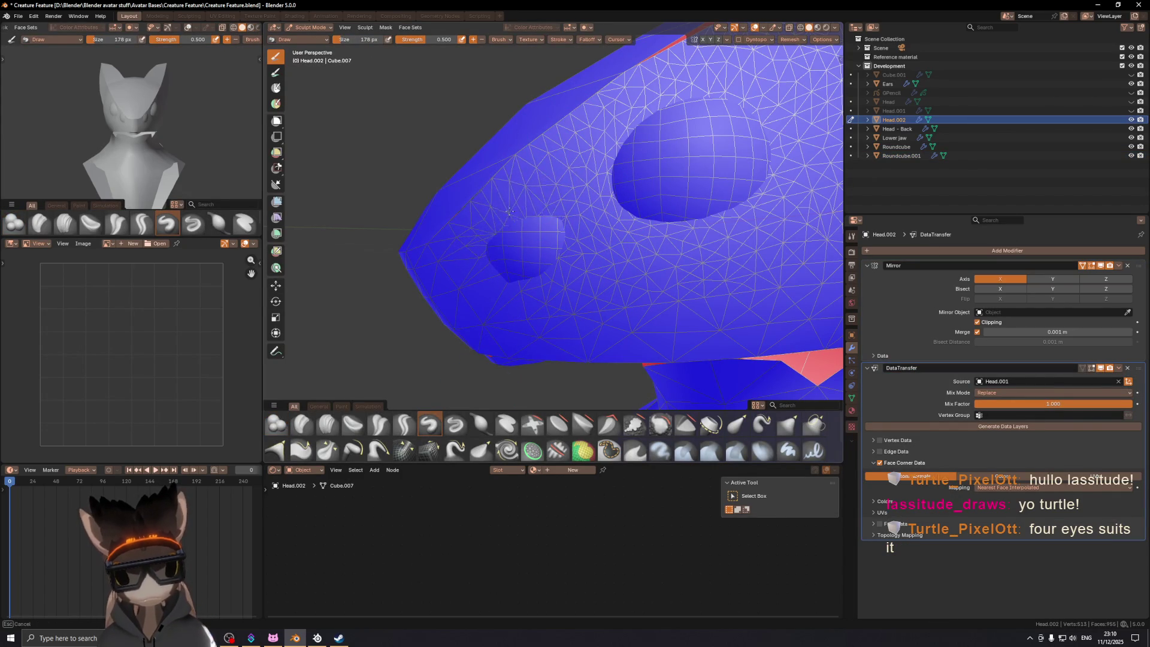
mouse_move(503, 215)
middle_down()
mouse_move(585, 212)
mouse_move(605, 234)
mouse_move(616, 205)
mouse_move(617, 254)
mouse_move(571, 276)
middle_up()
key(shift+alt+z)
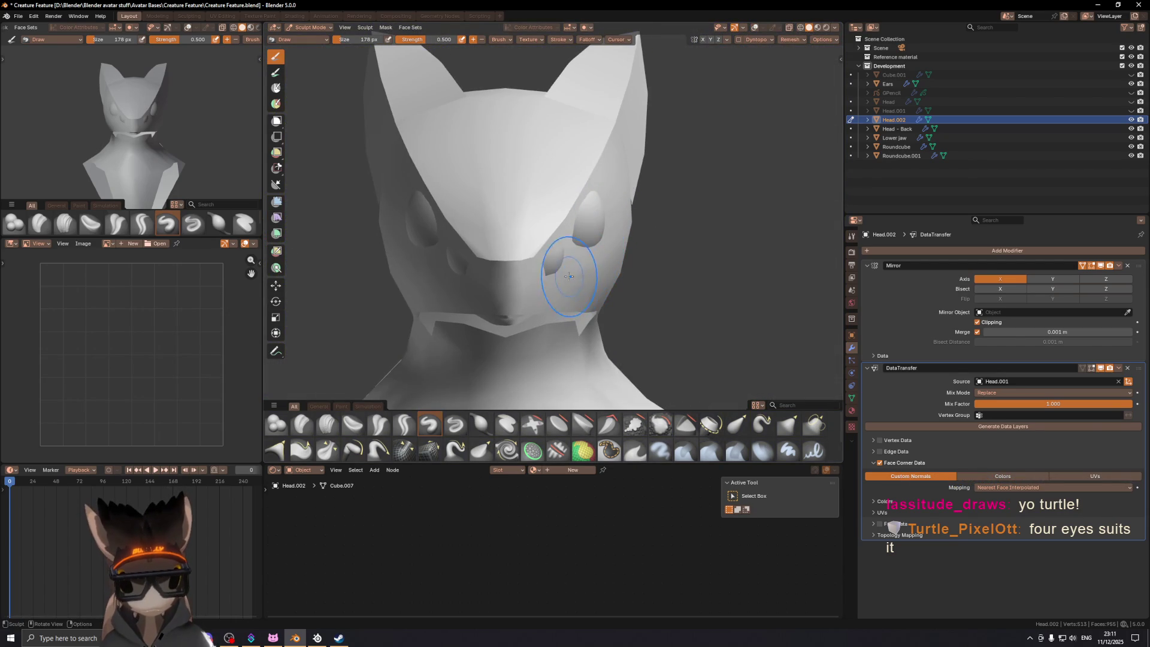
Step: Grab the snout into small lower sockets, switch back to Draw, and enable Dyntopo
click(816, 430)
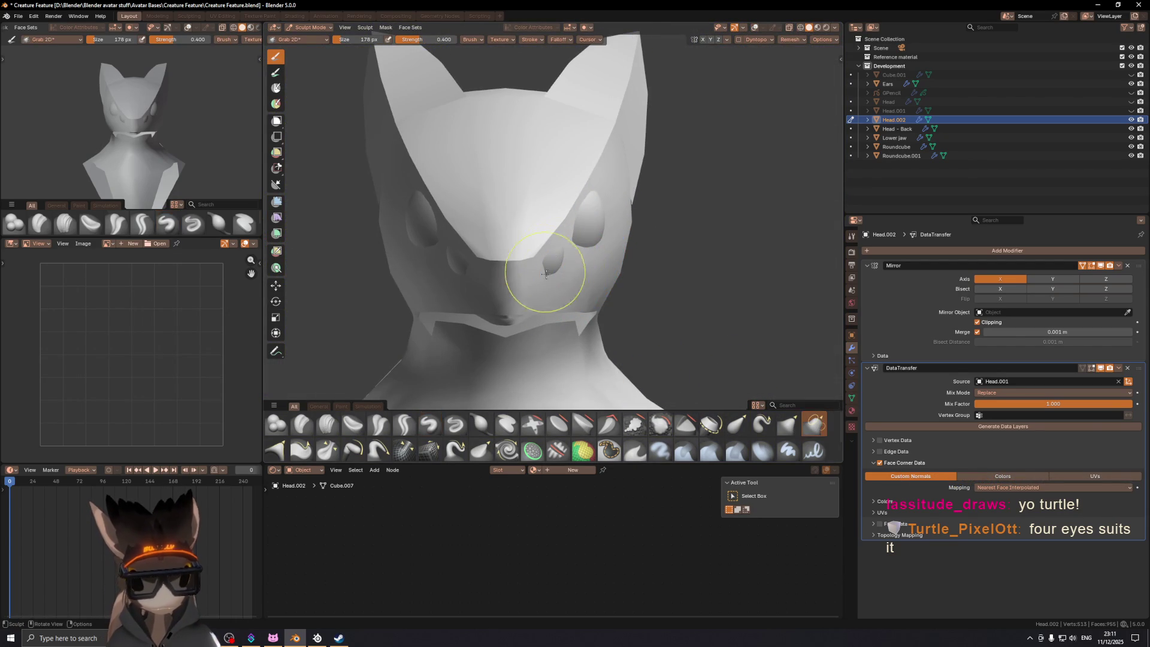
scroll(547, 277, up, 1)
click(790, 423)
mouse_move(569, 289)
mouse_down()
mouse_move(559, 277)
mouse_move(572, 268)
mouse_move(572, 278)
mouse_move(576, 261)
mouse_move(560, 282)
mouse_up()
key(shift+alt+z)
key(KP_1)
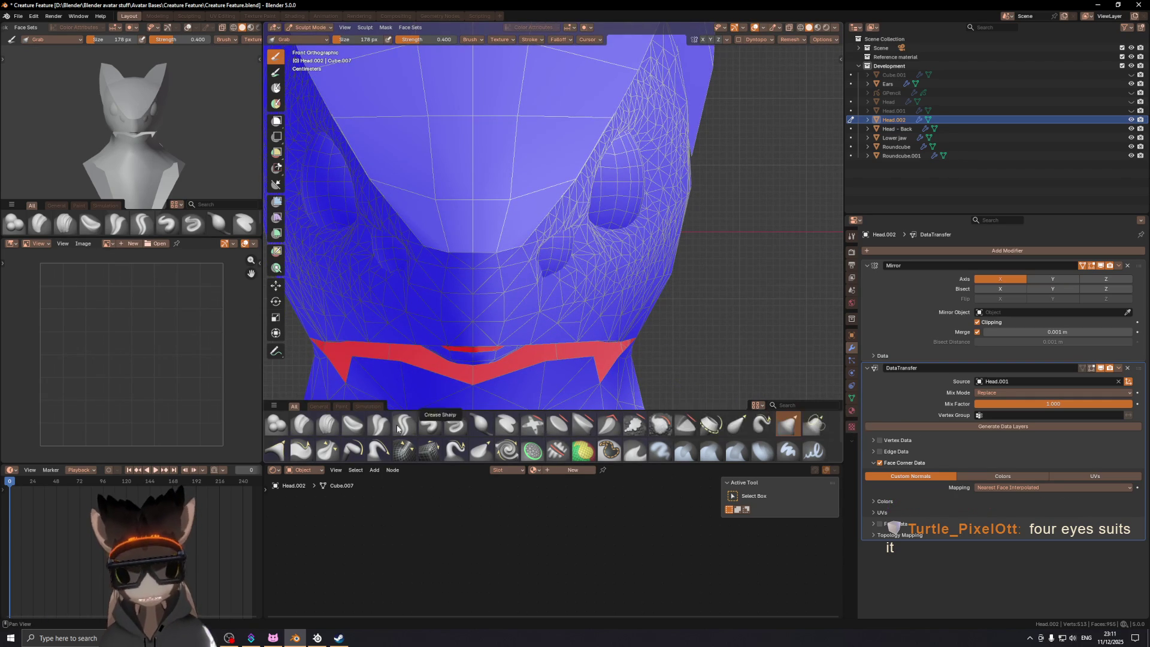
click(480, 424)
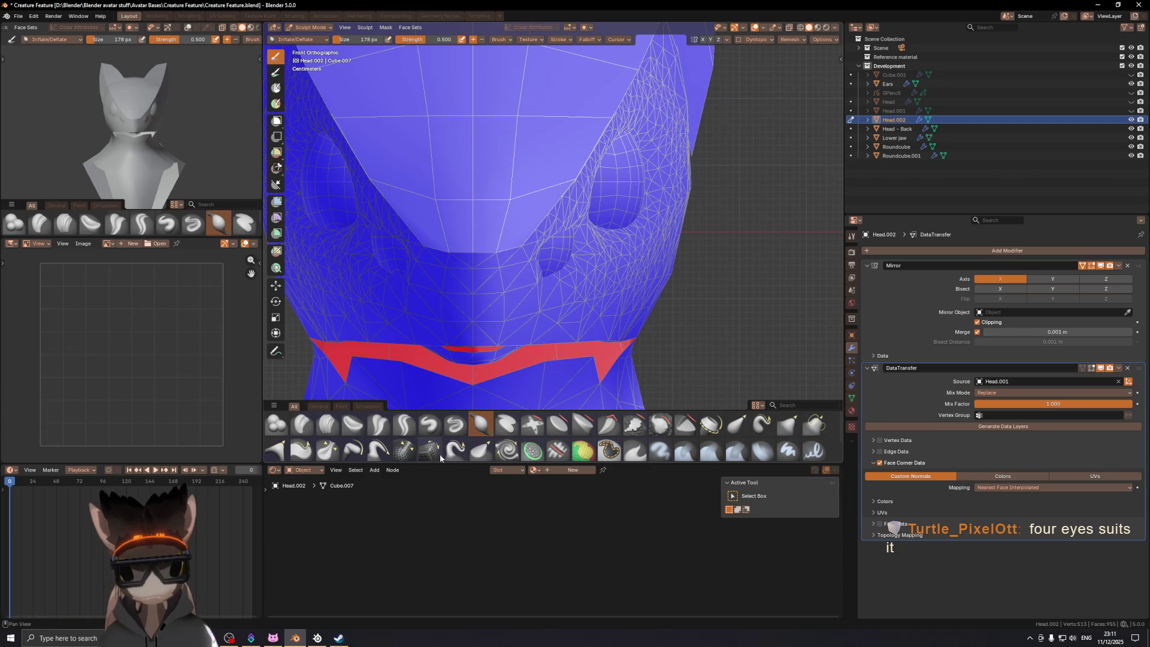
click(429, 424)
click(740, 40)
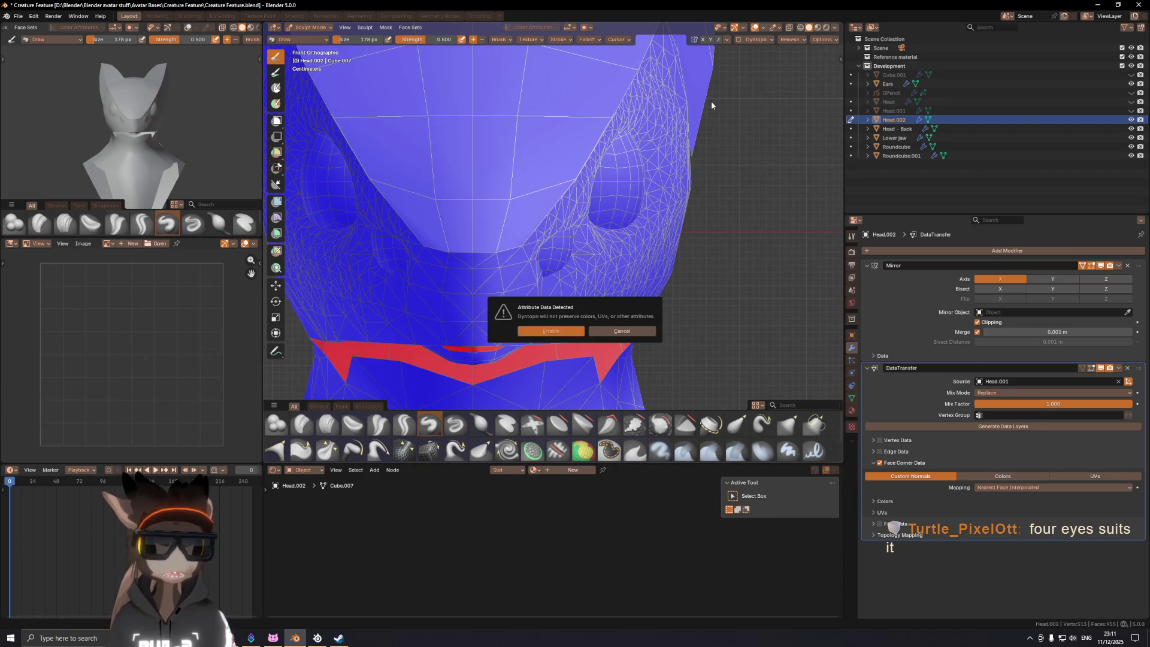
Step: Enable Dyntopo and try Draw strokes around the eye socket and nostril, then undo them
click(550, 331)
middle_drag(550, 335, 536, 232)
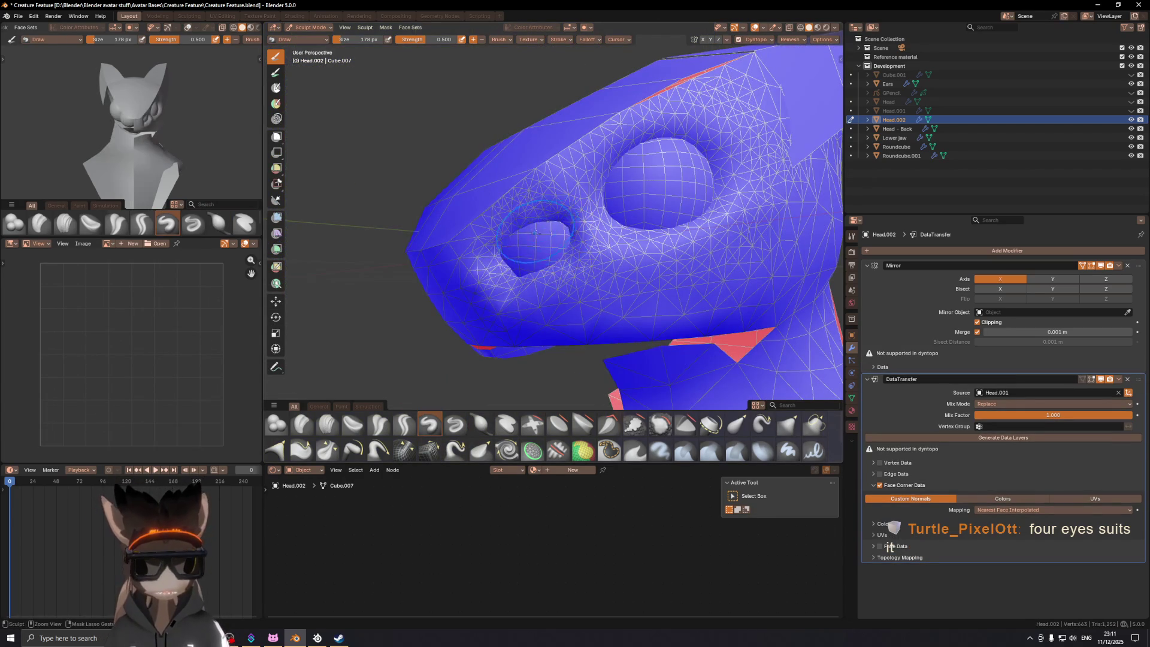
drag(535, 227, 537, 251)
middle_drag(544, 254, 557, 266)
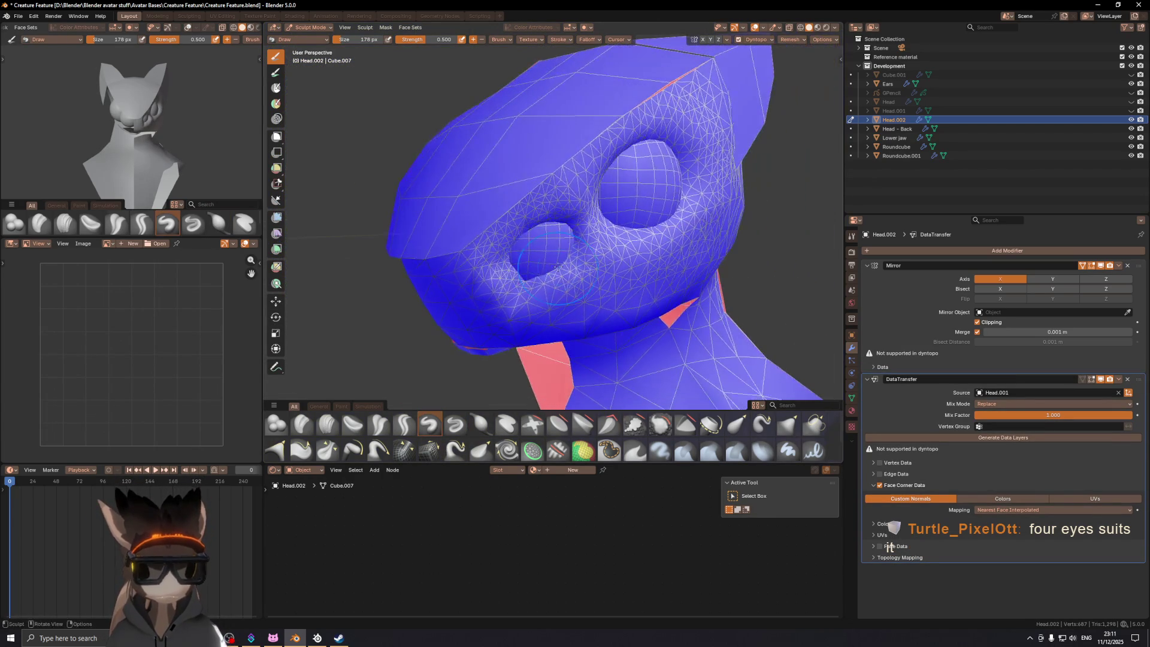
drag(528, 278, 531, 275)
middle_drag(537, 275, 514, 303)
drag(514, 303, 500, 307)
mouse_move(500, 307)
middle_down()
mouse_move(502, 322)
mouse_move(479, 293)
middle_up()
key(ctrl+z)
key(ctrl+z)
mouse_move(479, 294)
mouse_down()
mouse_move(452, 344)
mouse_move(461, 355)
mouse_up()
mouse_move(461, 355)
ctrl+middle_down()
mouse_move(480, 338)
mouse_move(637, 291)
ctrl+middle_up()
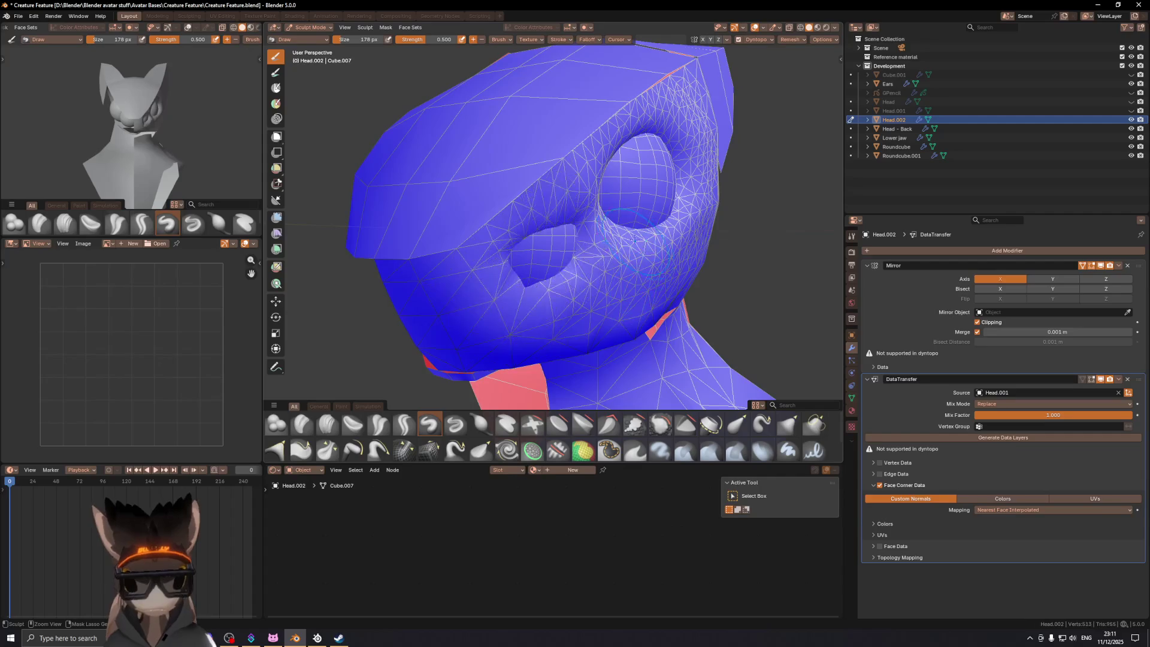
key(ctrl+z)
Step: Switch to Object Mode briefly, undo back to sculpting Head.002, re-enable Dyntopo and save
key(ctrl+Tab)
click(630, 217)
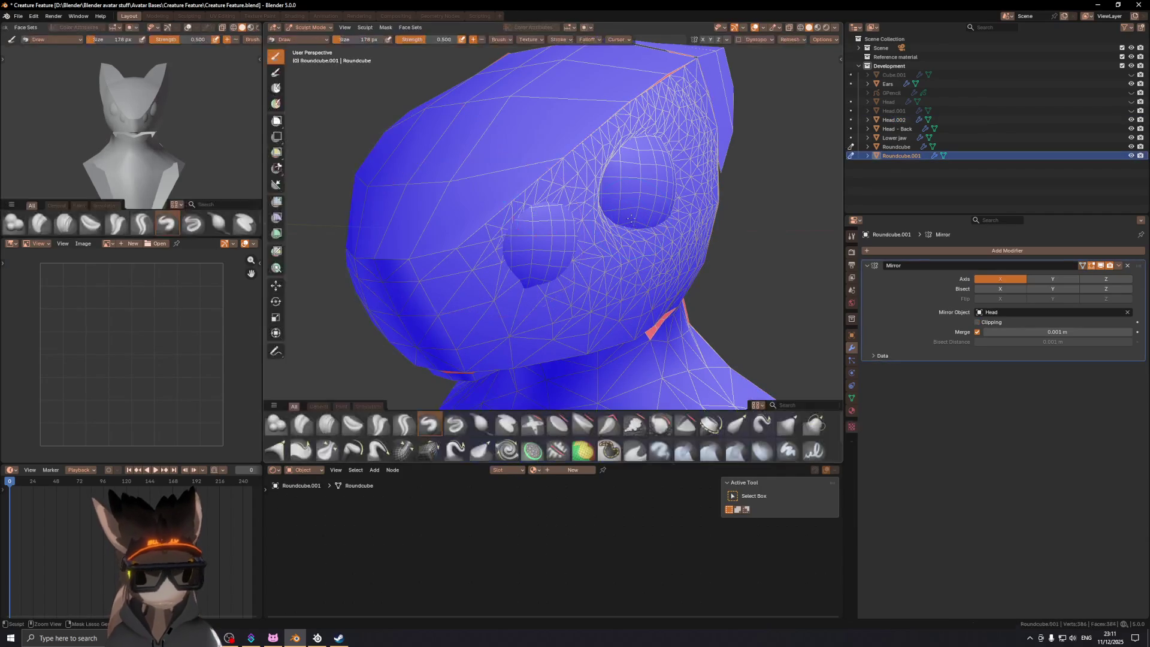
key(ctrl+z)
key(ctrl+z)
key(ctrl+z)
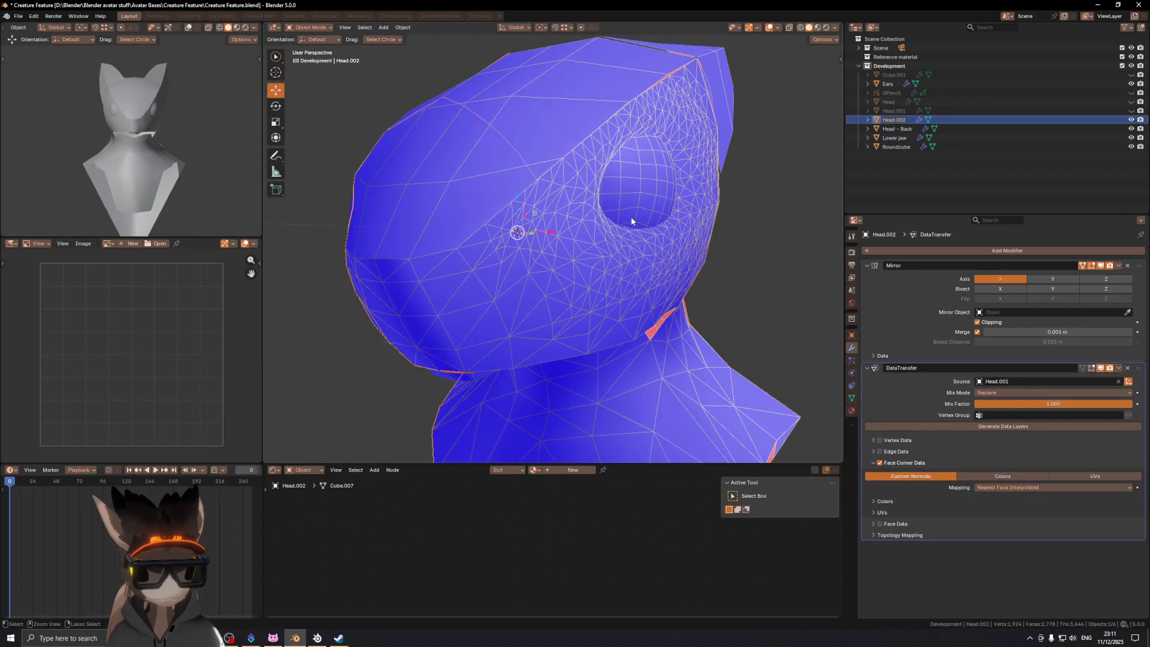
scroll(632, 216, up, 3)
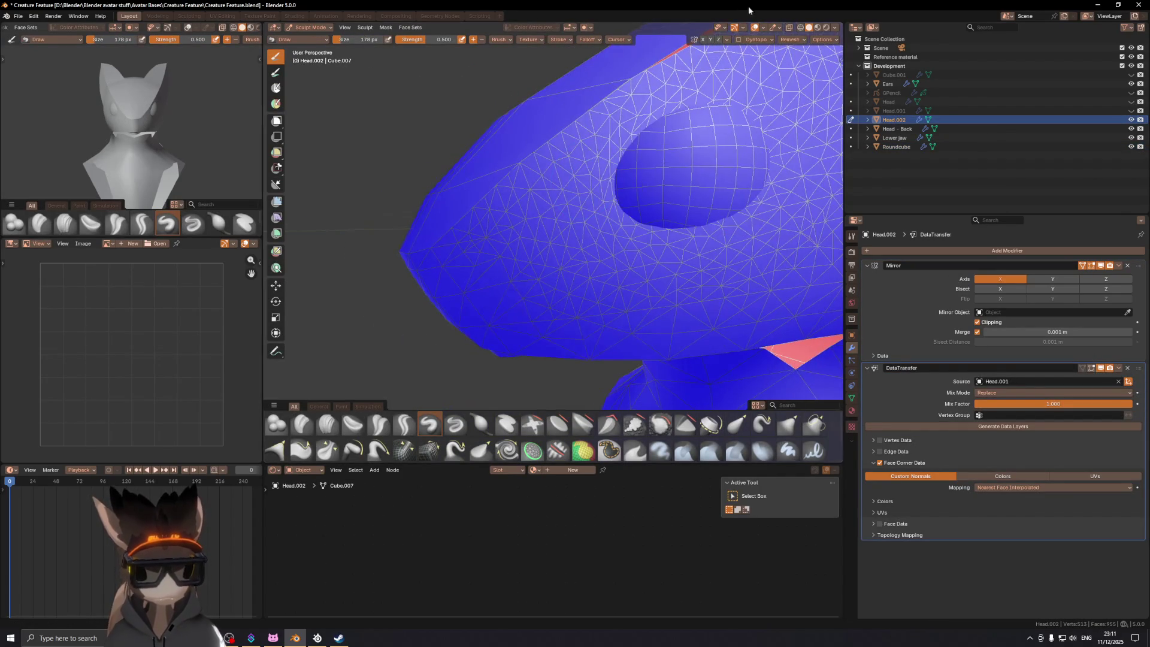
click(739, 40)
click(575, 330)
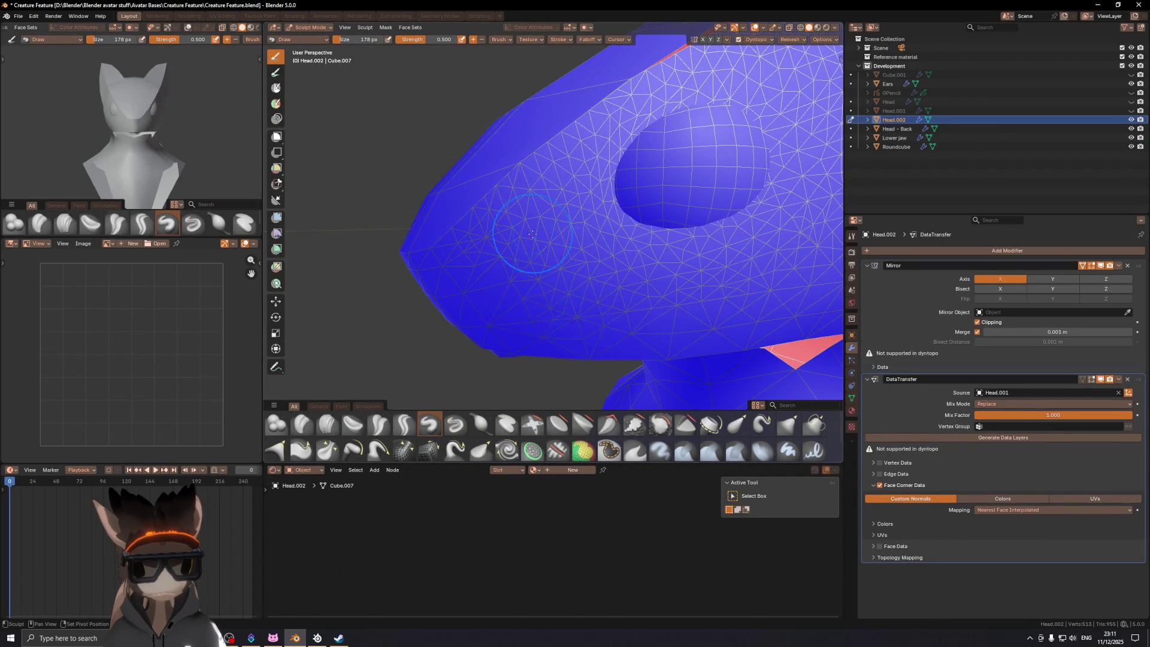
key(ctrl+s)
scroll(548, 252, down, 3)
Step: Test a stroke between the eye and mouth, then undo it and leave sculpting
mouse_move(532, 243)
middle_down()
mouse_move(582, 246)
mouse_move(572, 263)
mouse_move(524, 257)
mouse_move(547, 234)
mouse_move(559, 246)
mouse_move(630, 217)
mouse_move(565, 254)
mouse_move(584, 247)
middle_up()
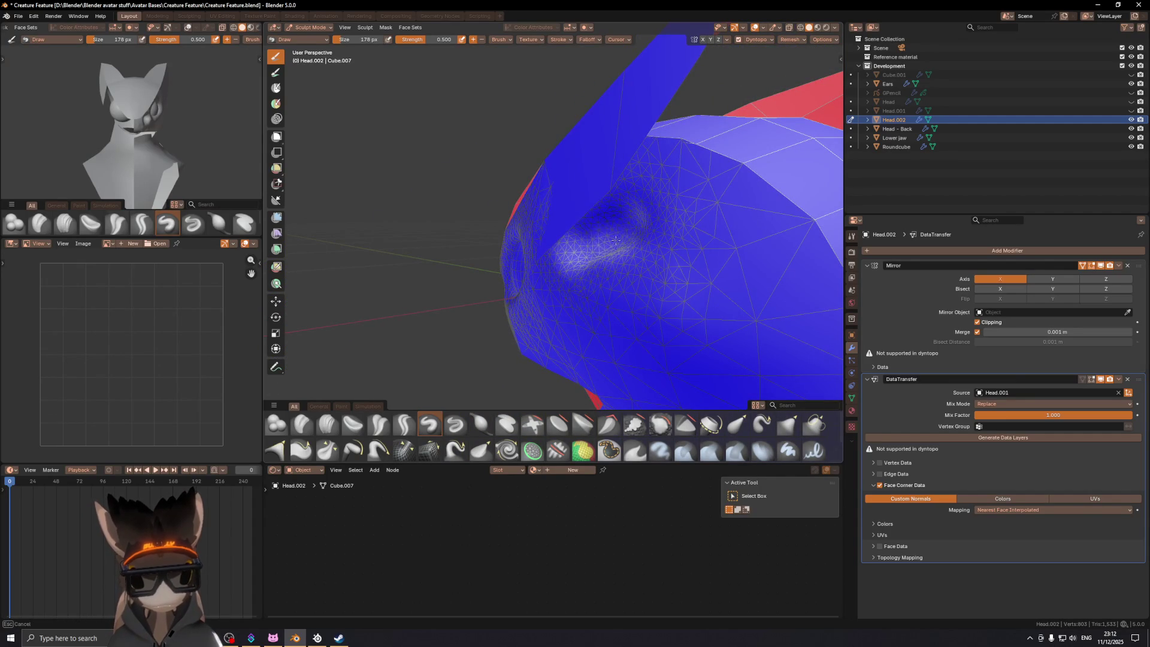
mouse_move(665, 230)
middle_down()
mouse_move(658, 257)
mouse_move(649, 235)
mouse_move(617, 227)
mouse_move(639, 204)
mouse_move(593, 275)
mouse_move(658, 259)
middle_up()
drag(661, 259, 610, 298)
middle_drag(588, 325, 601, 238)
key(KP_3)
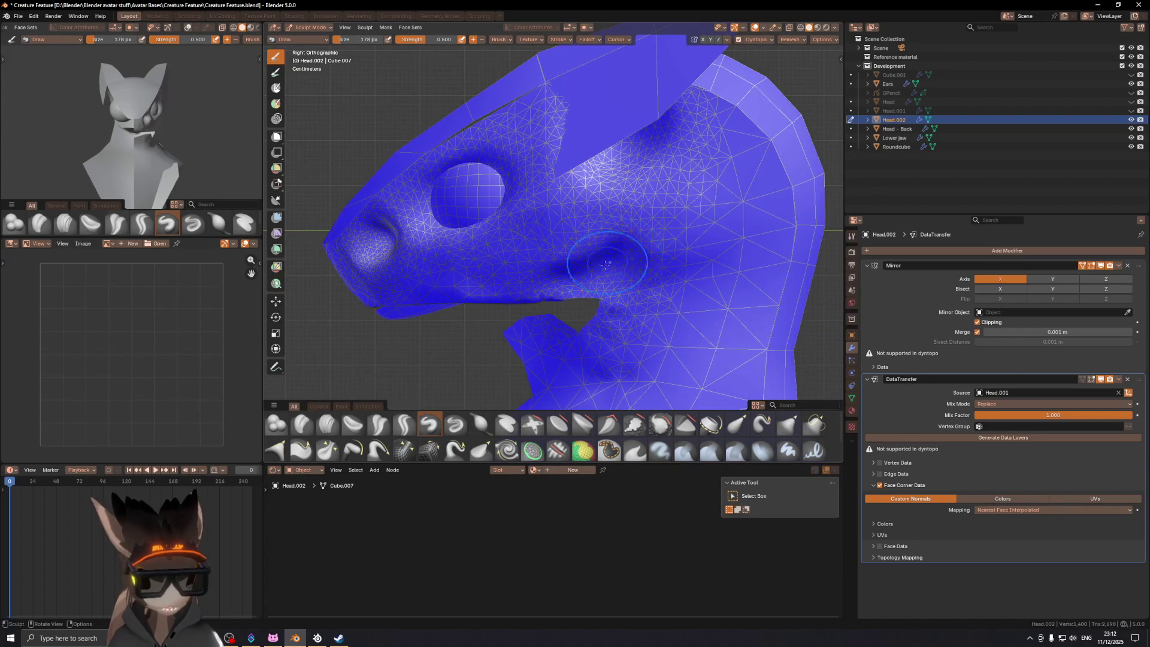
key(ctrl+z)
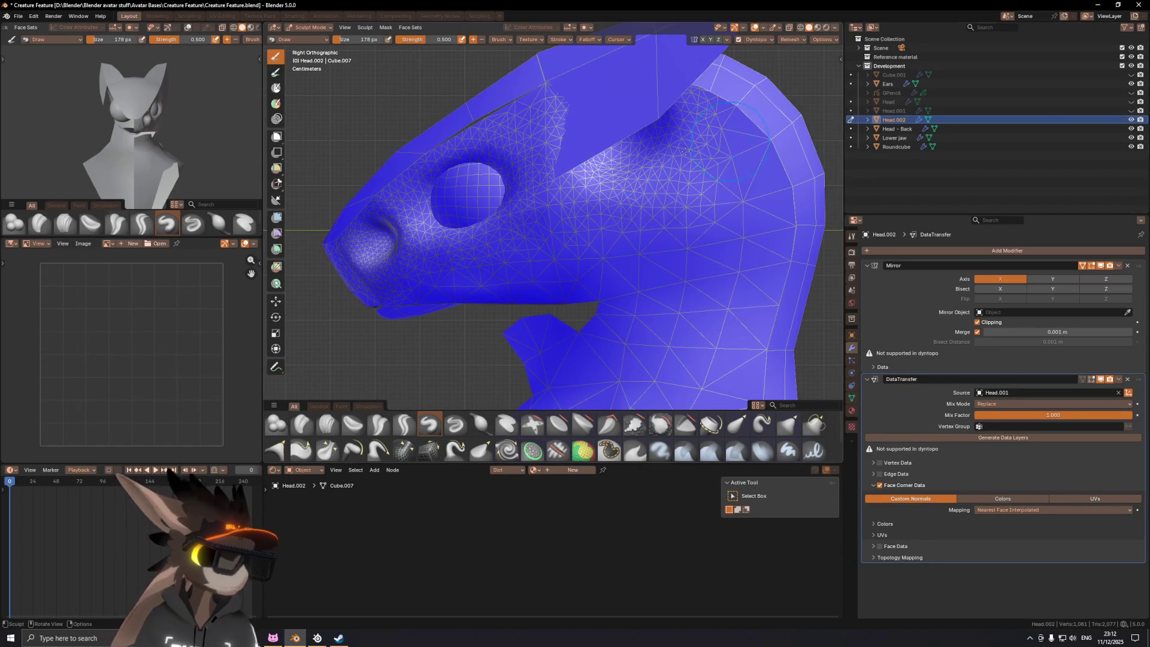
key(ctrl+z)
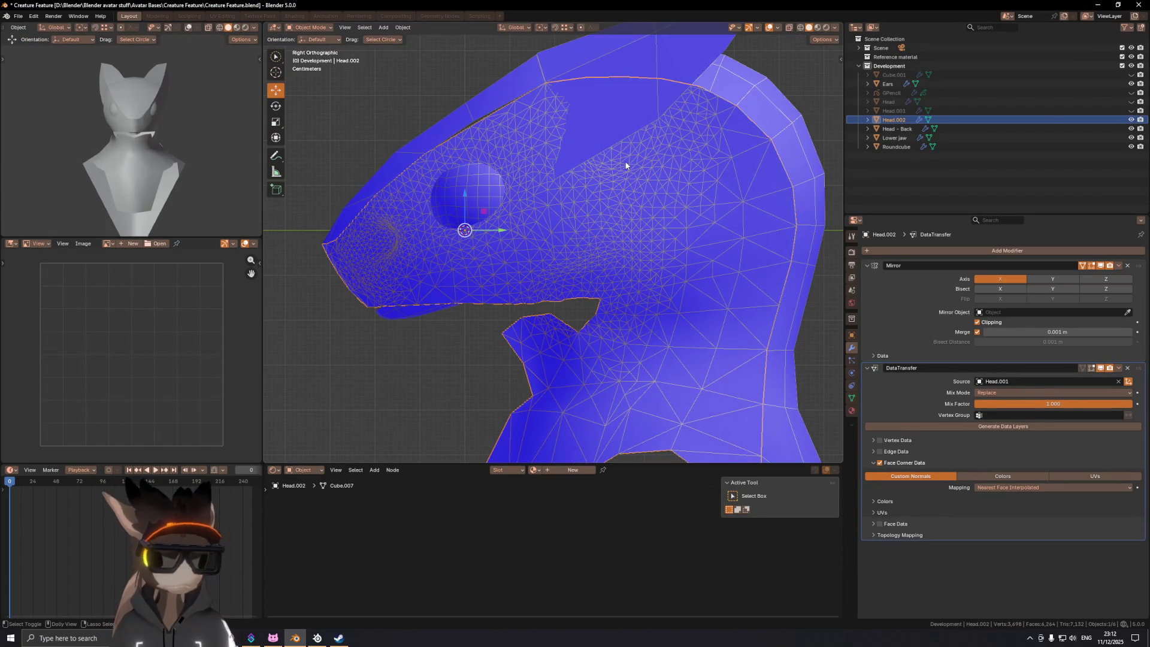
Step: Unhide the Head object in the outliner and make it the active object
mouse_move(622, 199)
ctrl+middle_down()
mouse_move(588, 218)
mouse_move(640, 227)
ctrl+middle_up()
key(shift+alt+z)
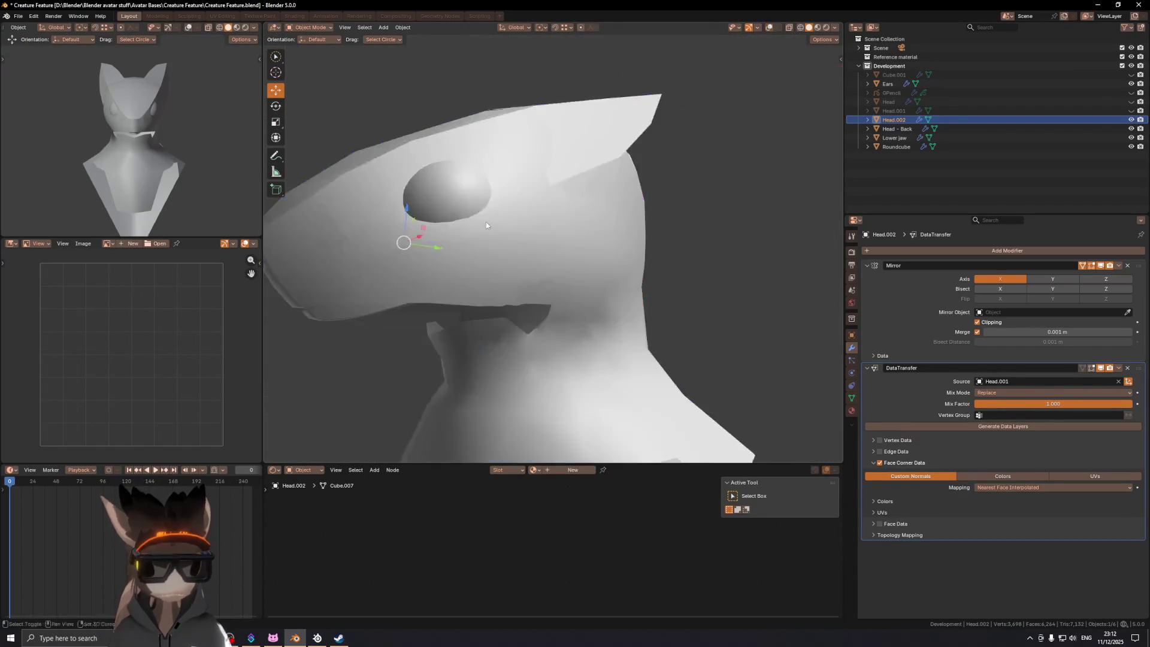
scroll(480, 221, up, 2)
click(1131, 101)
key(shift+alt+z)
click(556, 298)
Step: In Head's Edit Mode, move the jaw-corner edge and the jaw-notch vertex into new positions
key(Tab)
click(569, 284)
key(1)
mouse_move(575, 265)
middle_down()
mouse_move(597, 200)
mouse_move(569, 202)
middle_up()
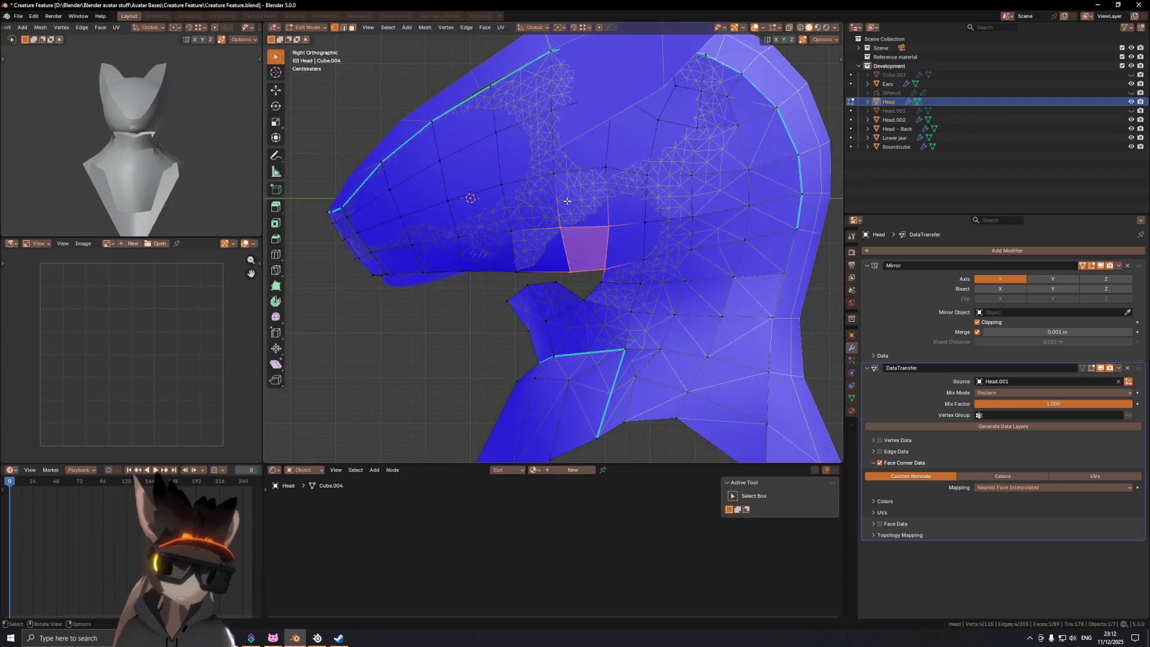
click(603, 255)
key(g)
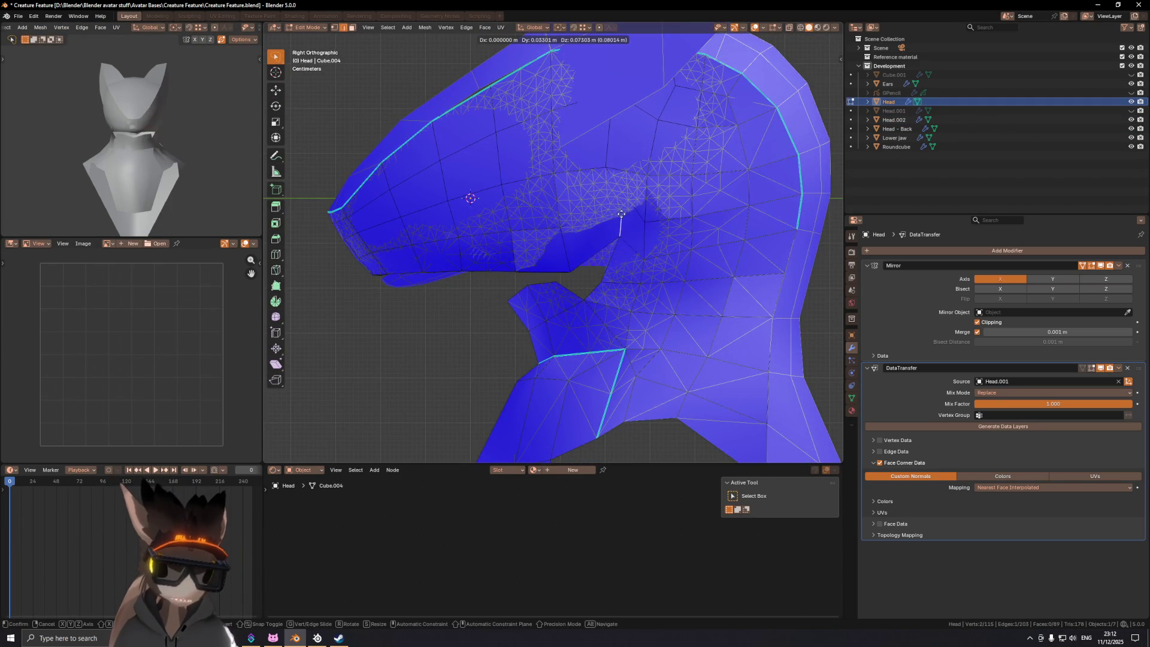
click(621, 215)
click(570, 270)
middle_drag(570, 271, 572, 286)
ctrl+click(574, 281)
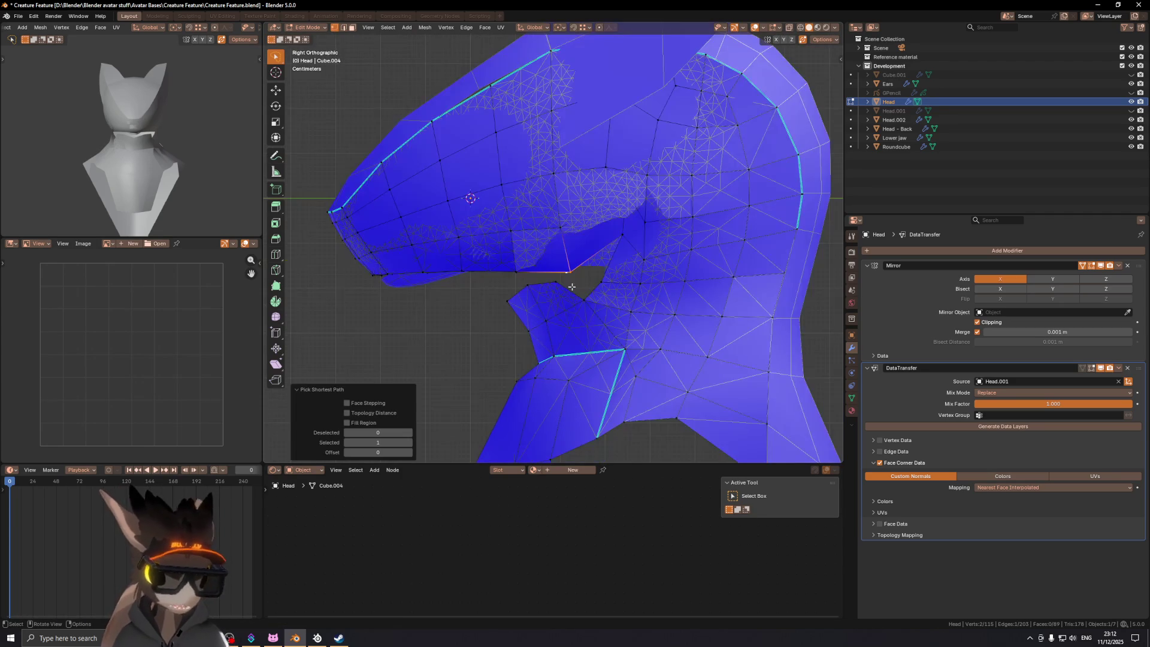
click(621, 235)
key(g)
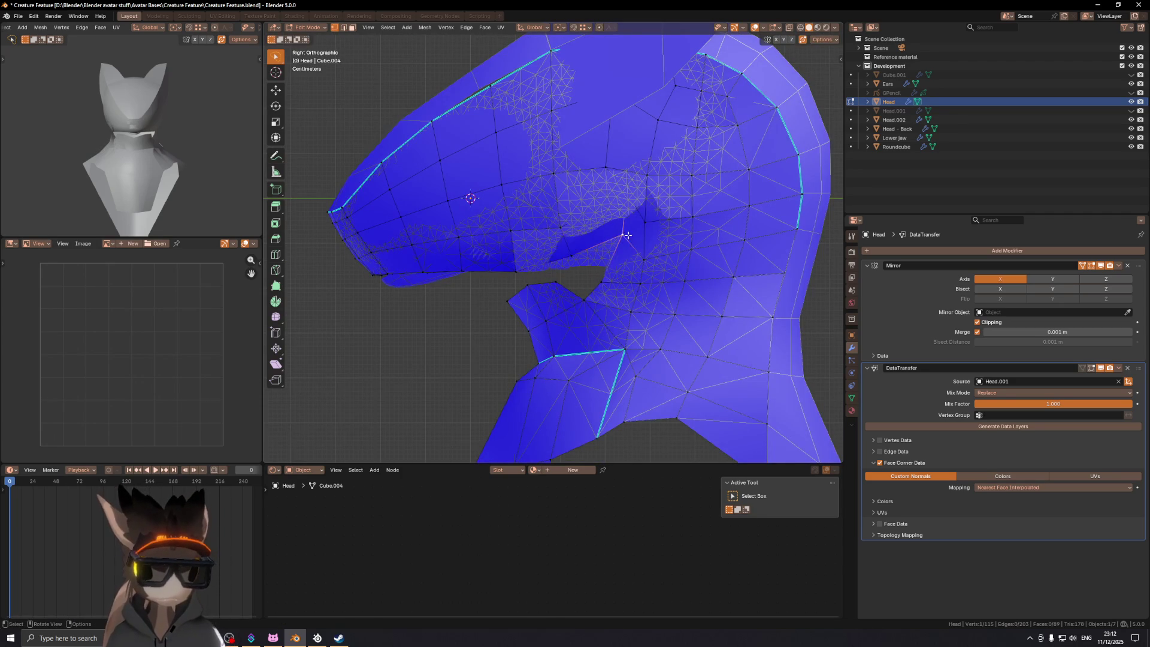
click(630, 225)
Step: Slide a single mouth vertex along the mesh
key(shift+alt+z)
mouse_move(630, 224)
middle_down()
mouse_move(640, 151)
mouse_move(667, 146)
mouse_move(582, 201)
mouse_move(597, 252)
mouse_move(579, 262)
middle_up()
key(shift+alt+z)
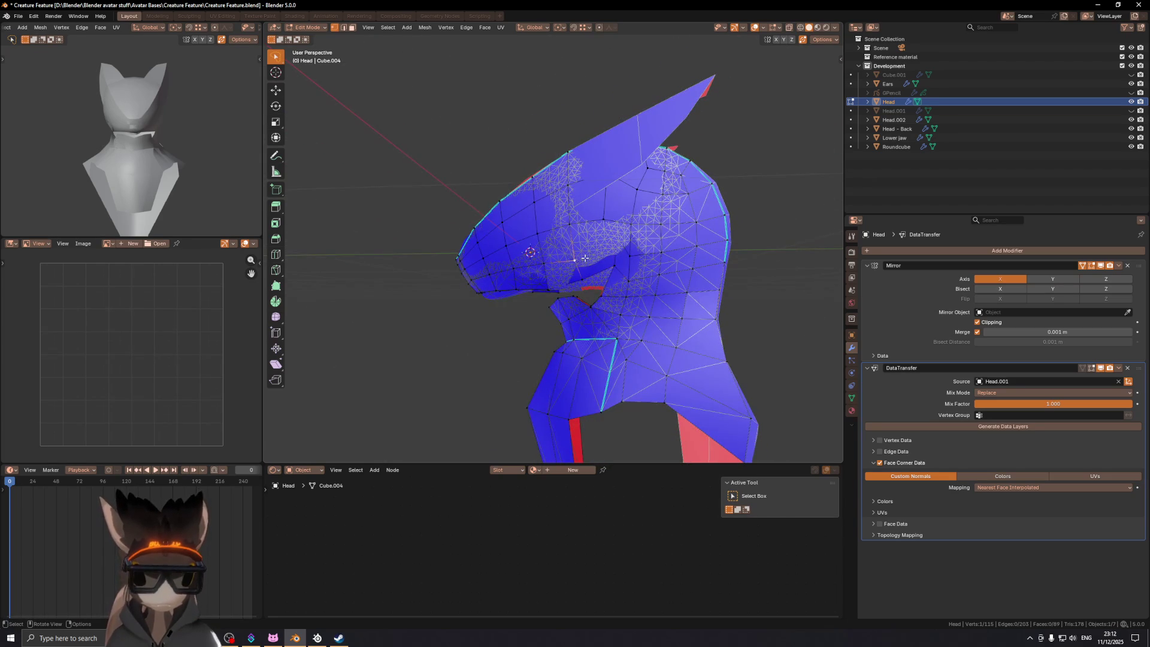
key(Escape)
key(1)
click(572, 256)
key(g)
key(g)
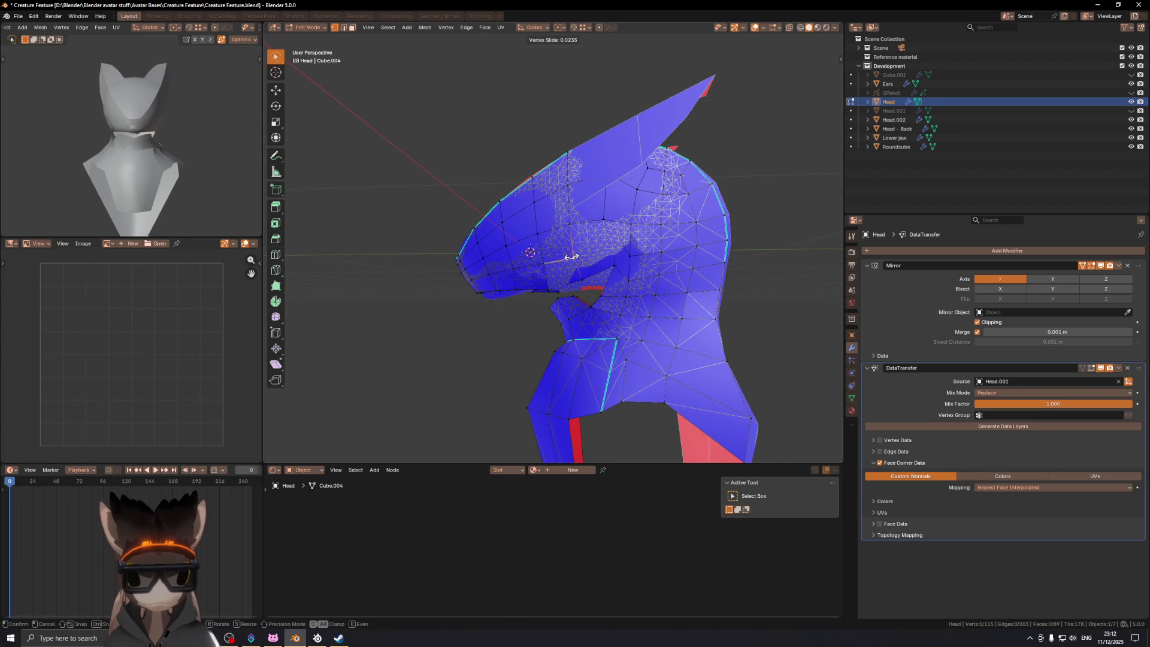
click(573, 256)
Step: Hide the sculpted Head.002 object in the outliner
middle_drag(572, 256, 670, 249)
mouse_move(601, 280)
middle_down()
mouse_move(613, 290)
mouse_move(667, 282)
mouse_move(527, 216)
mouse_move(587, 221)
middle_up()
key(shift+alt+z)
click(1131, 119)
mouse_move(682, 227)
middle_down()
mouse_move(652, 251)
mouse_move(602, 233)
mouse_move(618, 254)
mouse_move(693, 242)
middle_up()
key(shift+alt+z)
Step: Lower the mouth-corner vertices 0.009742 m along Z and return to Object Mode
scroll(584, 227, up, 3)
shift+click(597, 221)
key(g)
key(z)
click(633, 243)
key(shift+alt+z)
scroll(632, 243, down, 5)
key(Tab)
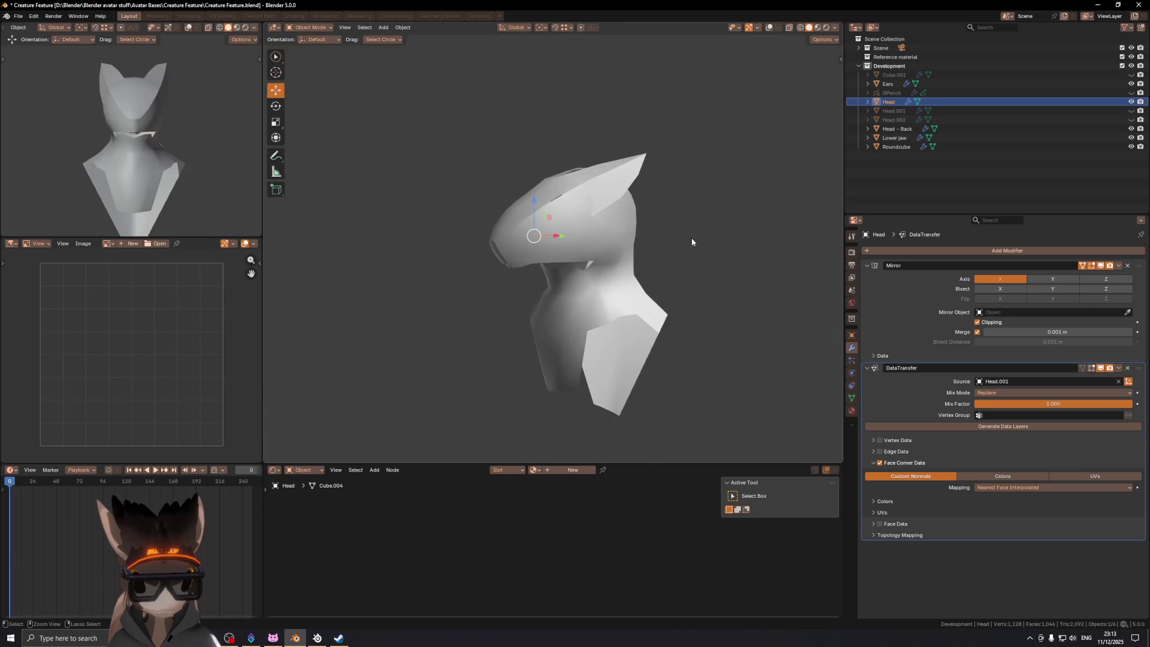
Step: Delete the selected inner mouth faces of the Head mesh
key(Tab)
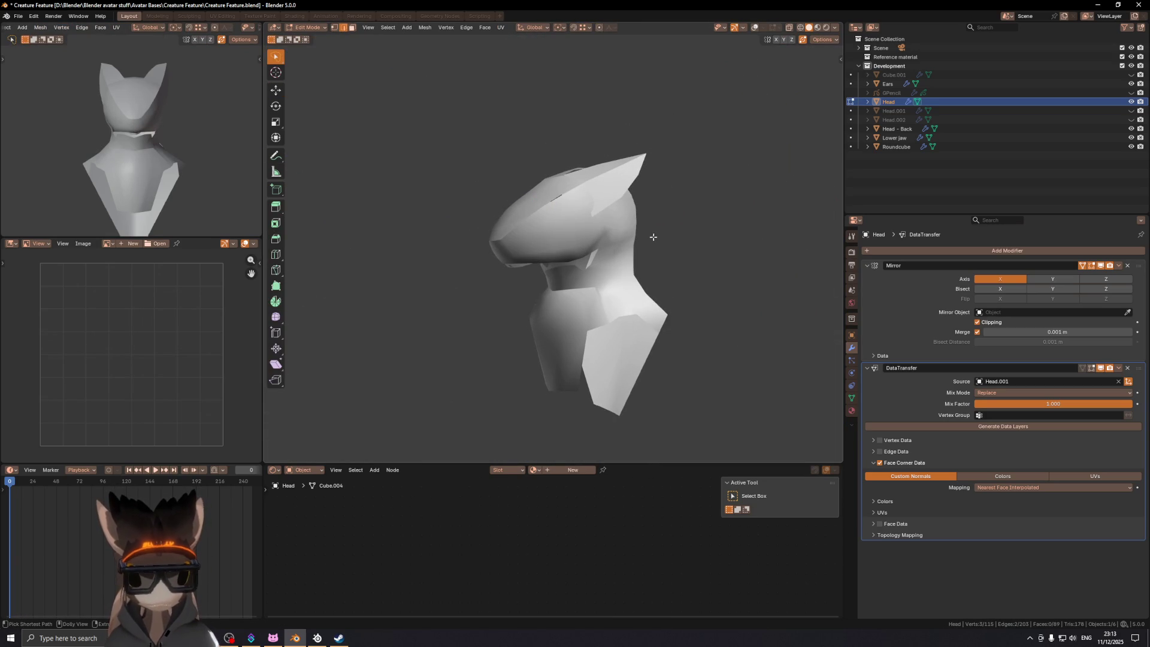
mouse_move(659, 227)
middle_down()
mouse_move(551, 232)
mouse_move(539, 251)
mouse_move(549, 294)
mouse_move(546, 228)
mouse_move(630, 277)
mouse_move(563, 304)
middle_up()
scroll(611, 229, up, 3)
key(shift+alt+z)
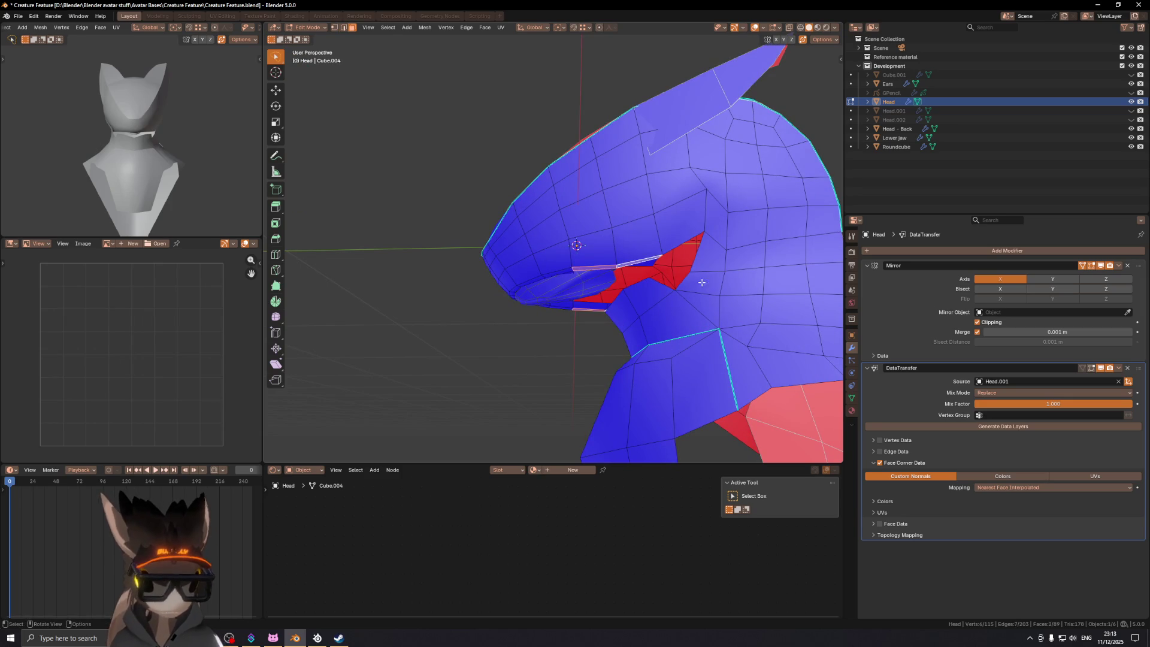
mouse_move(646, 264)
middle_down()
mouse_move(630, 236)
mouse_move(777, 309)
mouse_move(665, 280)
middle_up()
key(x)
click(732, 304)
Step: Slide a mouth vertex, then move the cheek vertex 0.005699 m along X
key(shift+alt+z)
key(shift+alt+z)
scroll(607, 257, up, 5)
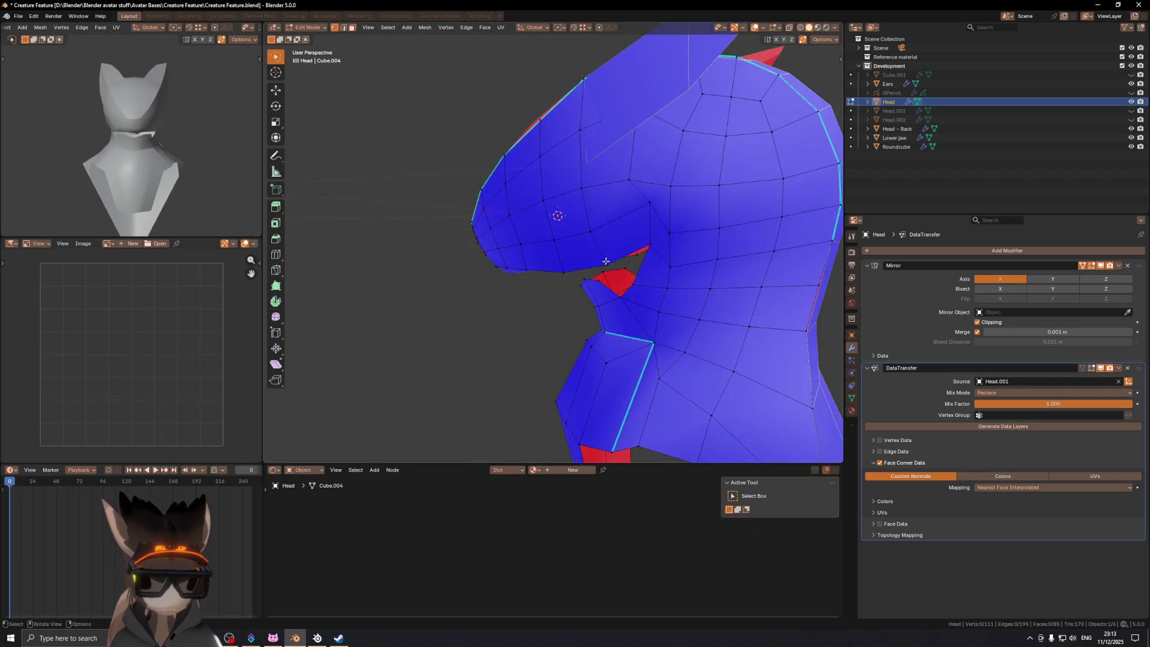
scroll(607, 262, down, 4)
click(615, 256)
key(g)
key(g)
click(619, 254)
middle_drag(647, 251, 700, 249)
key(g)
key(x)
click(659, 241)
Step: Slide another mouth vertex at factor 0.234 and select the adjacent face
scroll(584, 233, up, 3)
mouse_move(585, 233)
middle_down()
mouse_move(672, 225)
mouse_move(623, 222)
mouse_move(629, 263)
mouse_move(650, 249)
mouse_move(581, 226)
mouse_move(609, 208)
mouse_move(609, 188)
mouse_move(467, 223)
mouse_move(581, 284)
mouse_move(626, 278)
middle_up()
click(612, 223)
key(g)
key(g)
click(614, 227)
key(shift+alt+z)
key(shift+alt+z)
ctrl+click(616, 283)
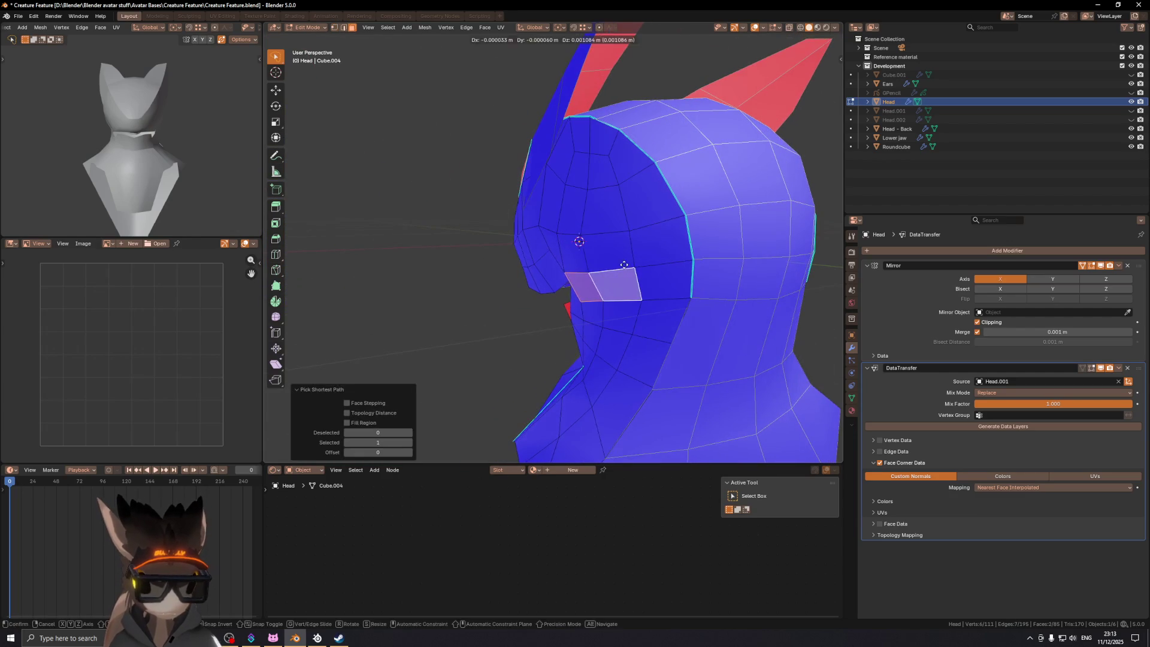
Step: Edge-slide an edge on the side of the head at factor -0.405
key(g)
key(z)
right_click(577, 230)
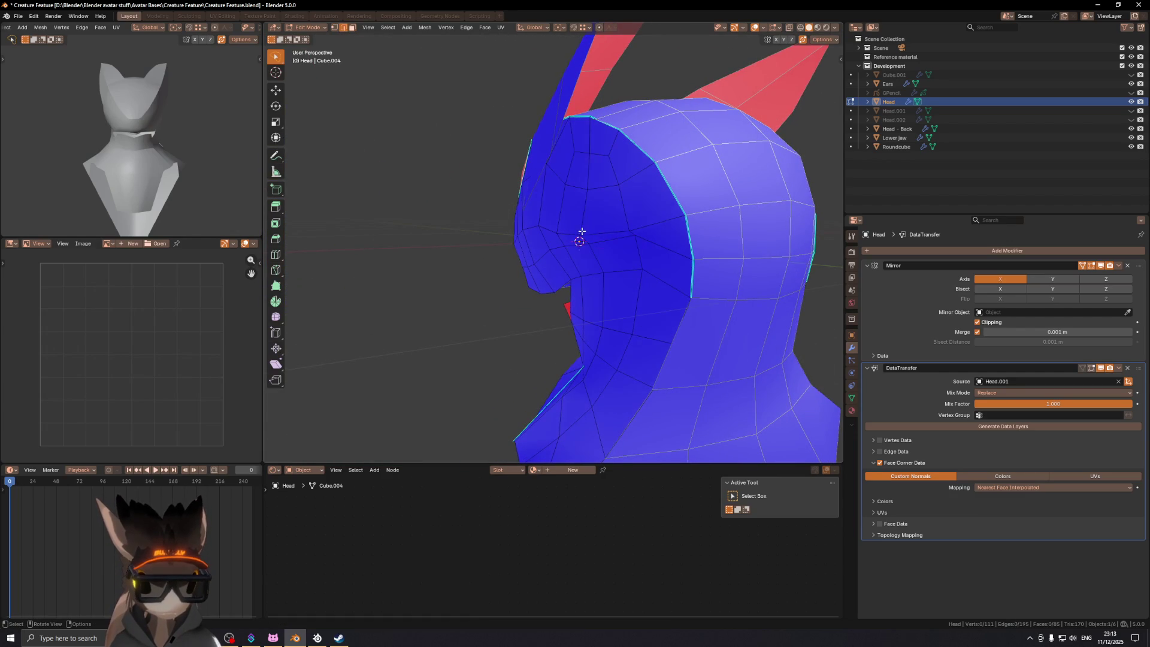
ctrl+click(575, 227)
key(g)
key(g)
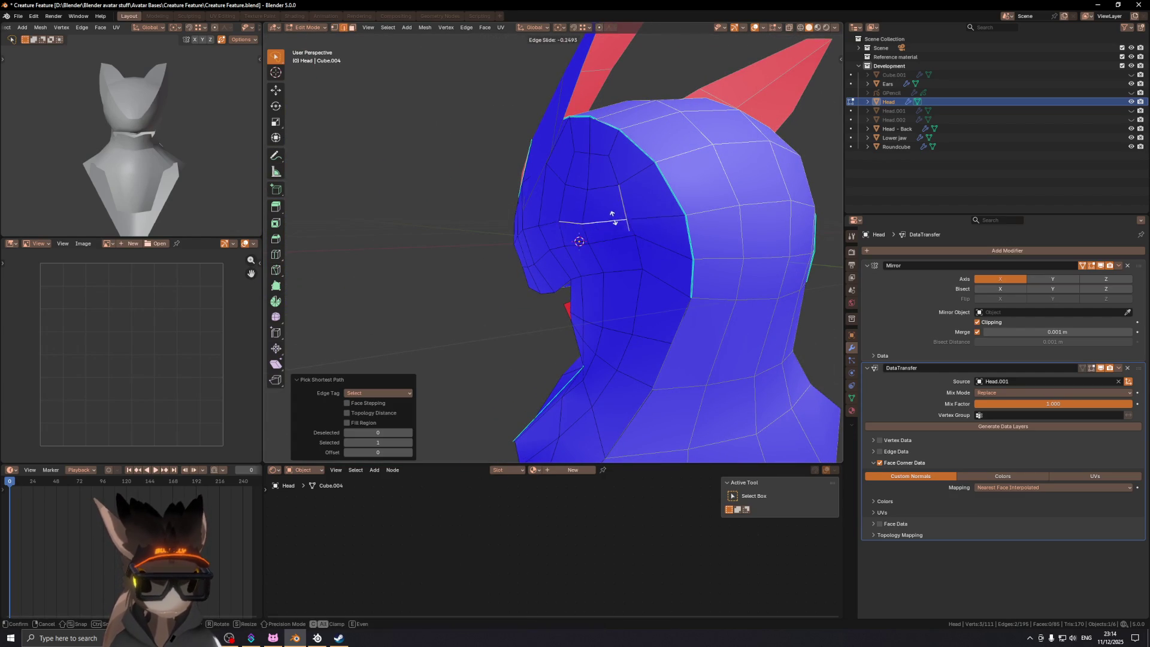
click(616, 212)
Step: Orbit around the head from several angles with overlays on and off to check its shape
key(shift+alt+z)
mouse_move(617, 213)
middle_down()
mouse_move(599, 240)
mouse_move(641, 254)
mouse_move(557, 236)
middle_up()
scroll(591, 251, down, 3)
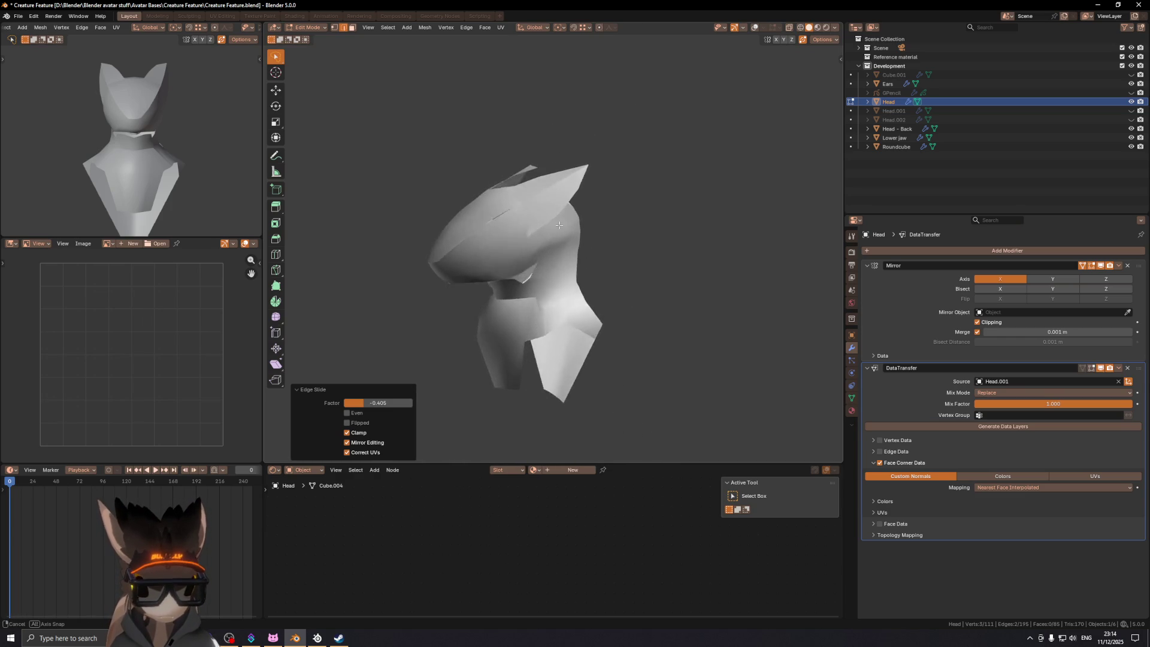
mouse_move(564, 256)
middle_down()
mouse_move(500, 255)
mouse_move(635, 233)
mouse_move(533, 279)
middle_up()
key(shift+alt+z)
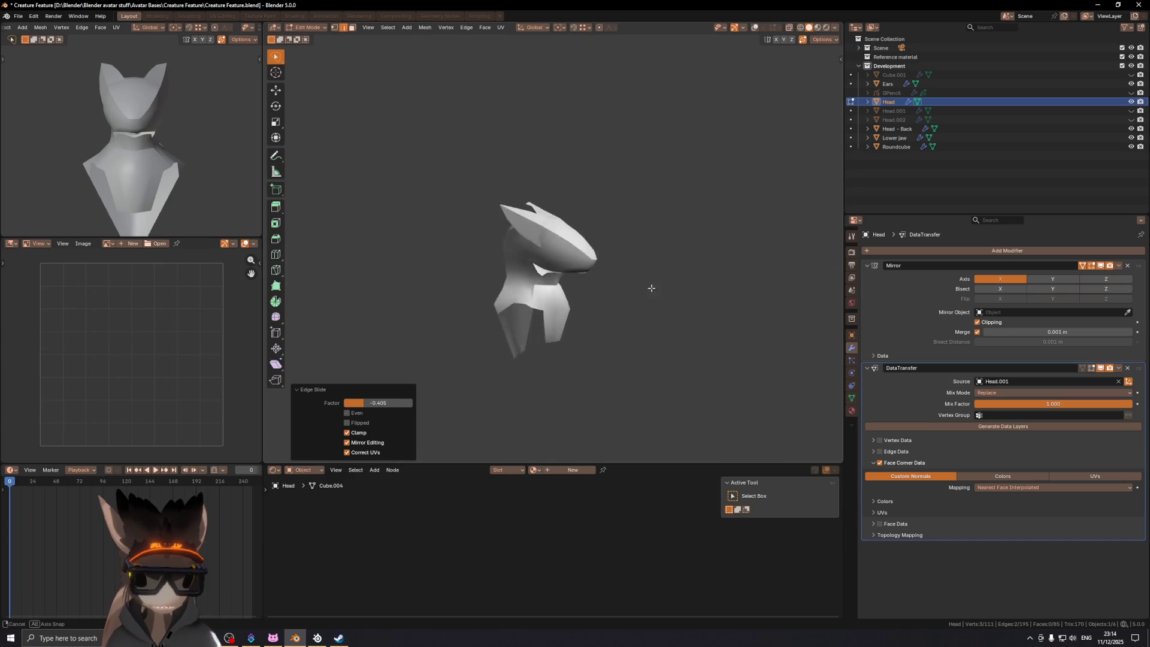
middle_drag(582, 248, 506, 238)
key(shift+alt+z)
key(shift+alt+z)
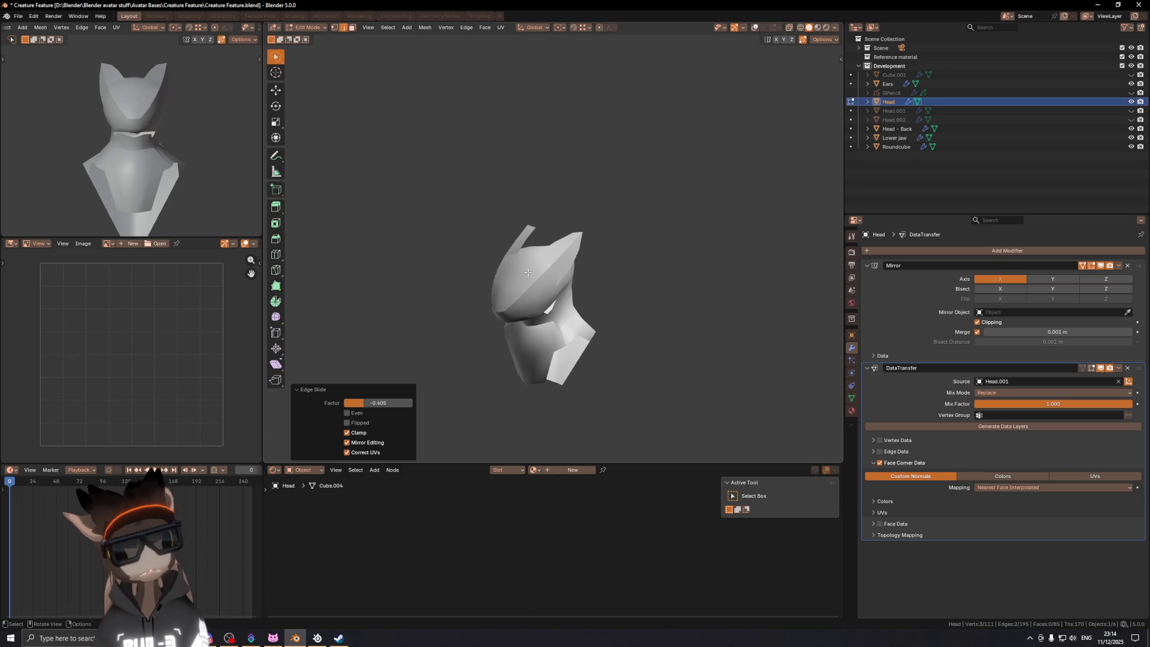
mouse_move(534, 259)
middle_down()
mouse_move(709, 235)
mouse_move(654, 234)
mouse_move(629, 216)
mouse_move(596, 246)
mouse_move(522, 273)
mouse_move(721, 270)
mouse_move(591, 244)
mouse_move(520, 243)
mouse_move(471, 261)
mouse_move(521, 274)
mouse_move(622, 229)
middle_up()
key(shift+alt+z)
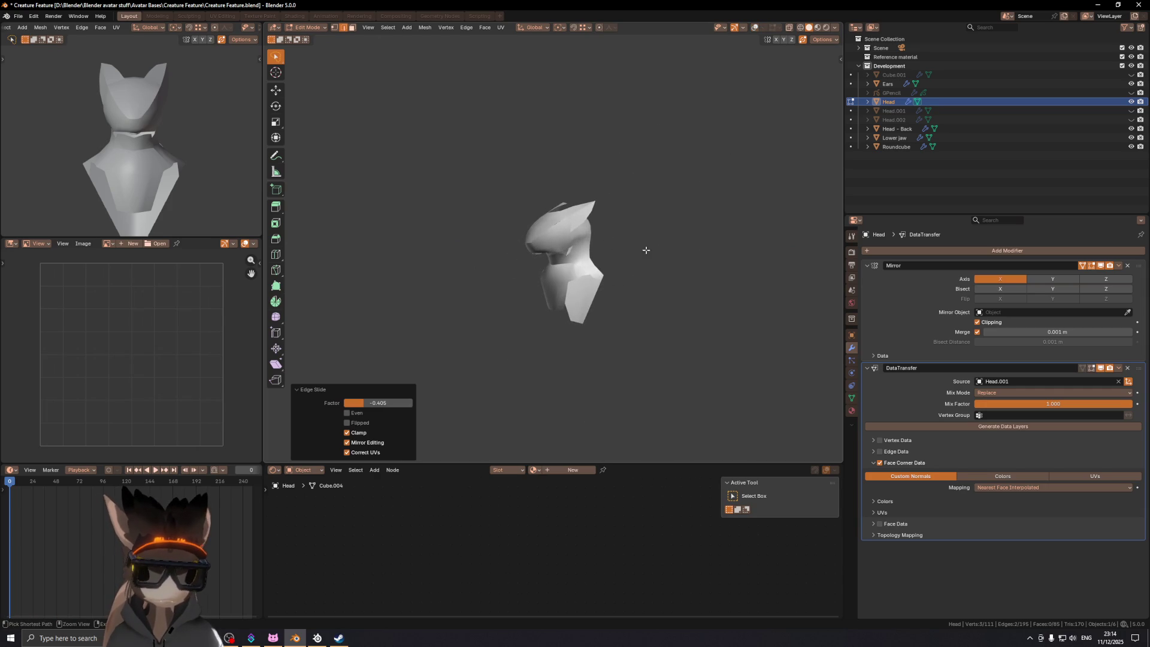
key(ctrl+z)
key(ctrl+z)
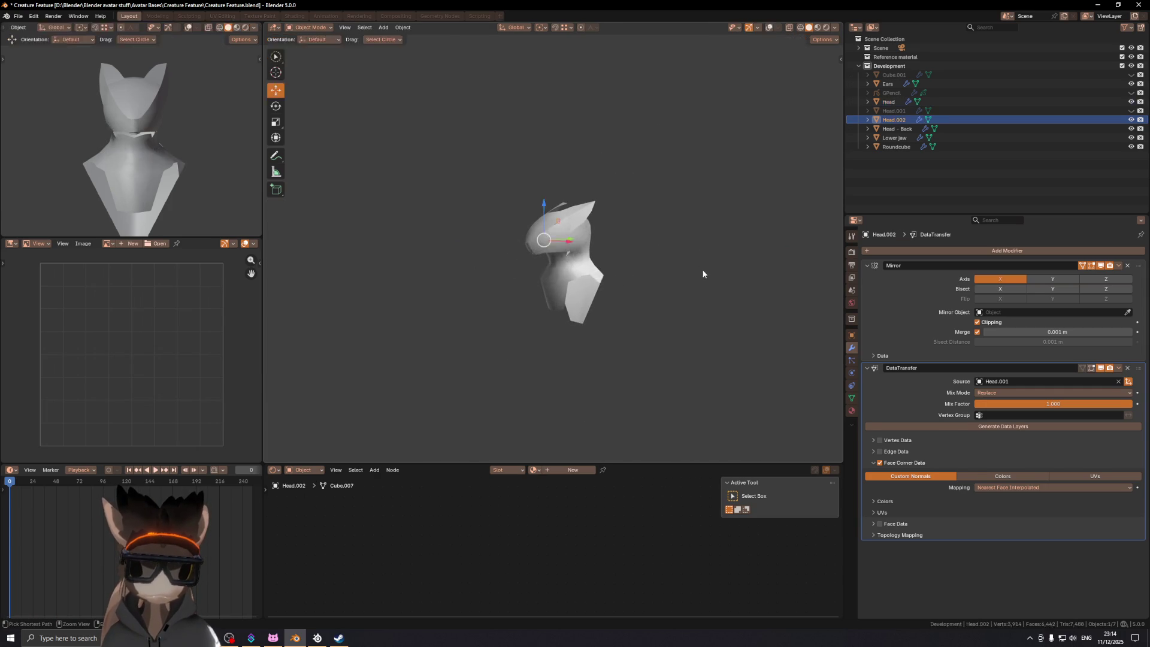
key(ctrl+d)
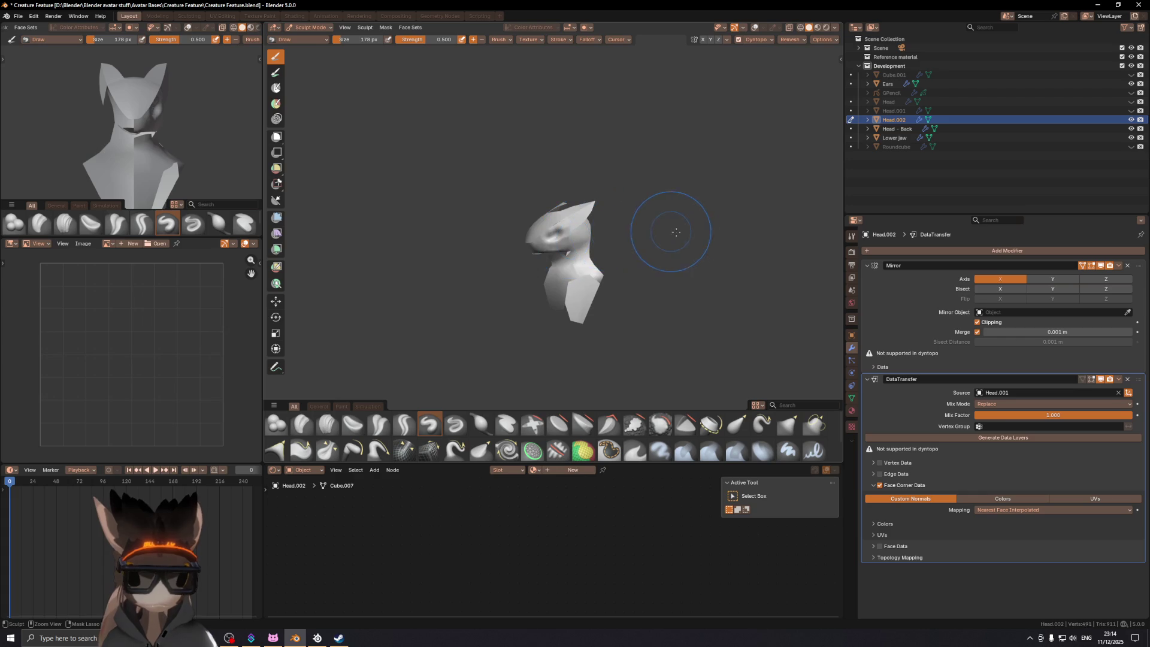
key(ctrl+z)
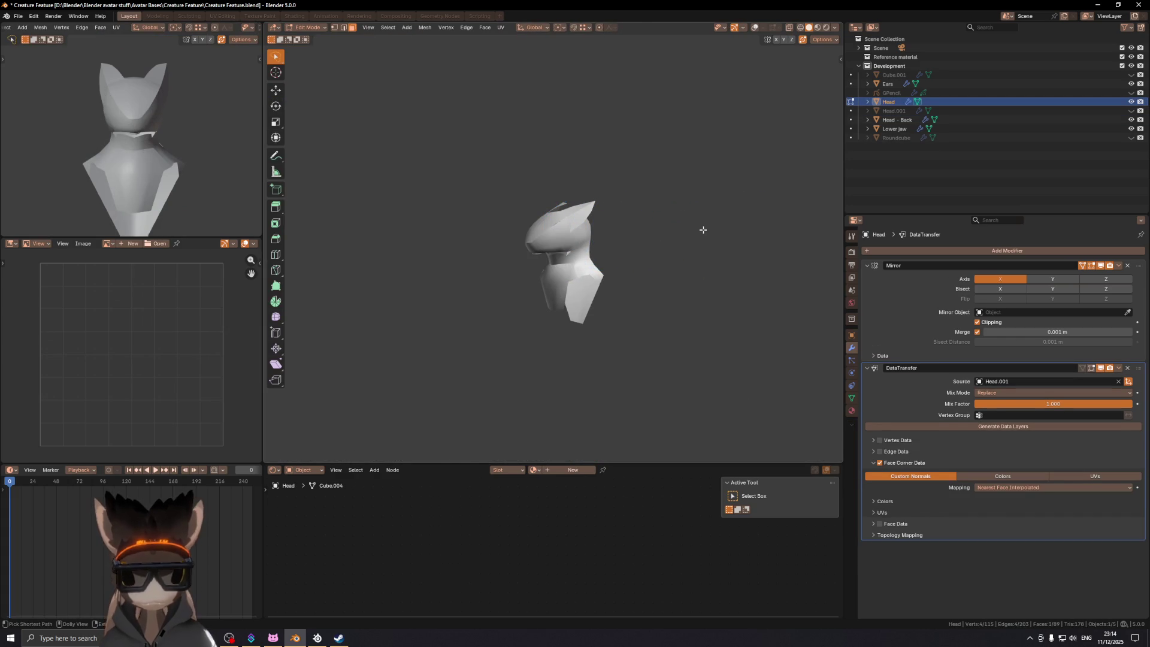
key(ctrl+shift+z)
key(ctrl+z)
key(ctrl+shift+z)
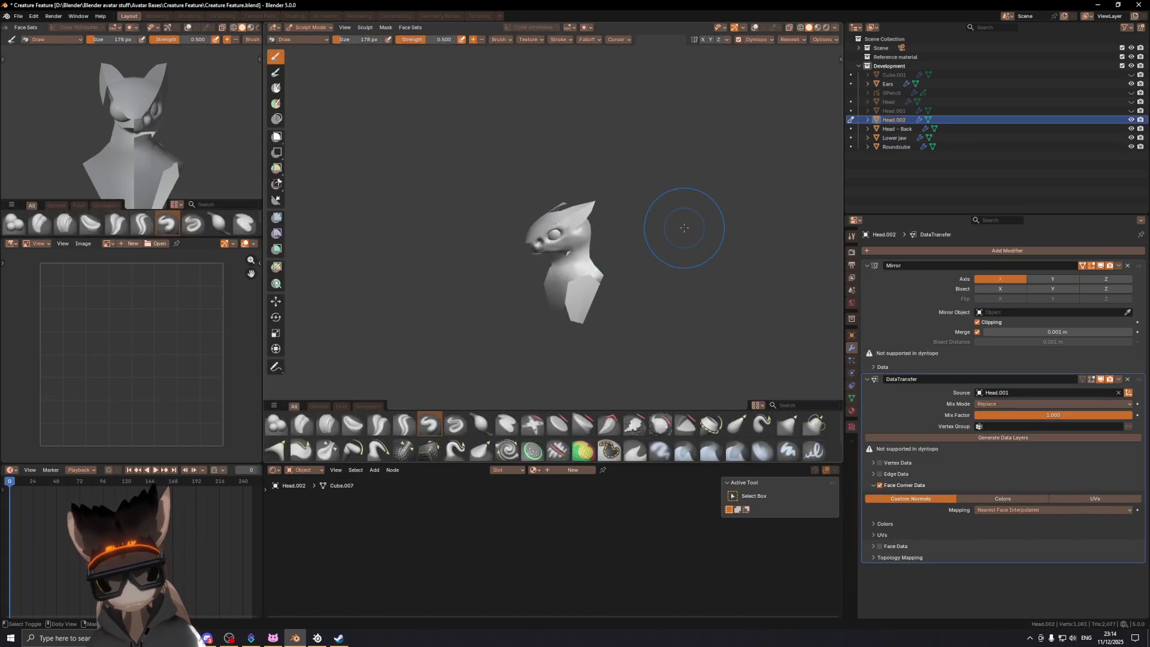
key(ctrl+z)
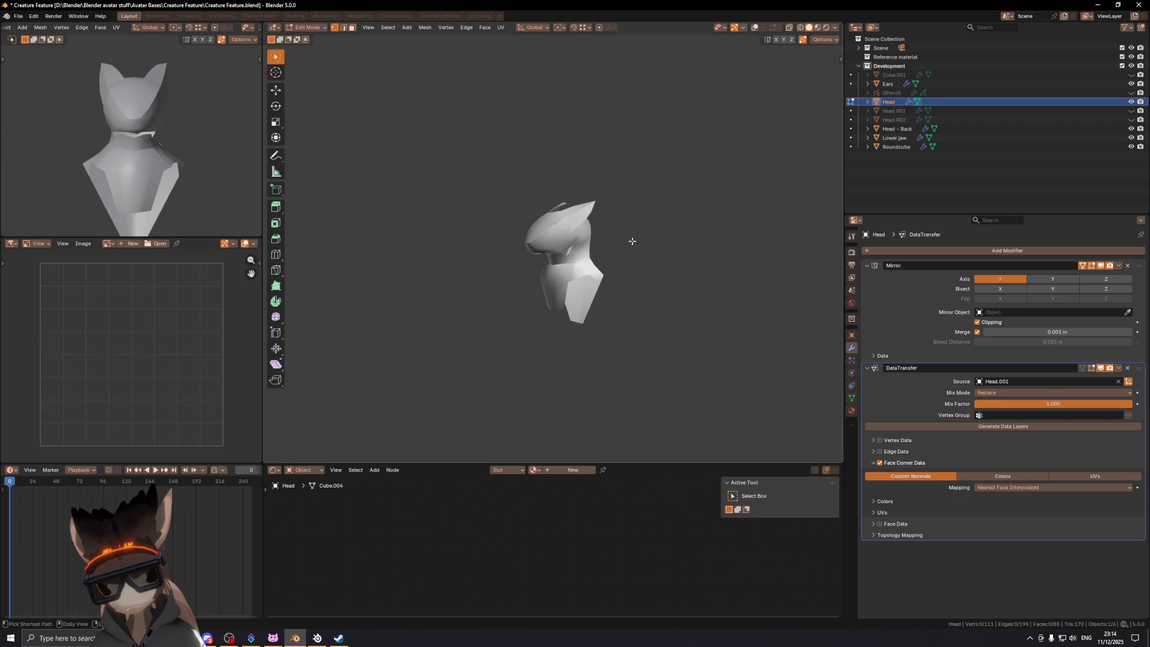
mouse_move(595, 236)
ctrl+shift+middle_down()
mouse_move(459, 231)
mouse_move(596, 235)
ctrl+shift+middle_up()
mouse_move(645, 239)
middle_down()
mouse_move(613, 249)
mouse_move(628, 244)
middle_up()
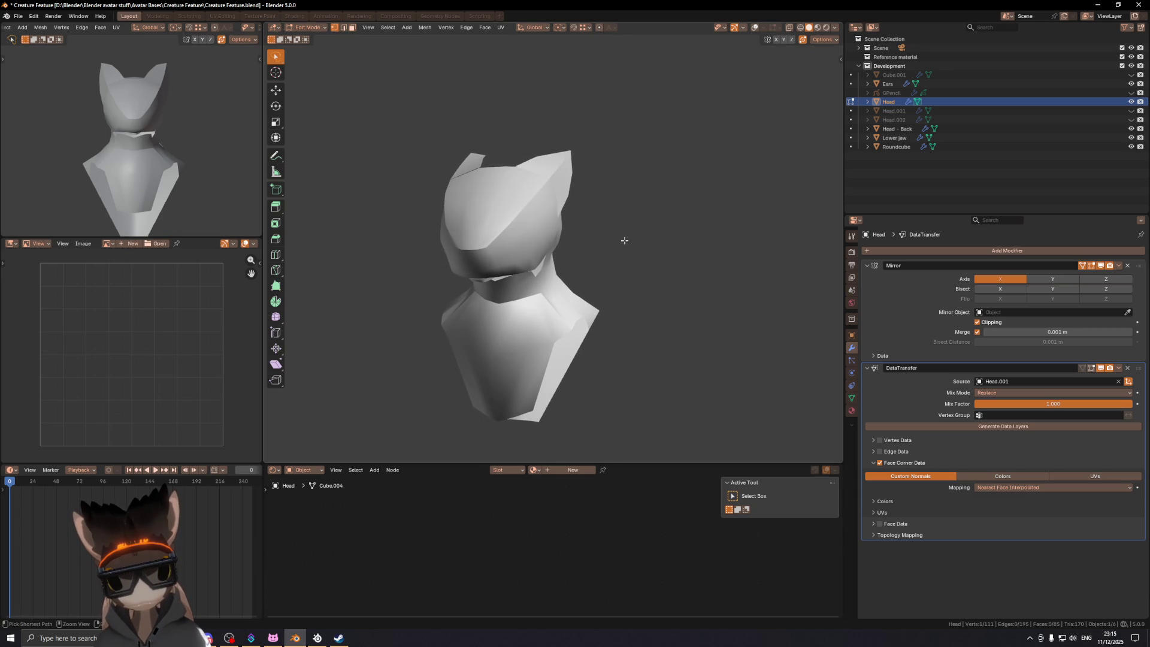
key(ctrl+z)
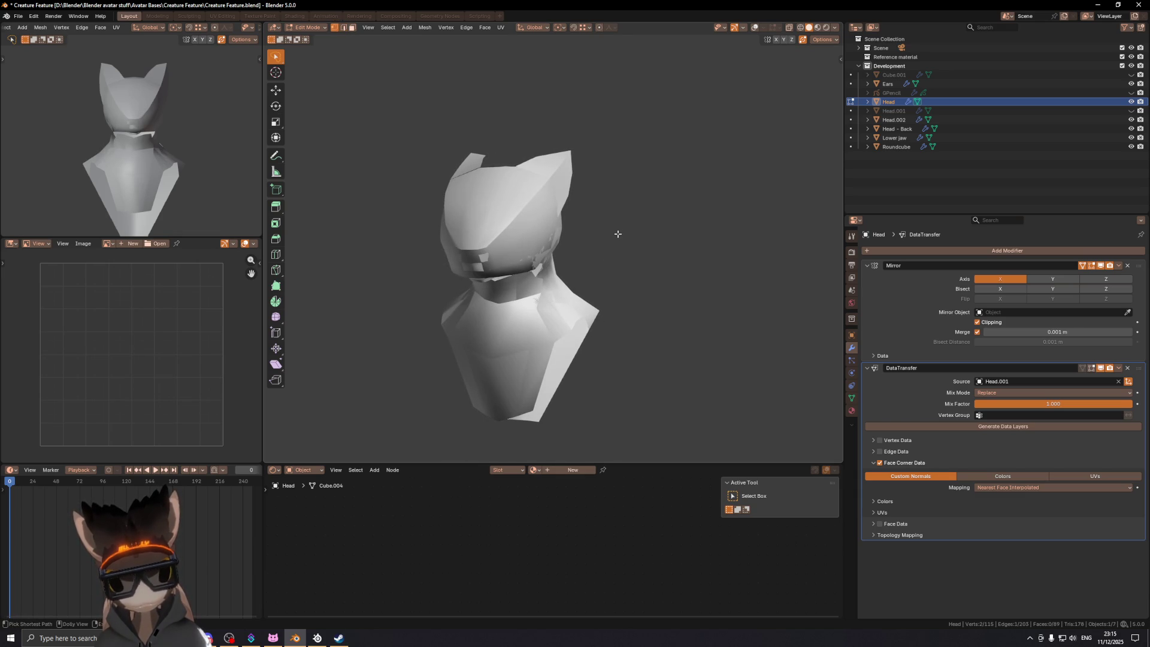
key(ctrl+shift+z)
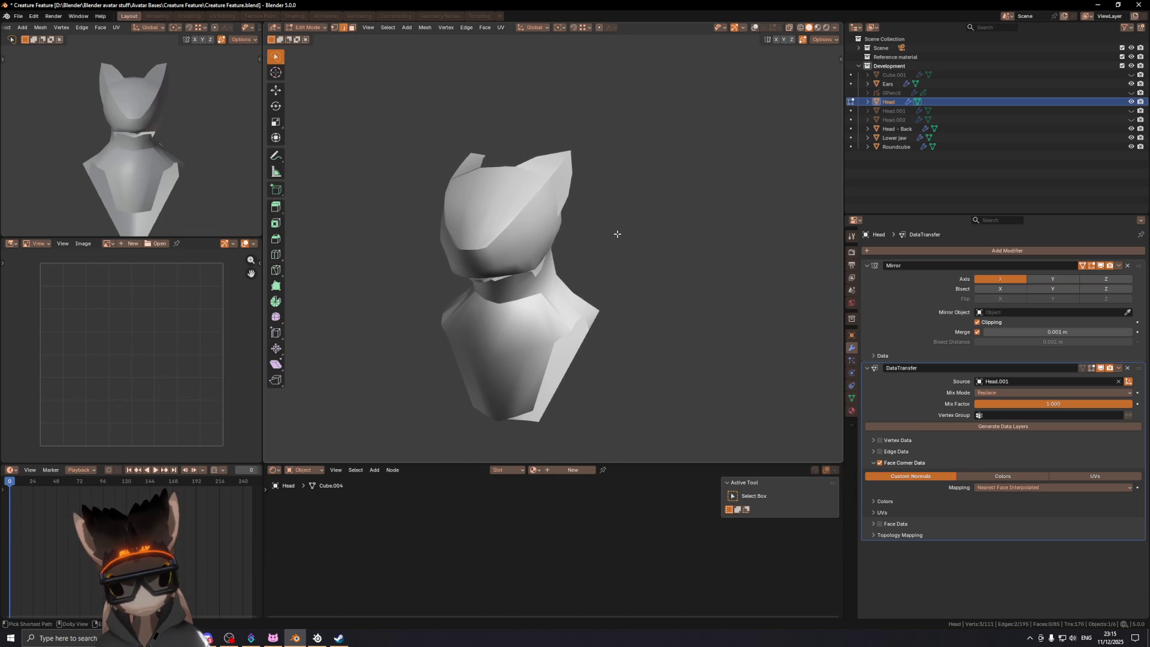
mouse_move(567, 239)
middle_down()
mouse_move(577, 240)
mouse_move(527, 223)
mouse_move(606, 246)
mouse_move(576, 261)
mouse_move(575, 241)
mouse_move(556, 245)
middle_up()
Step: With wireframe overlays on, shift the selected edge and a neck vertex along X
key(shift+alt+z)
key(g)
key(x)
click(585, 247)
key(1)
click(577, 261)
key(g)
key(x)
click(572, 260)
Step: Move a vertex at the front of the head along X twice
key(2)
key(1)
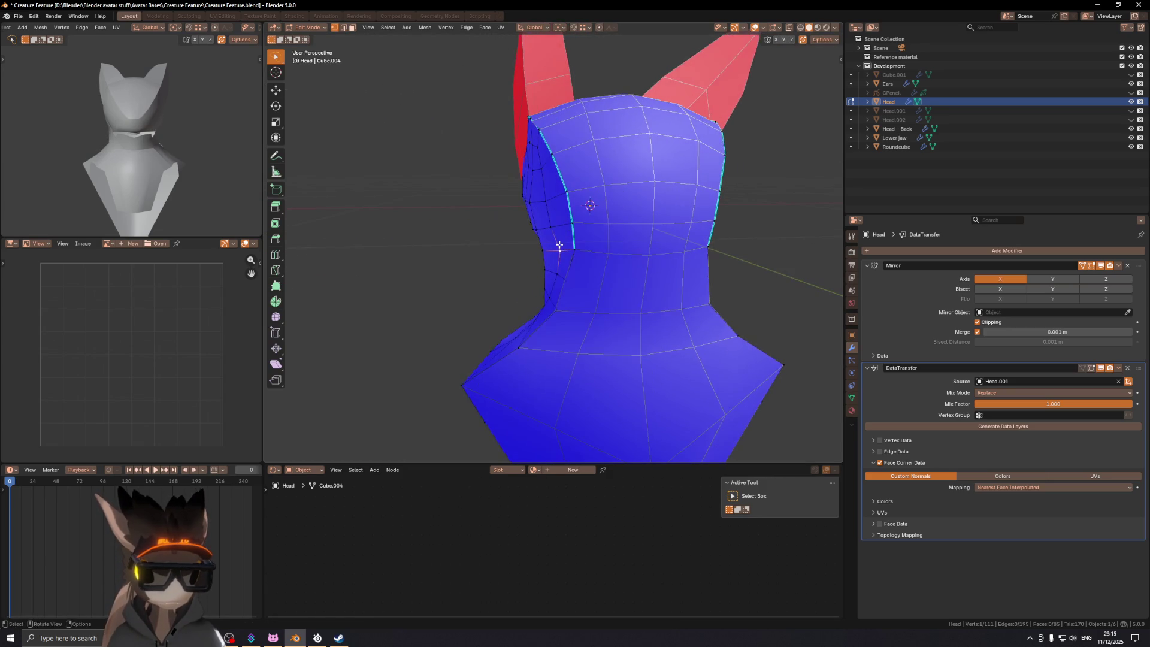
click(555, 244)
key(g)
key(x)
click(555, 244)
key(g)
key(x)
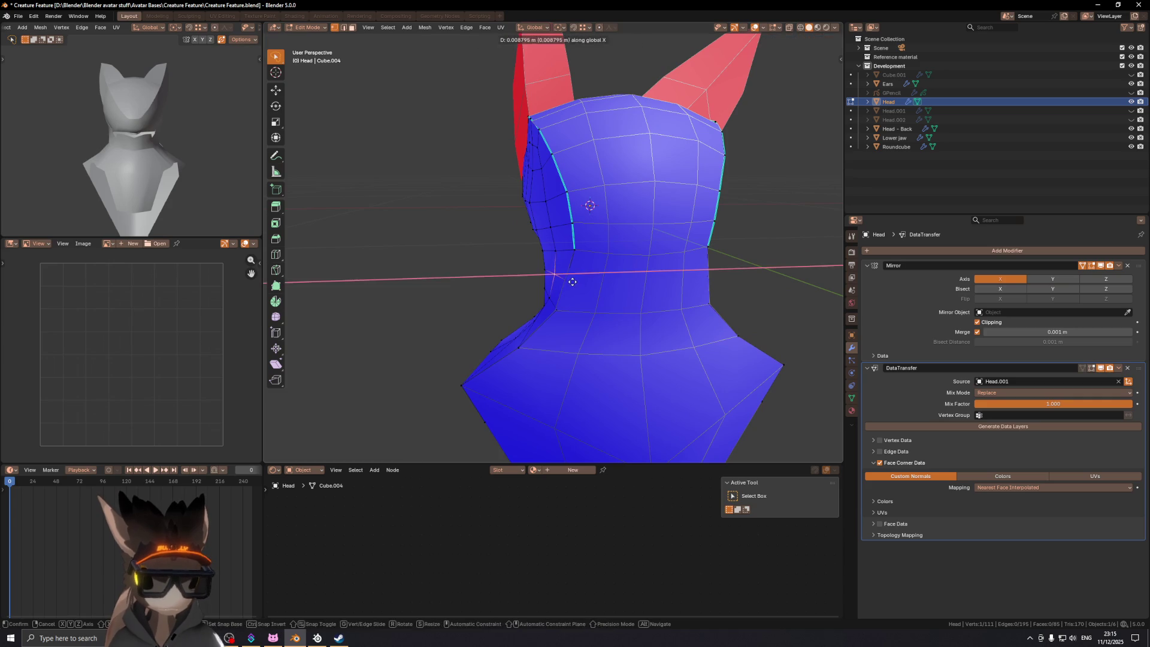
click(566, 272)
mouse_move(566, 273)
middle_down()
mouse_move(590, 280)
mouse_move(514, 263)
mouse_move(533, 205)
mouse_move(585, 182)
middle_up()
Step: Slide edges on the side of the head and slide a head vertex along its edge
key(2)
click(514, 260)
ctrl+click(513, 238)
click(518, 237)
scroll(523, 233, up, 2)
key(alt+a)
click(532, 217)
key(g)
Step: Nudge the neck vertices along X, including the one by the red neck area
key(g)
click(539, 219)
mouse_move(539, 219)
middle_down()
mouse_move(574, 199)
mouse_move(526, 205)
mouse_move(545, 241)
mouse_move(568, 214)
mouse_move(428, 199)
middle_up()
click(538, 241)
click(544, 241)
key(g)
key(x)
click(556, 242)
click(542, 237)
key(g)
key(x)
click(549, 228)
scroll(417, 193, up, 7)
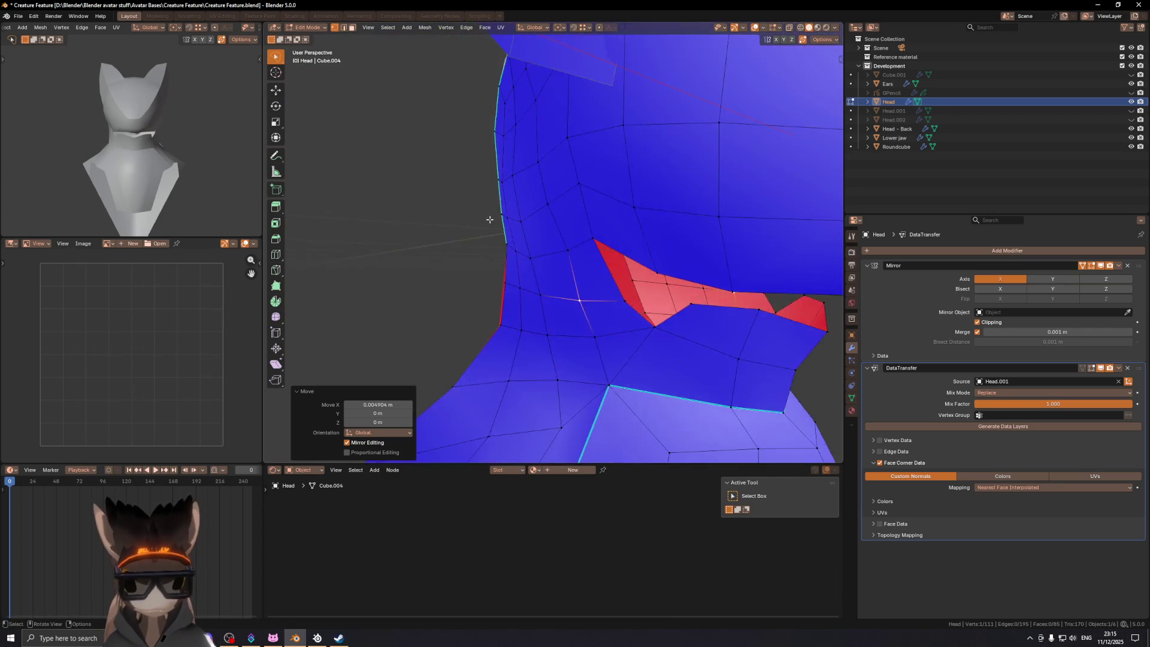
key(g)
key(x)
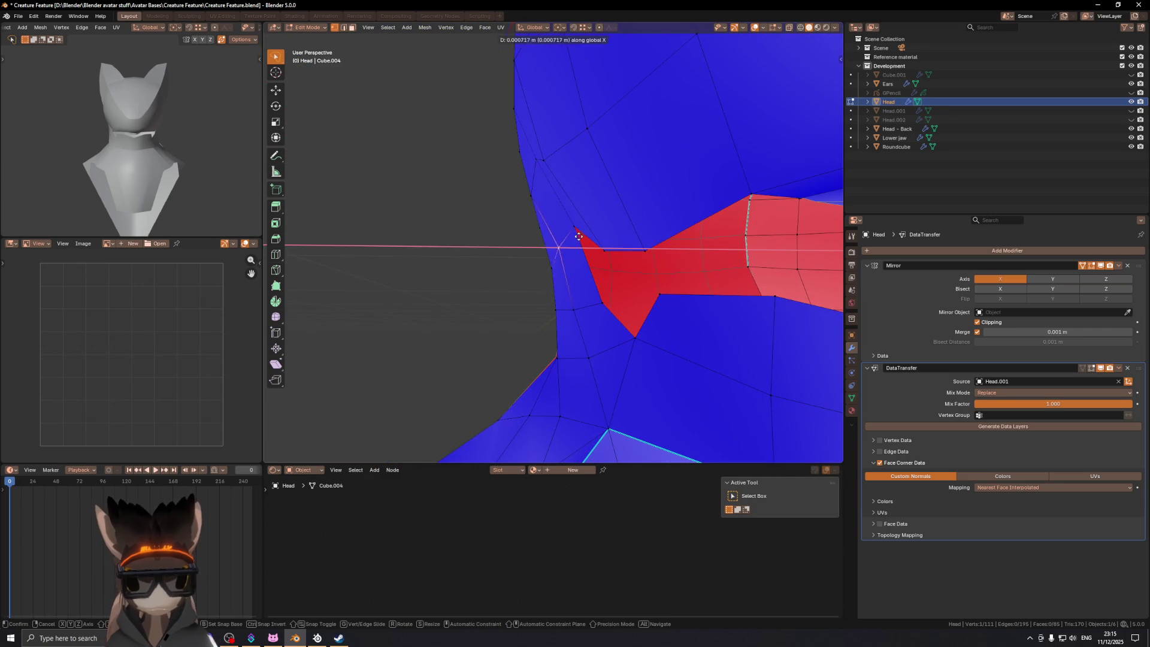
click(583, 237)
Step: Return to Object Mode and give the head a level-2 Subdivision modifier
scroll(584, 237, down, 5)
mouse_move(584, 237)
middle_down()
mouse_move(665, 235)
mouse_move(624, 239)
middle_up()
key(shift+alt+z)
scroll(624, 239, up, 2)
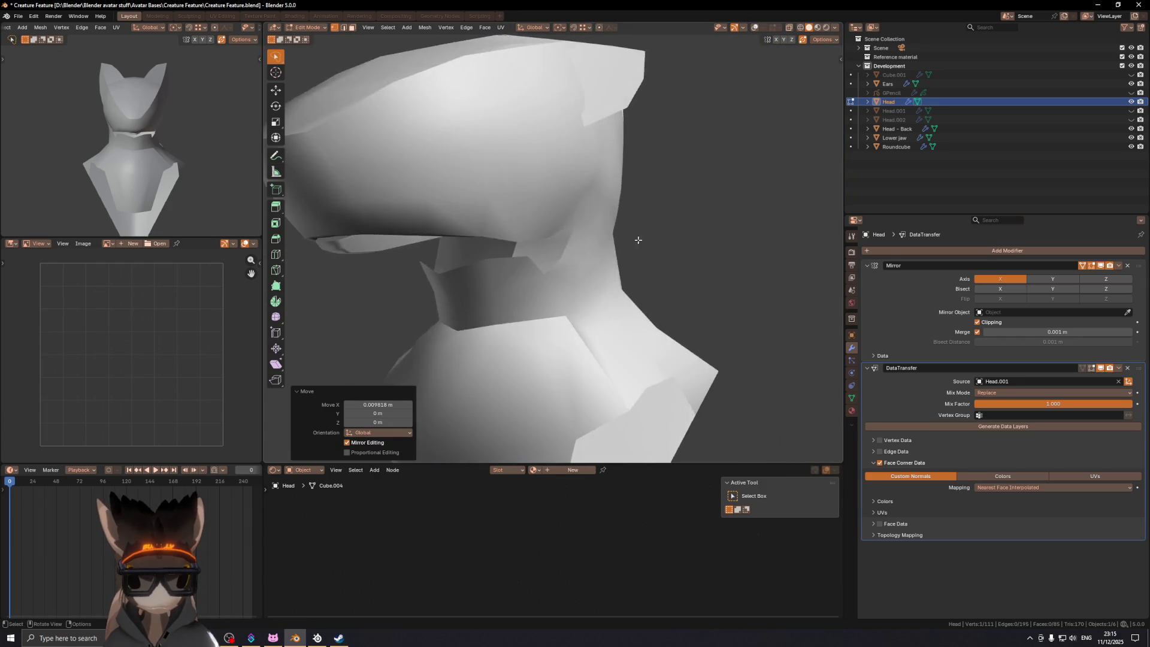
key(shift+alt+z)
key(Tab)
key(ctrl+1)
scroll(722, 229, down, 4)
key(shift+alt+z)
mouse_move(708, 224)
middle_down()
mouse_move(532, 247)
mouse_move(781, 247)
mouse_move(608, 216)
mouse_move(737, 223)
mouse_move(668, 212)
mouse_move(667, 231)
mouse_move(534, 232)
mouse_move(533, 245)
middle_up()
key(ctrl+2)
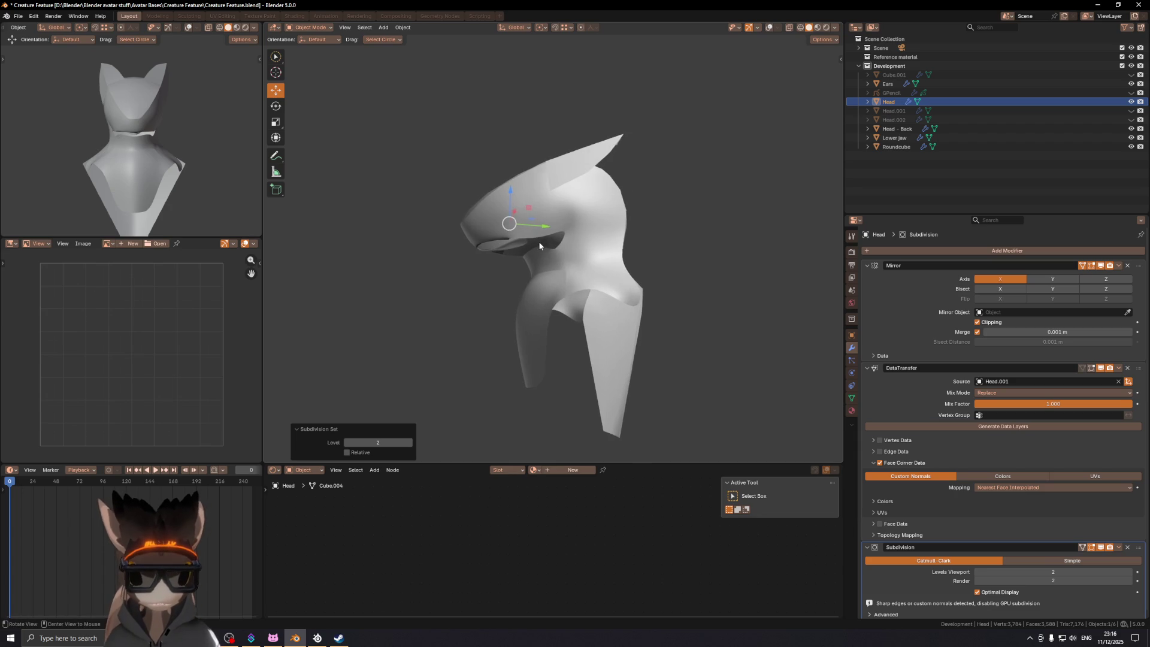
Step: Delete the head's Subdivision modifier in the Modifier panel and re-enter Edit Mode
key(shift+alt+z)
scroll(540, 245, up, 3)
middle_drag(653, 261, 605, 246)
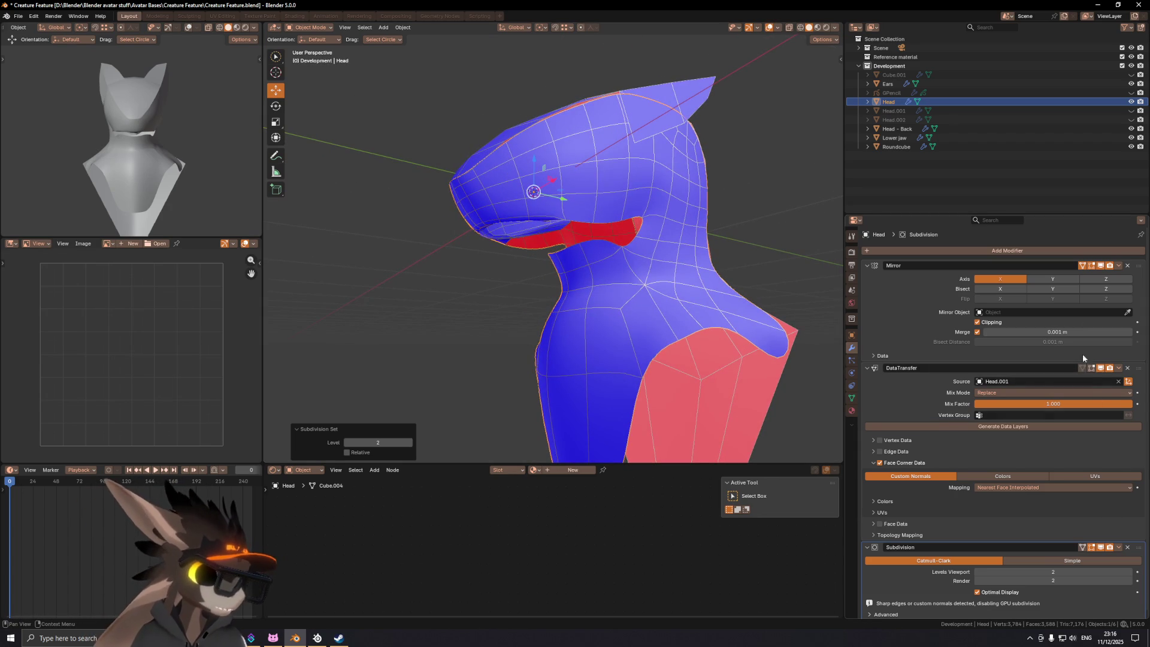
scroll(1084, 487, down, 1)
click(1127, 544)
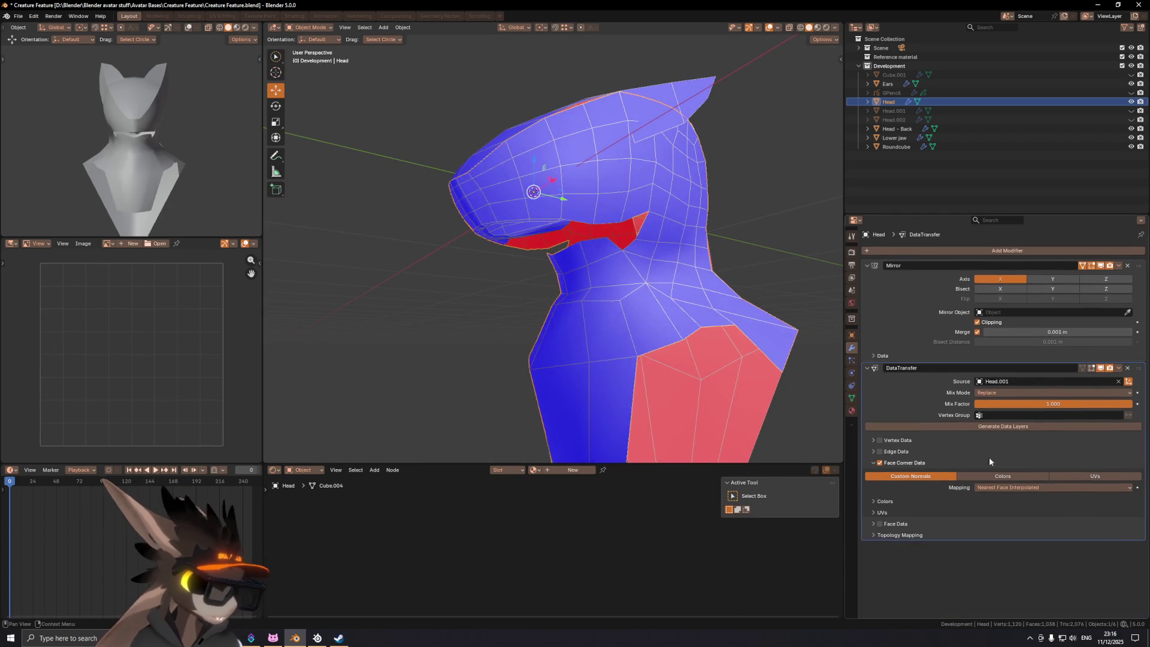
mouse_move(678, 249)
middle_down()
mouse_move(498, 258)
mouse_move(639, 247)
middle_up()
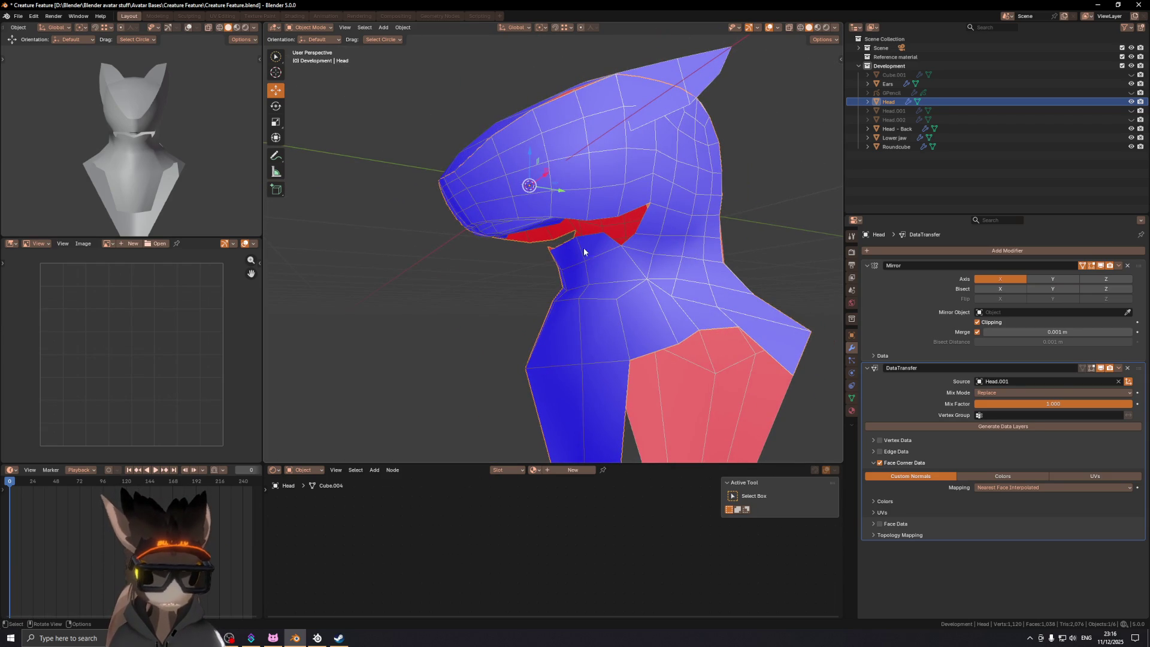
scroll(599, 246, up, 4)
mouse_move(626, 263)
middle_down()
mouse_move(639, 263)
mouse_move(572, 236)
mouse_move(627, 229)
mouse_move(631, 240)
mouse_move(585, 252)
middle_up()
key(Tab)
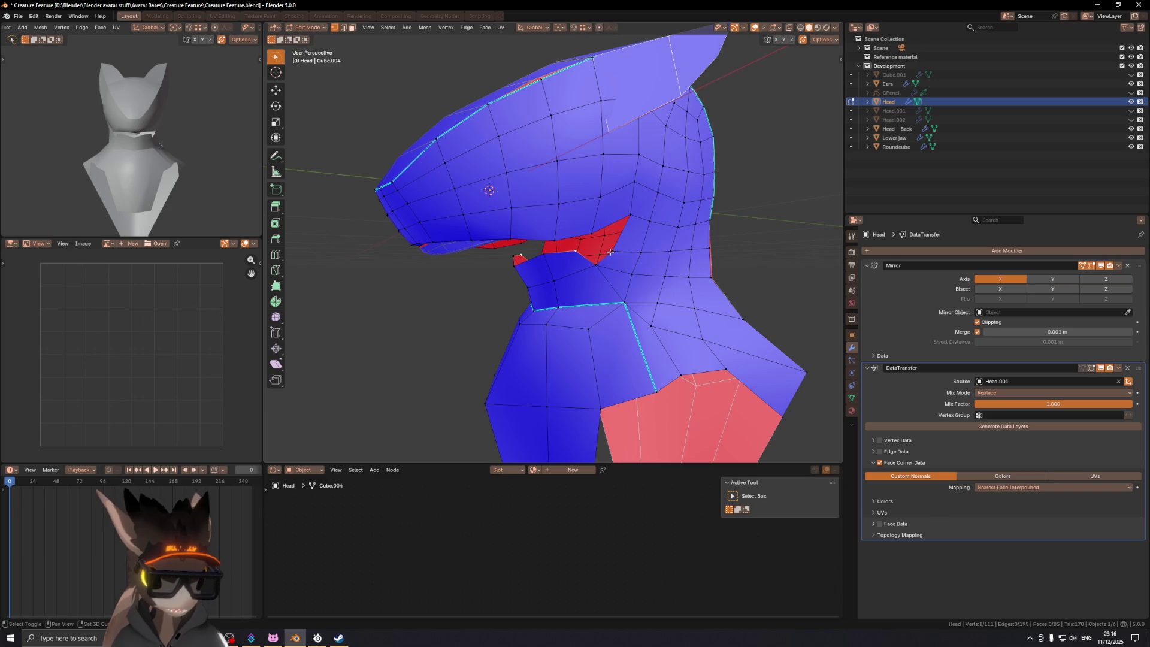
Step: Merge two vertices on the head at their center
shift+click(609, 252)
key(m)
click(655, 250)
mouse_move(656, 250)
middle_down()
mouse_move(606, 273)
mouse_move(634, 279)
middle_up()
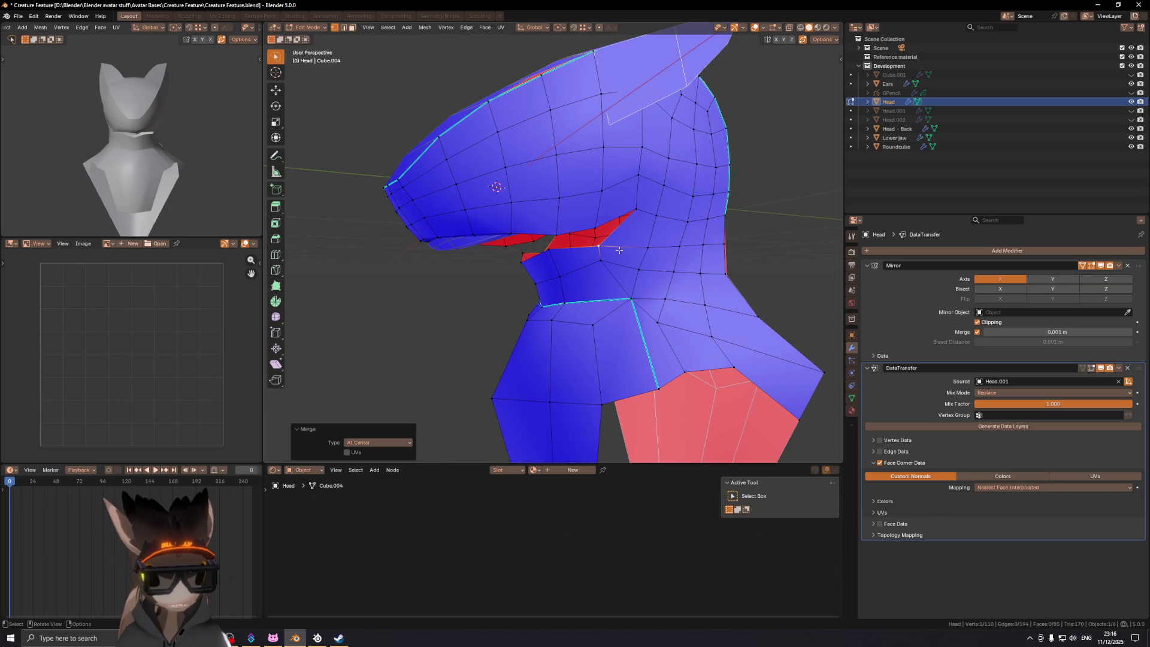
scroll(618, 252, down, 3)
Step: Select a face loop on the back of the head and nudge a neck vertex
key(3)
alt+click(642, 177)
mouse_move(642, 178)
middle_down()
mouse_move(621, 189)
mouse_move(593, 268)
mouse_move(554, 264)
middle_up()
scroll(600, 247, up, 2)
key(1)
click(539, 264)
key(g)
click(545, 266)
Step: Slide an edge and a vertex near the jaw to reroute the neck edges
key(2)
click(551, 283)
key(g)
key(g)
click(555, 296)
key(1)
click(544, 247)
key(g)
key(g)
click(527, 246)
mouse_move(527, 246)
shift+middle_down()
mouse_move(536, 274)
mouse_move(608, 250)
mouse_move(574, 285)
mouse_move(602, 258)
mouse_move(540, 271)
mouse_move(507, 250)
shift+middle_up()
scroll(524, 245, up, 2)
key(g)
key(g)
click(533, 276)
Step: Knife-cut the neck, dissolve the extra edges, and add a centred edge loop around the neck
scroll(564, 272, down, 2)
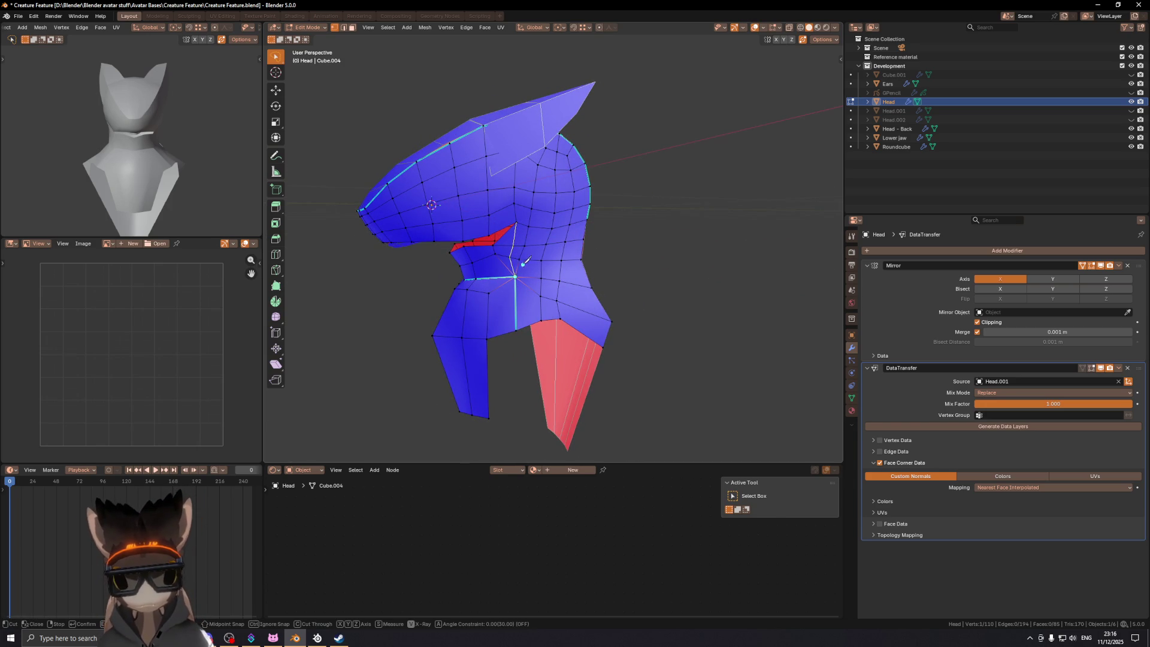
click(527, 277)
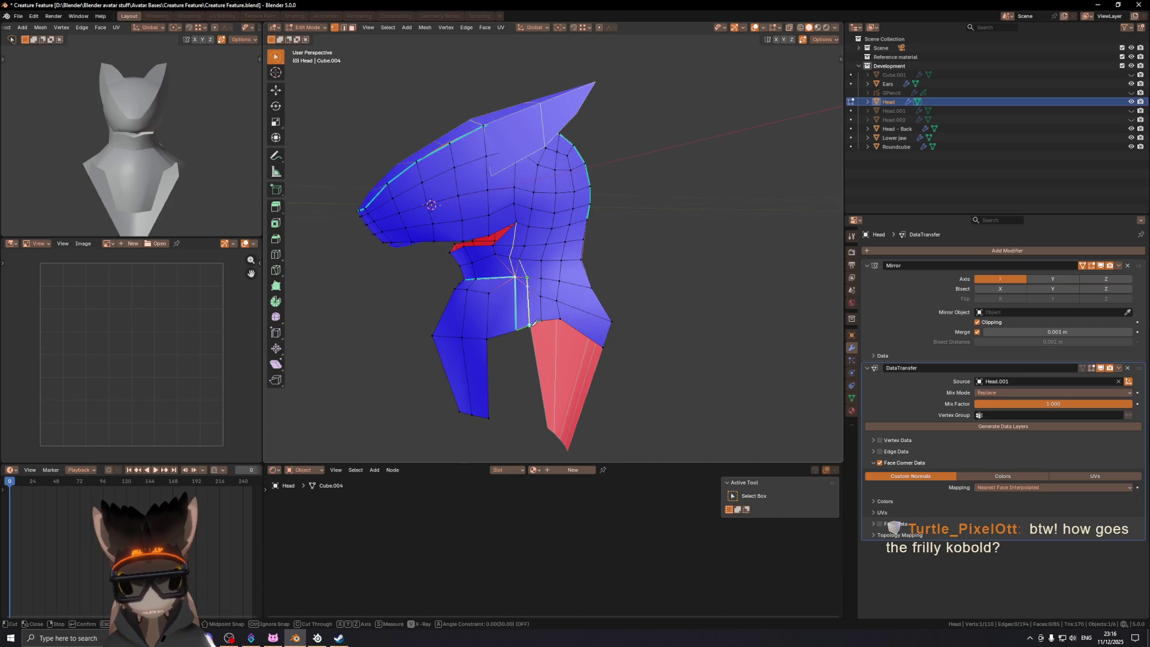
key(Return)
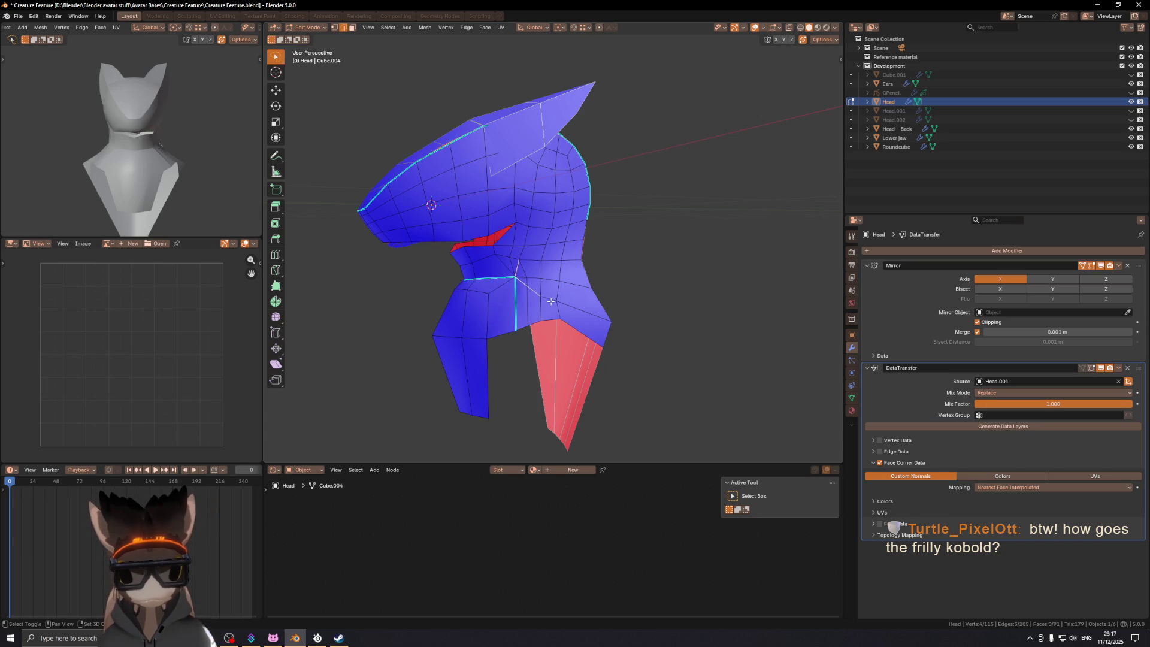
key(ctrl+x)
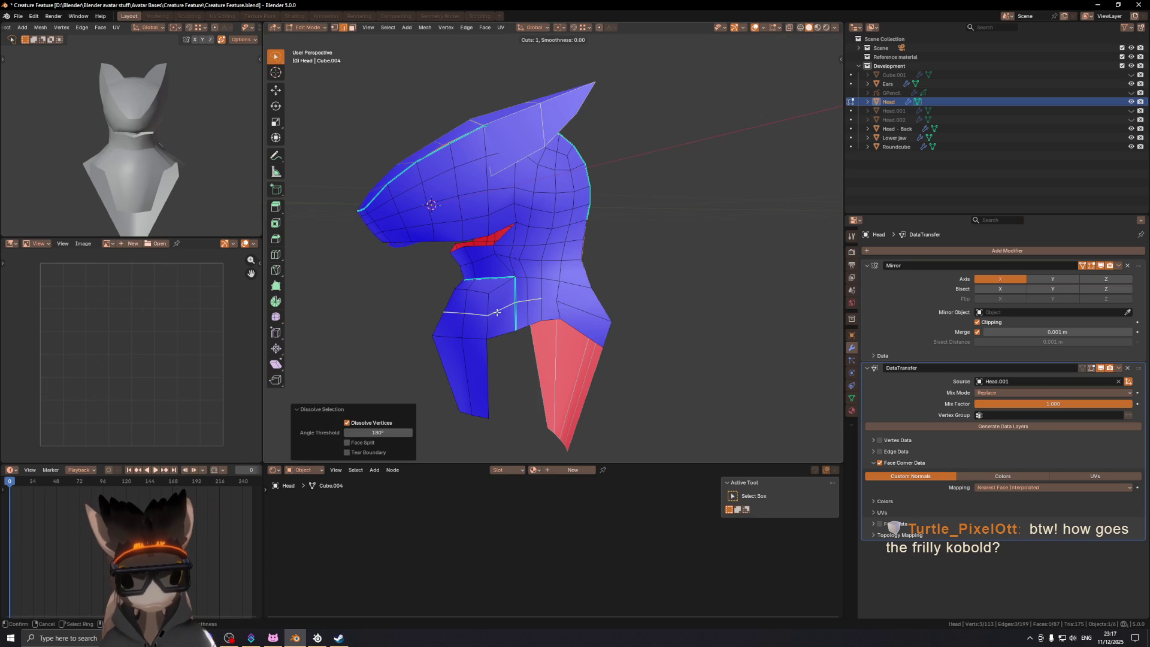
right_click(494, 307)
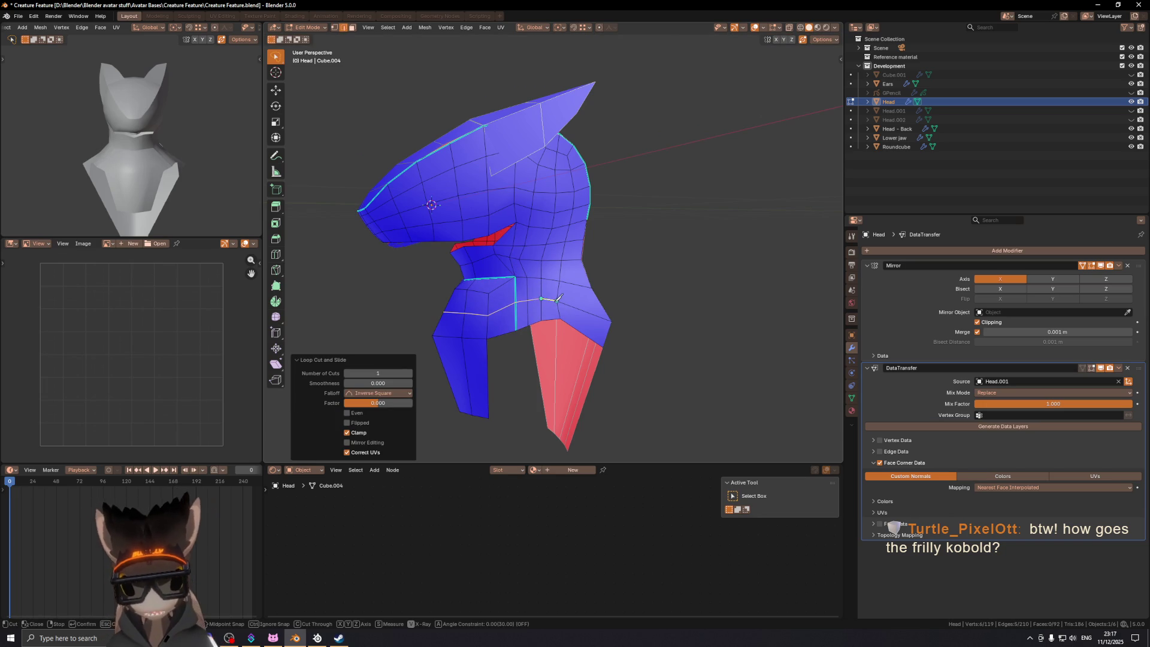
click(554, 301)
key(Return)
key(3)
mouse_move(525, 286)
middle_down()
mouse_move(551, 243)
mouse_move(569, 236)
mouse_move(659, 251)
mouse_move(597, 259)
mouse_move(584, 287)
middle_up()
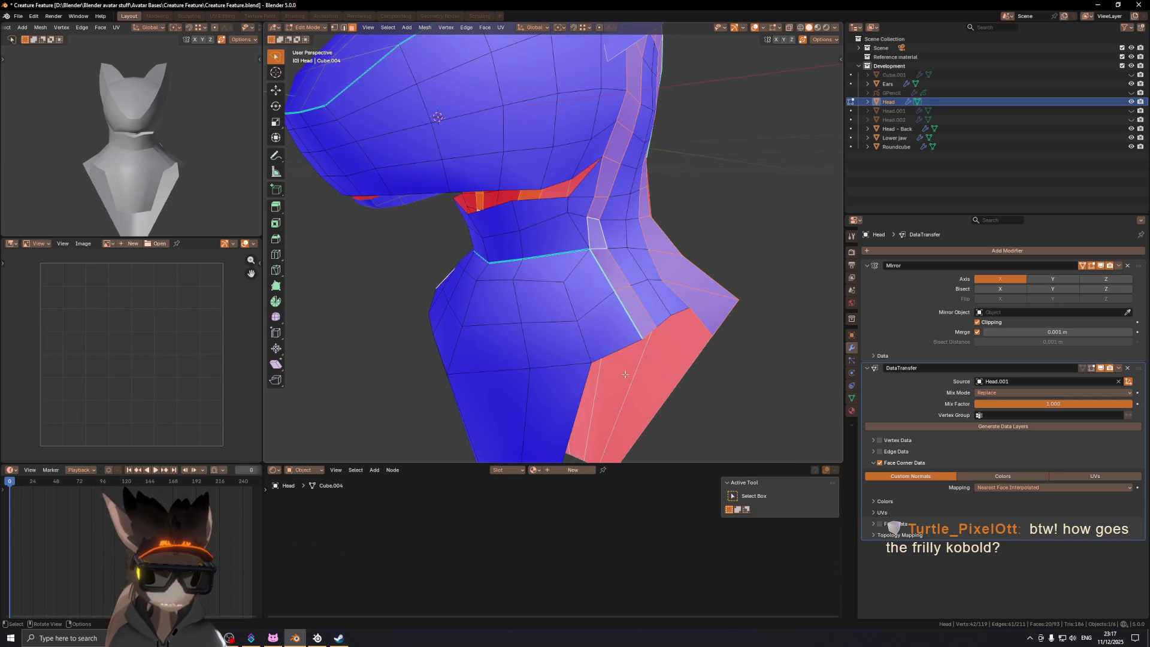
shift+middle_drag(599, 345, 575, 276)
scroll(563, 240, down, 2)
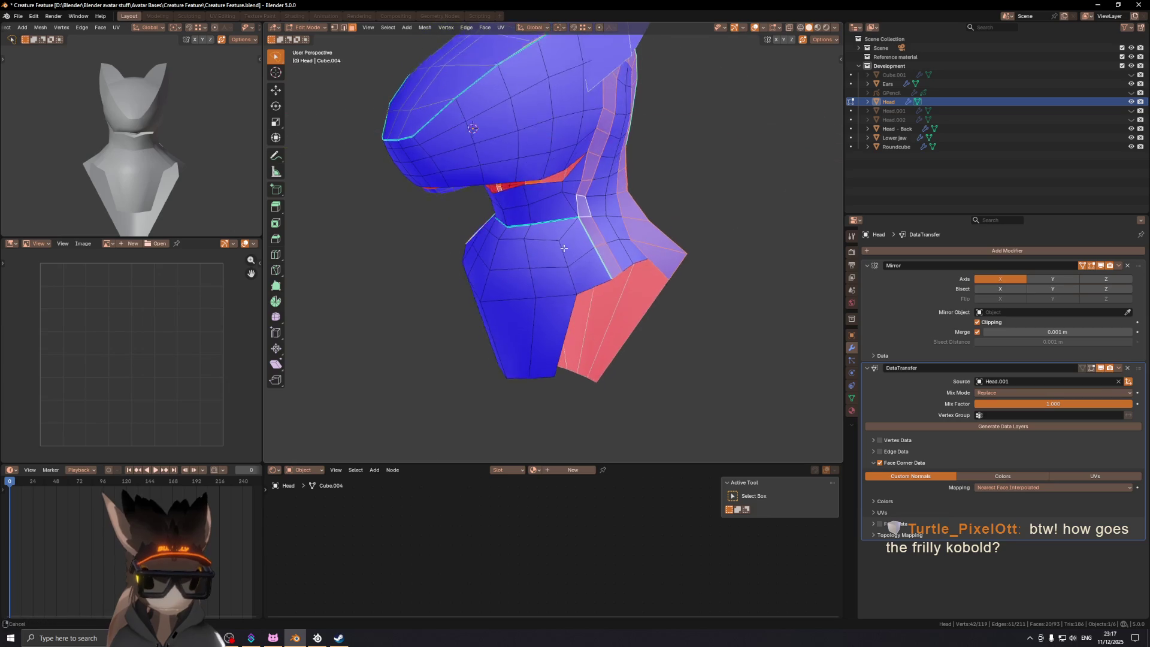
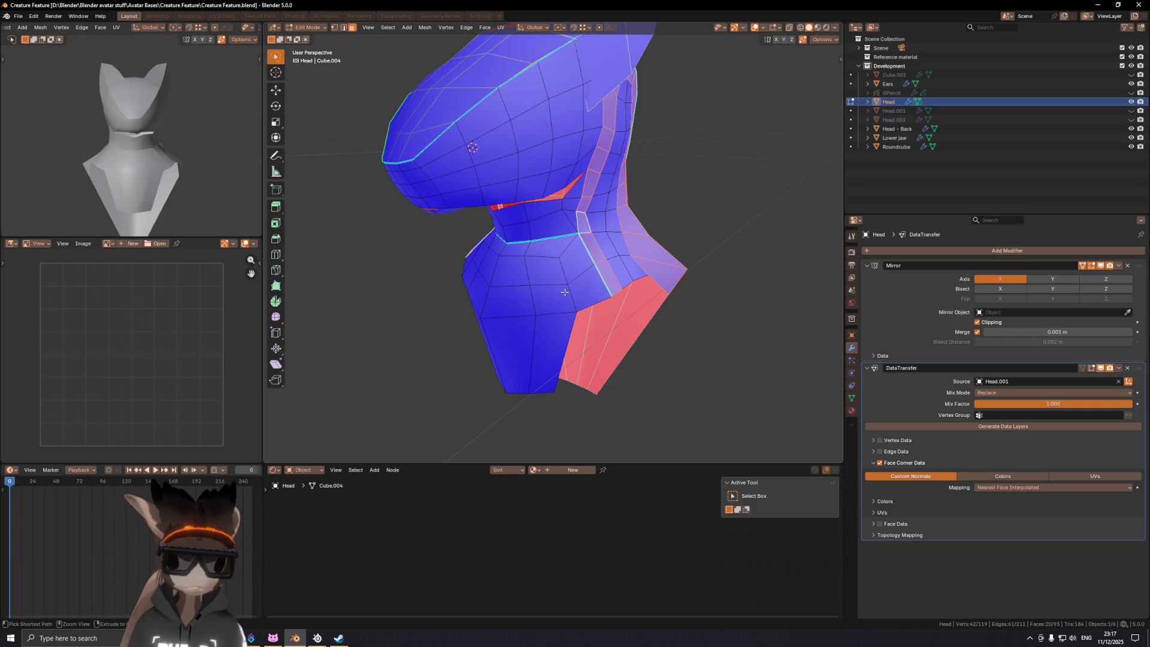
Step: Save Creature Feature.blend and return from mesh editing to Object Mode
key(ctrl+s)
key(ctrl+Tab)
click(521, 259)
Step: Change the image editor into an Asset Browser
scroll(491, 236, down, 5)
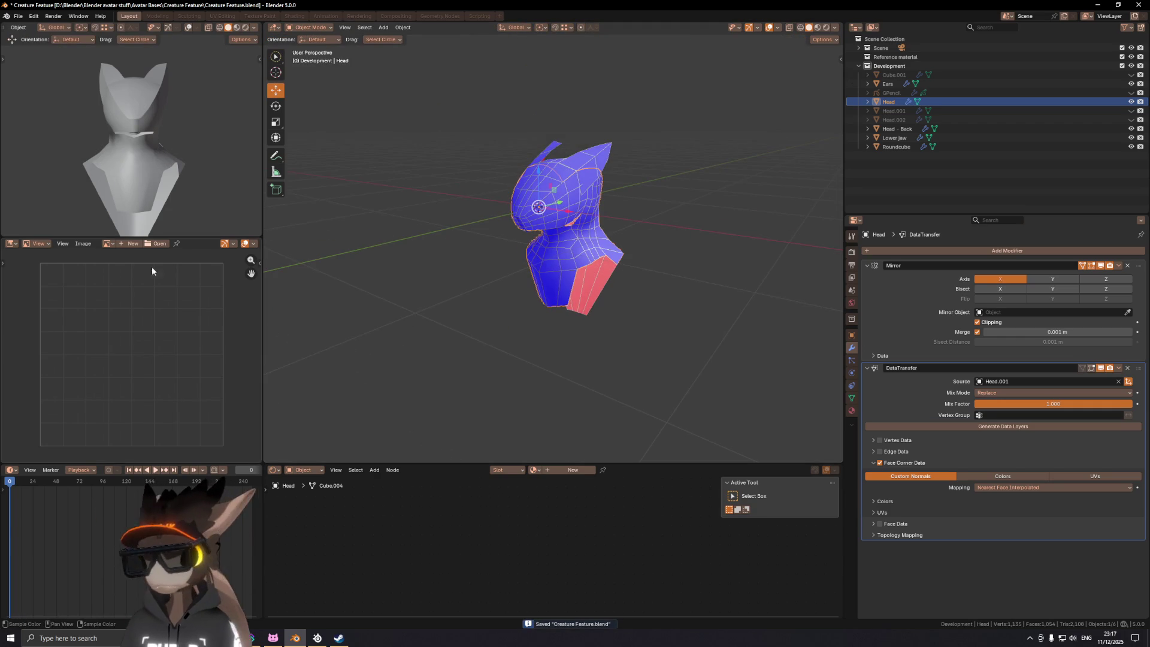
click(12, 244)
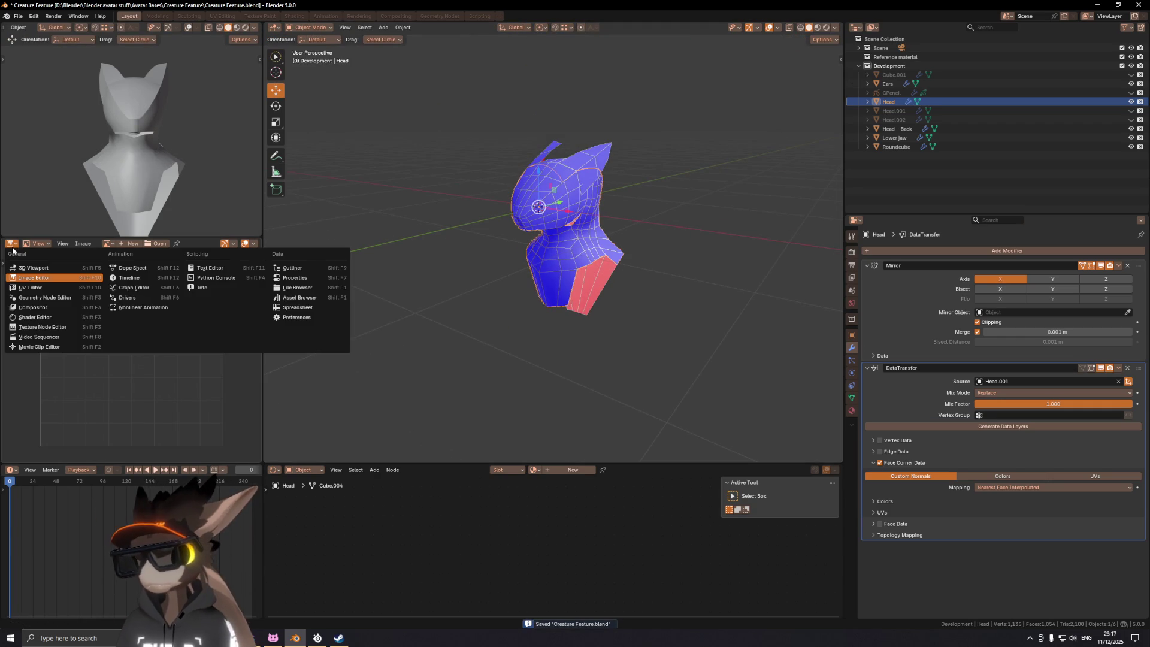
click(324, 297)
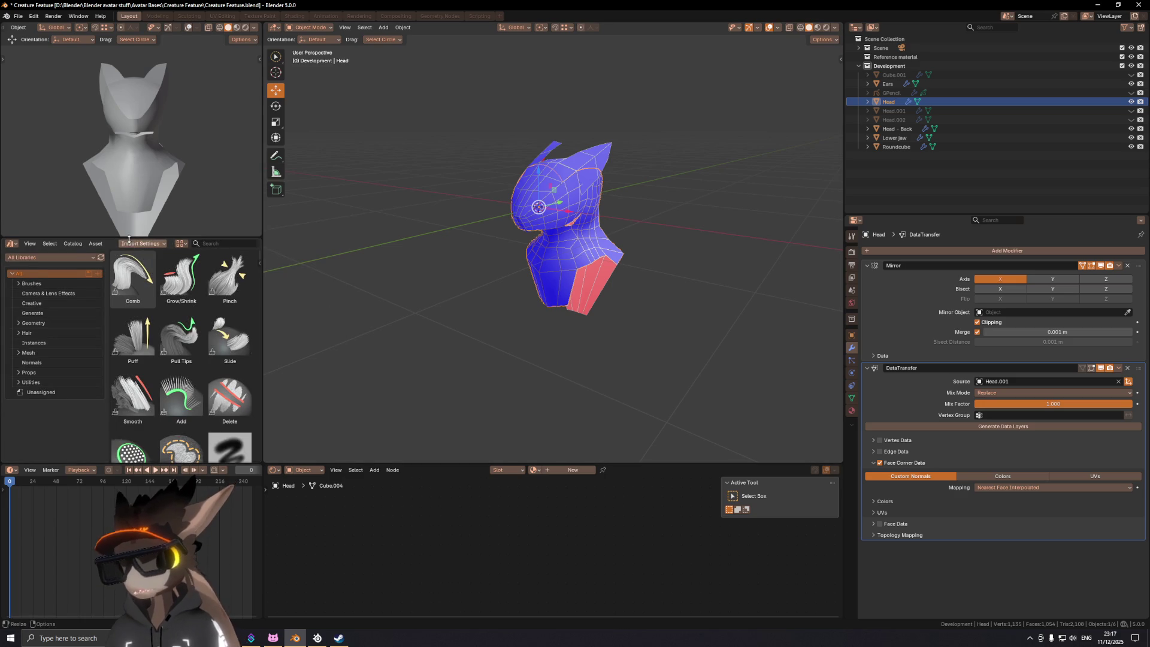
Step: Enlarge the Asset Browser, open the Props catalog and drop Shutter Shades into the scene
drag(129, 239, 129, 198)
click(18, 333)
click(30, 332)
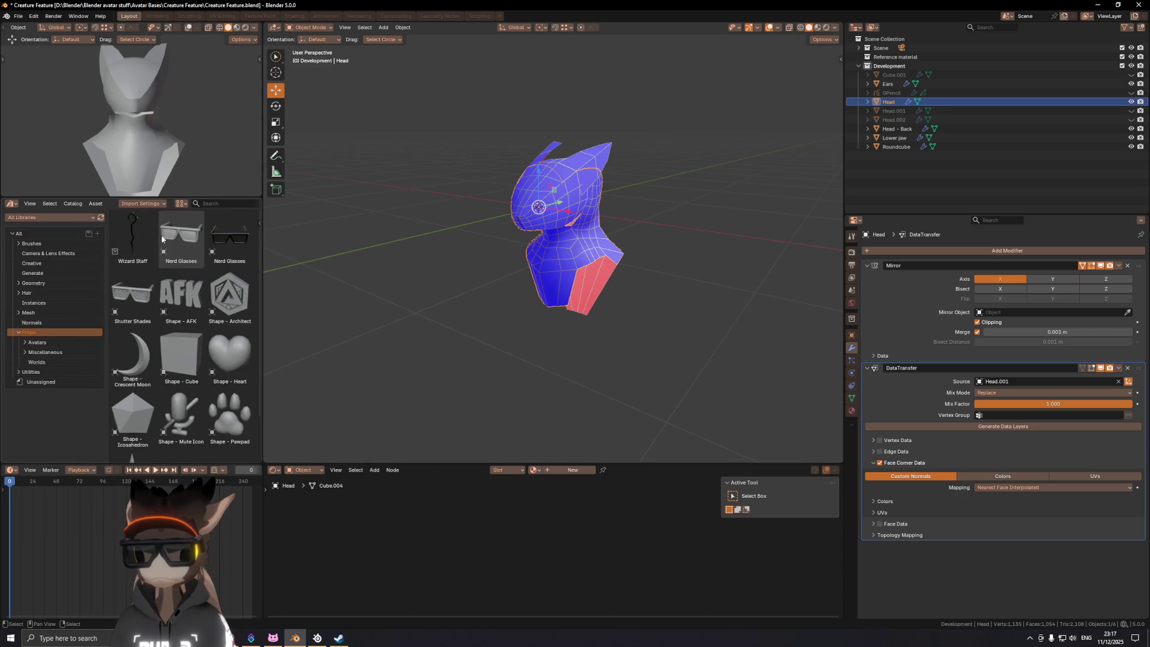
mouse_move(133, 294)
mouse_down()
mouse_move(360, 230)
mouse_move(552, 222)
mouse_up()
key(ctrl+z)
drag(132, 297, 455, 335)
Step: Move the Shutter Shades onto the head and centre them at Location X 0
key(g)
key(z)
click(473, 231)
key(g)
key(y)
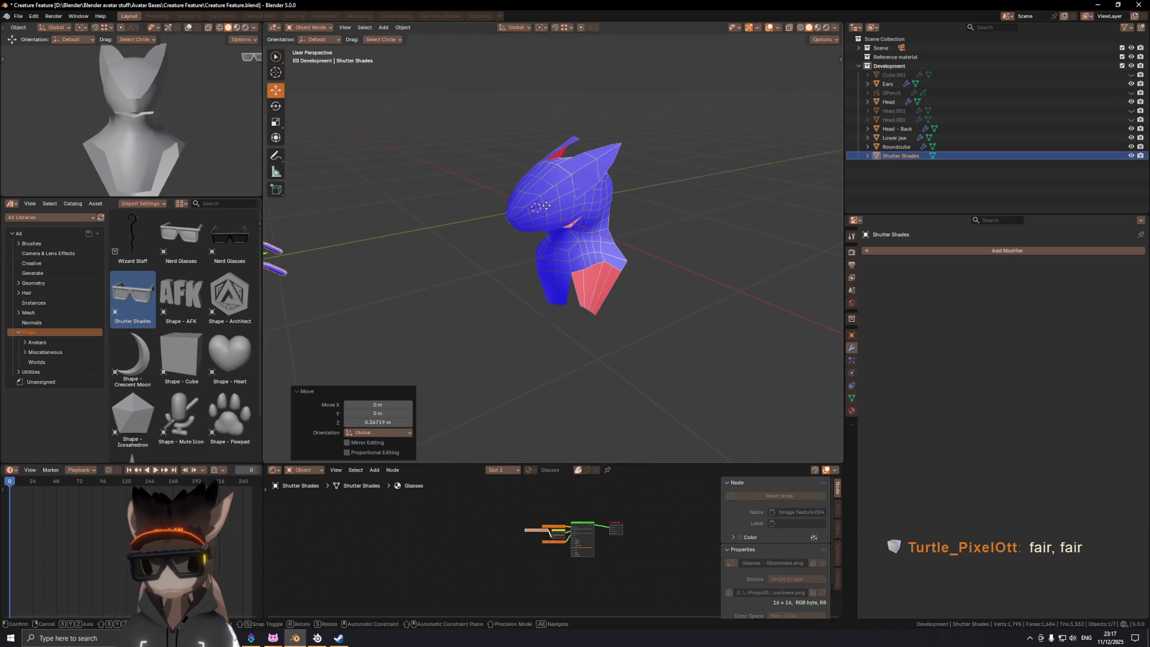
click(719, 185)
middle_drag(719, 185, 588, 236)
key(n)
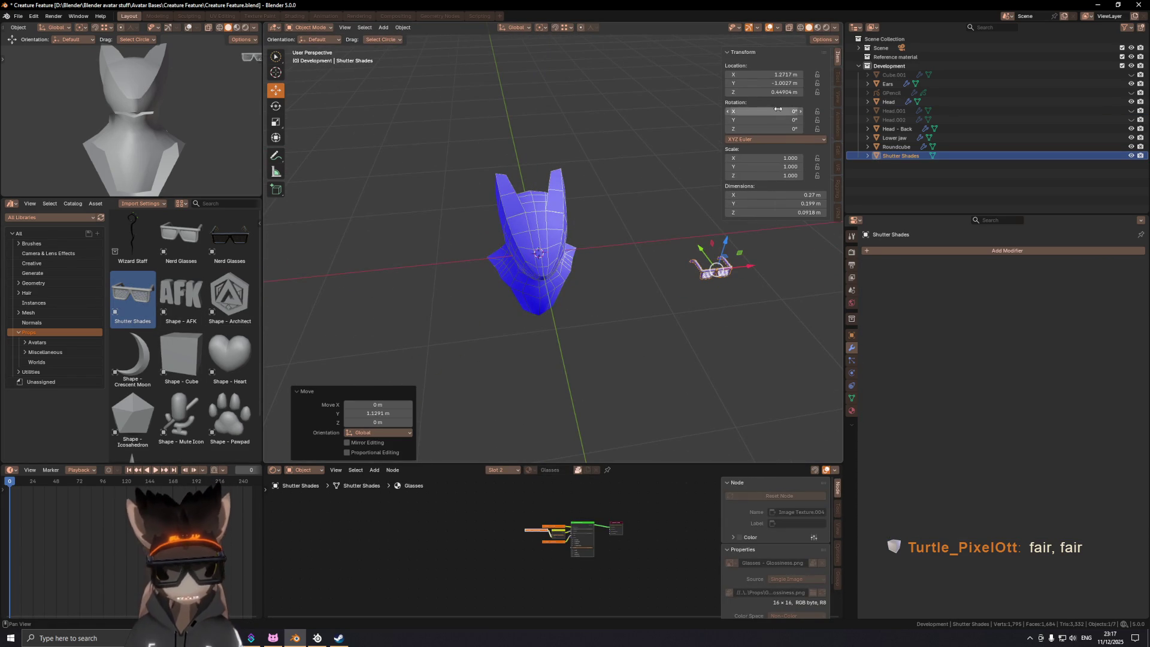
text(0)
key(Return)
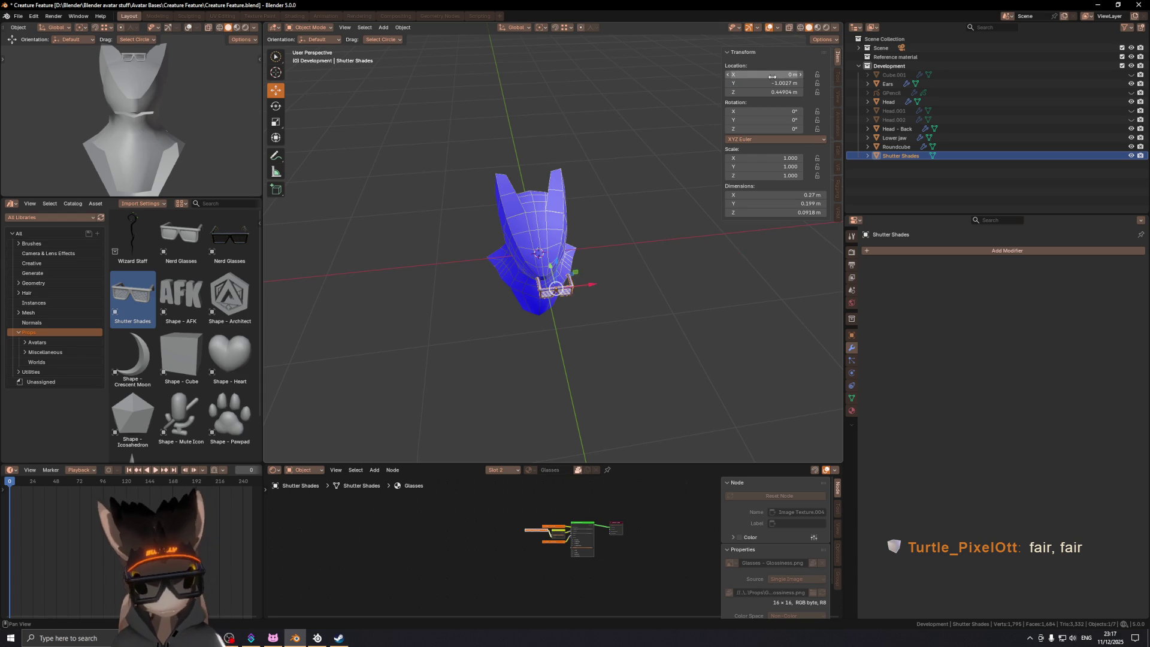
Step: Scale the glasses up to 2.701 and position them at eye level
middle_drag(655, 219, 544, 213)
key(g)
key(y)
click(629, 194)
middle_drag(629, 193, 575, 204)
key(g)
key(z)
click(626, 231)
key(s)
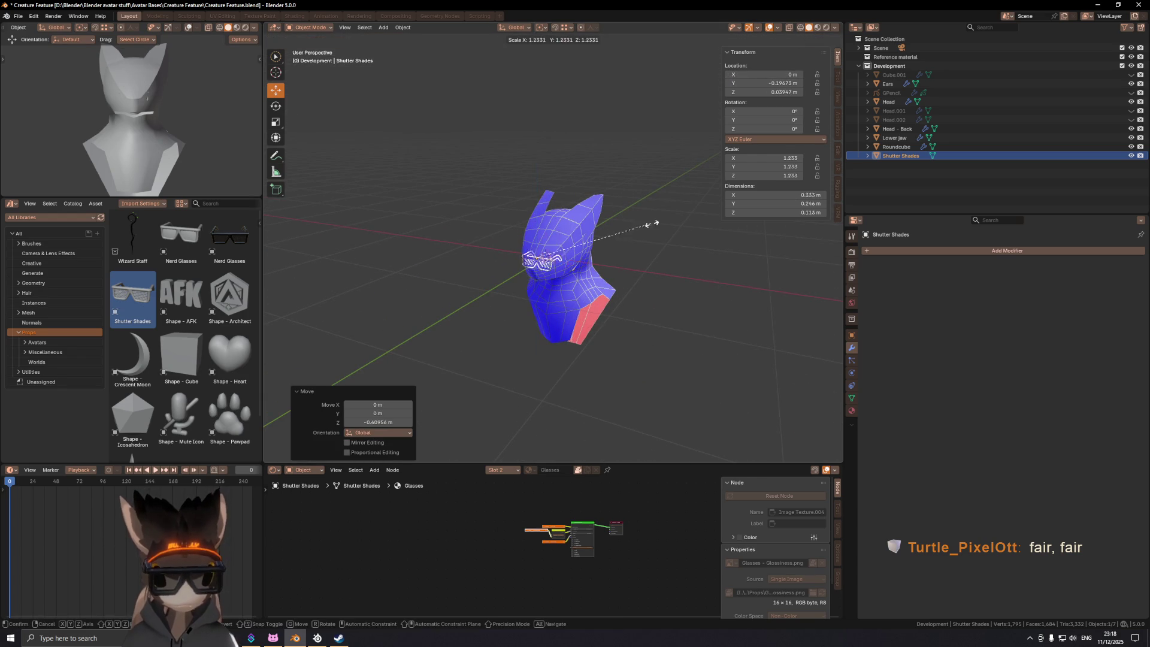
click(712, 248)
key(g)
key(z)
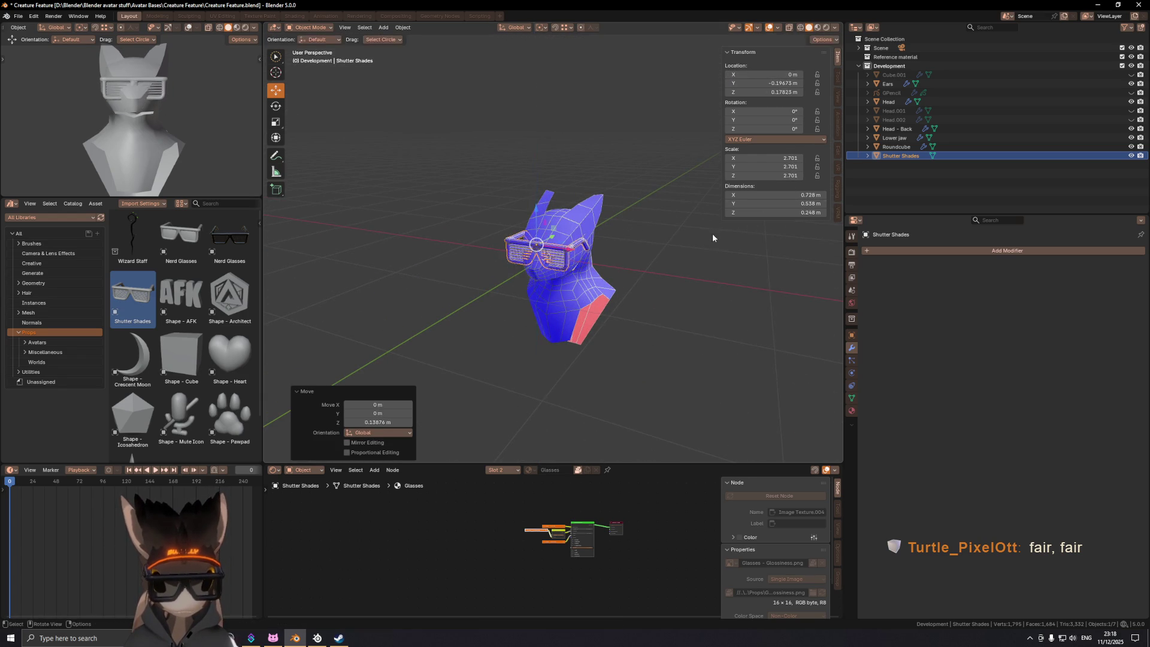
click(712, 237)
Step: Tilt the glasses -20° around X and push them against the face
scroll(555, 249, up, 5)
text(rx-20)
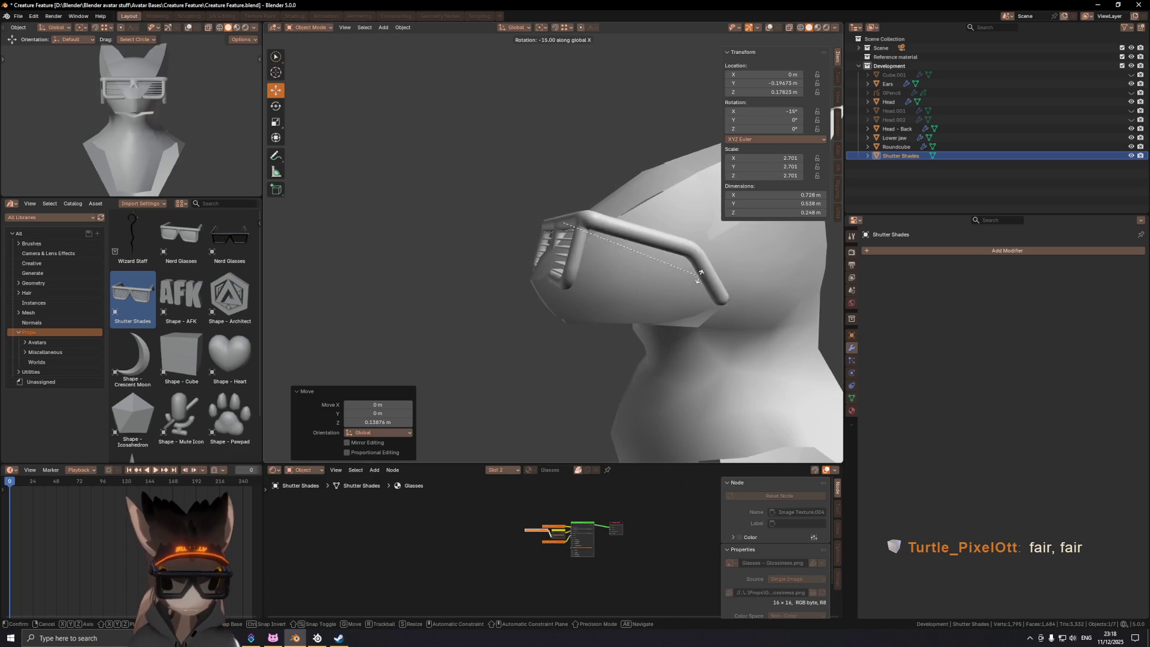
key(Return)
key(g)
key(z)
click(706, 257)
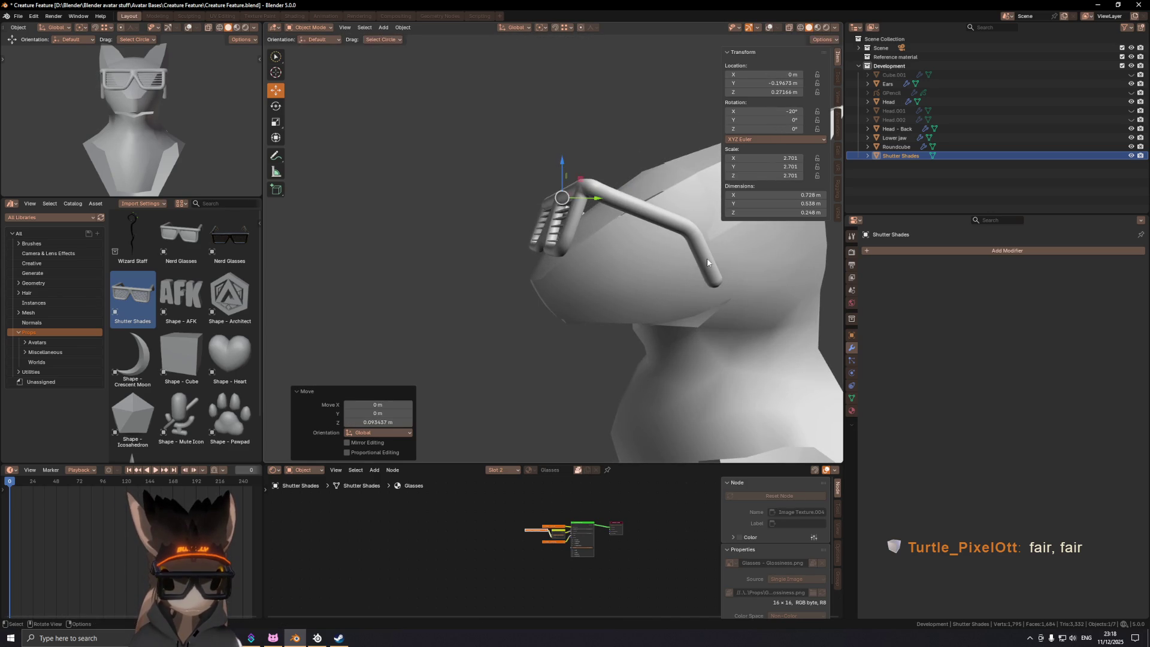
key(g)
key(y)
click(695, 268)
Step: Preview the glasses on the head in Material Preview shading from the front
scroll(694, 267, down, 4)
key(KP_1)
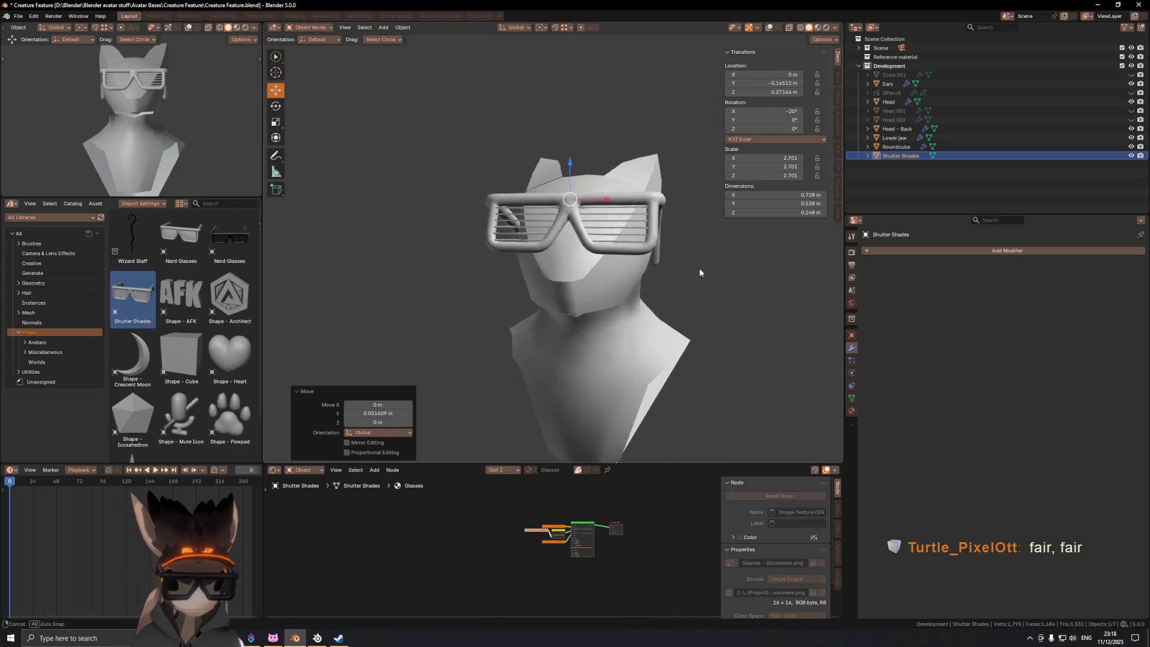
scroll(582, 271, down, 3)
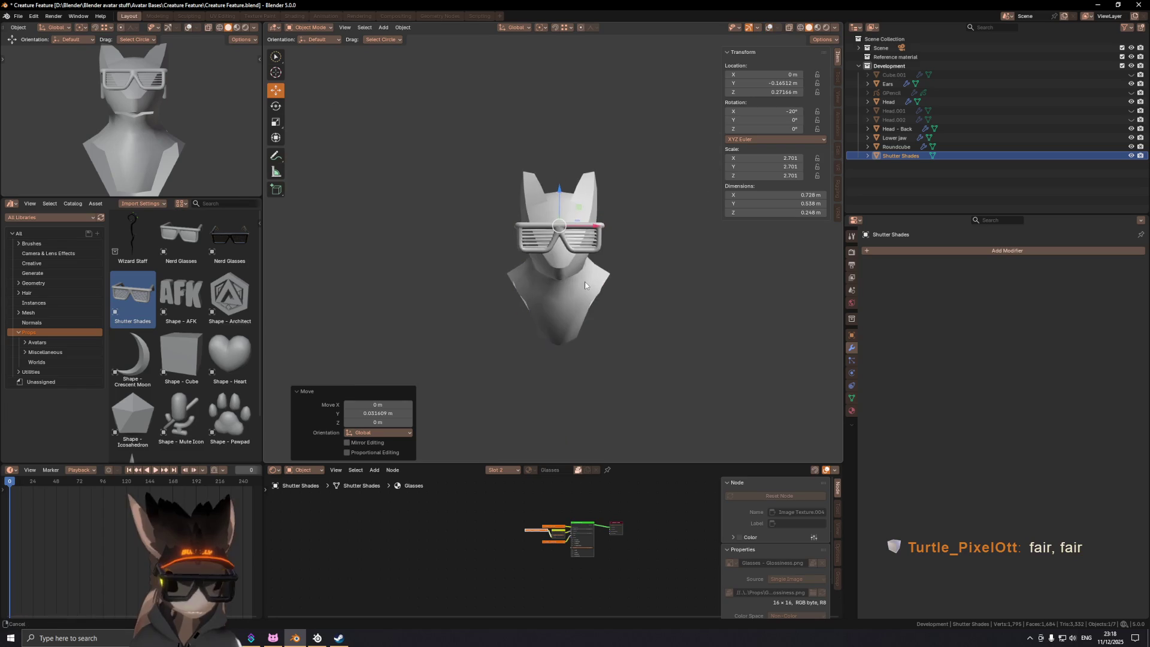
key(z)
click(591, 397)
mouse_move(591, 316)
middle_down()
mouse_move(456, 310)
mouse_move(599, 290)
mouse_move(662, 297)
mouse_move(455, 337)
middle_up()
Step: Add Shape - Heart, enlarge it about 5x, place it up-right of the head, and screenshot it
drag(230, 360, 695, 242)
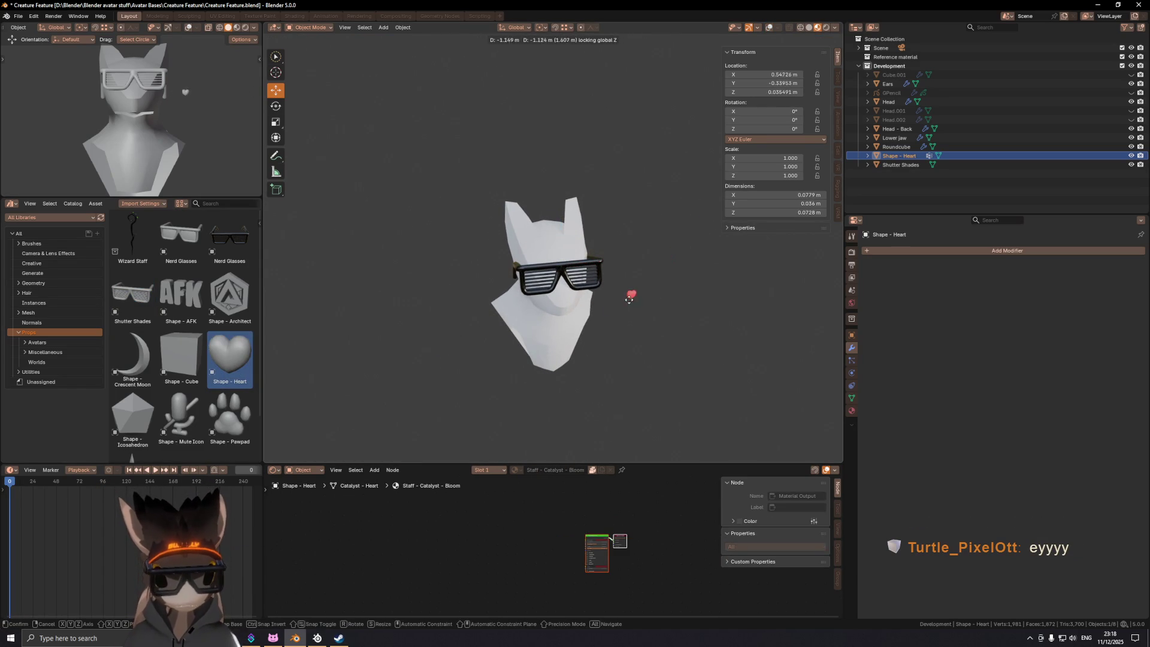
click(608, 313)
key(s)
click(726, 327)
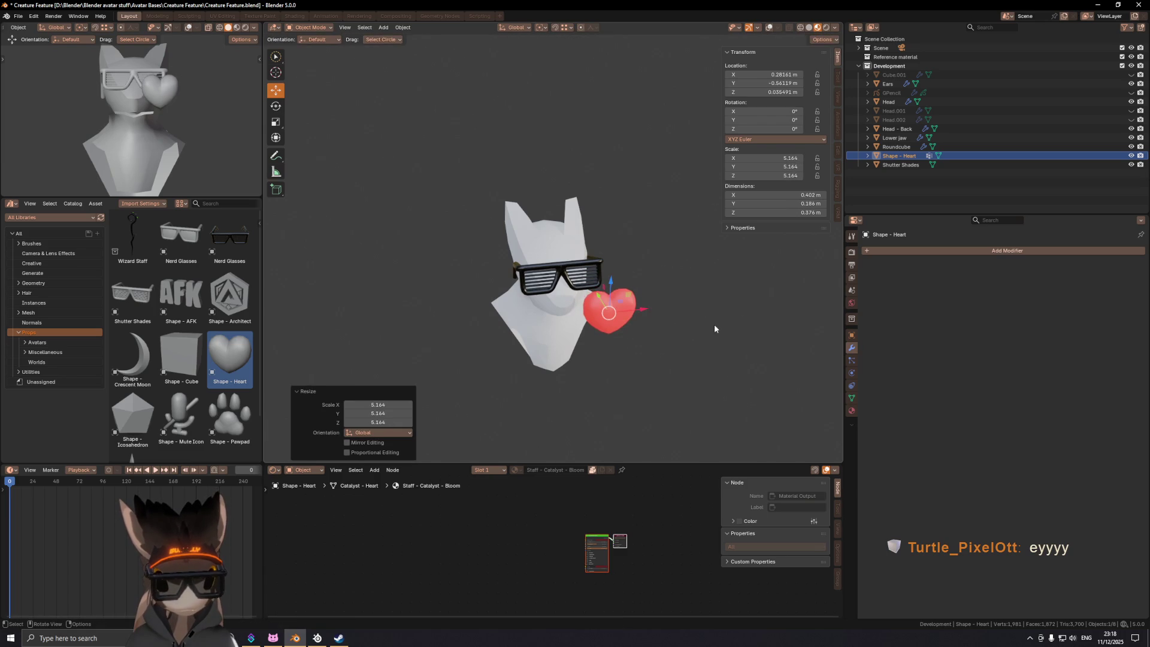
key(g)
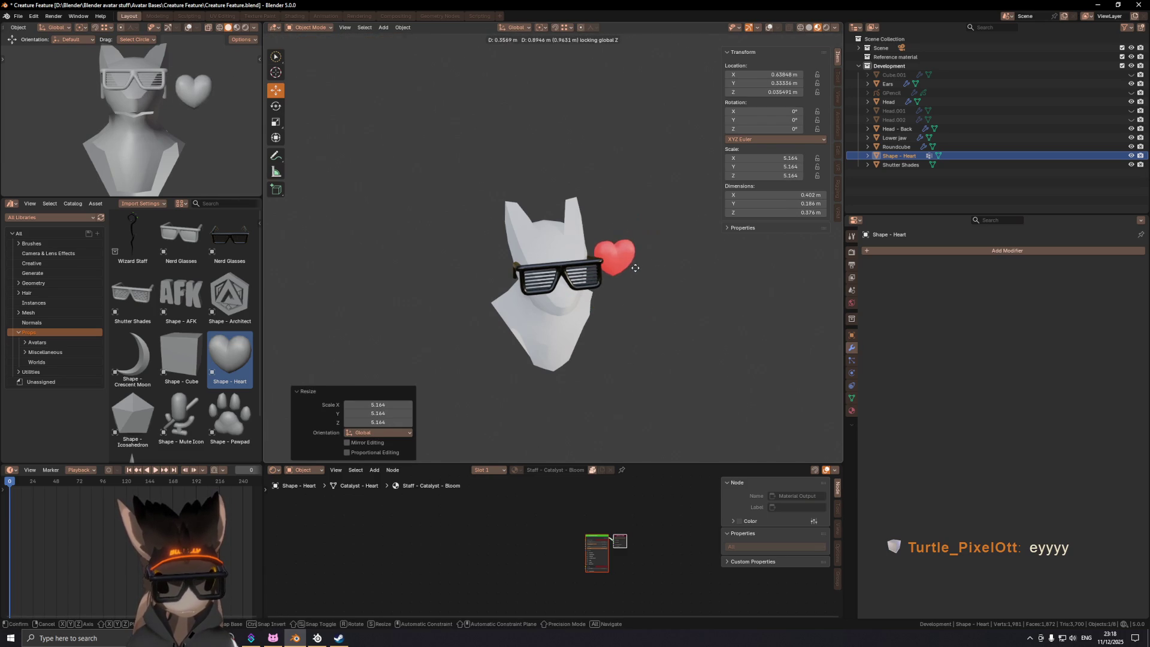
click(636, 270)
mouse_move(635, 270)
middle_down()
mouse_move(637, 245)
mouse_move(643, 260)
mouse_move(675, 255)
mouse_move(682, 306)
middle_up()
key(g)
key(z)
click(637, 245)
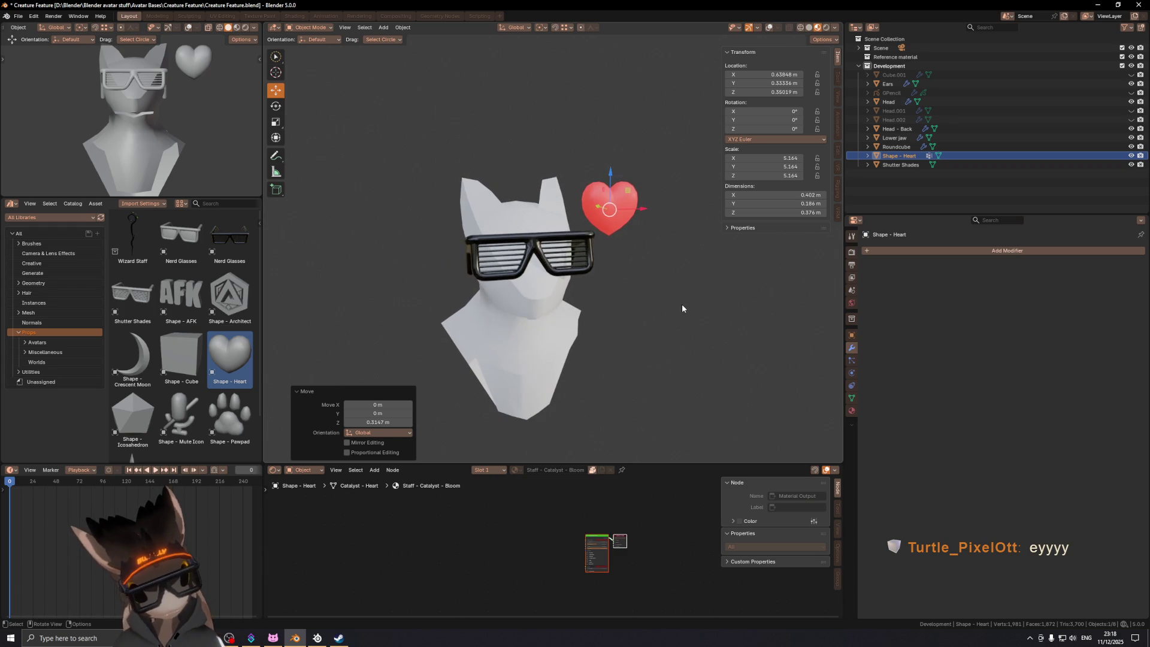
key(super+shift+s)
drag(720, 85, 381, 370)
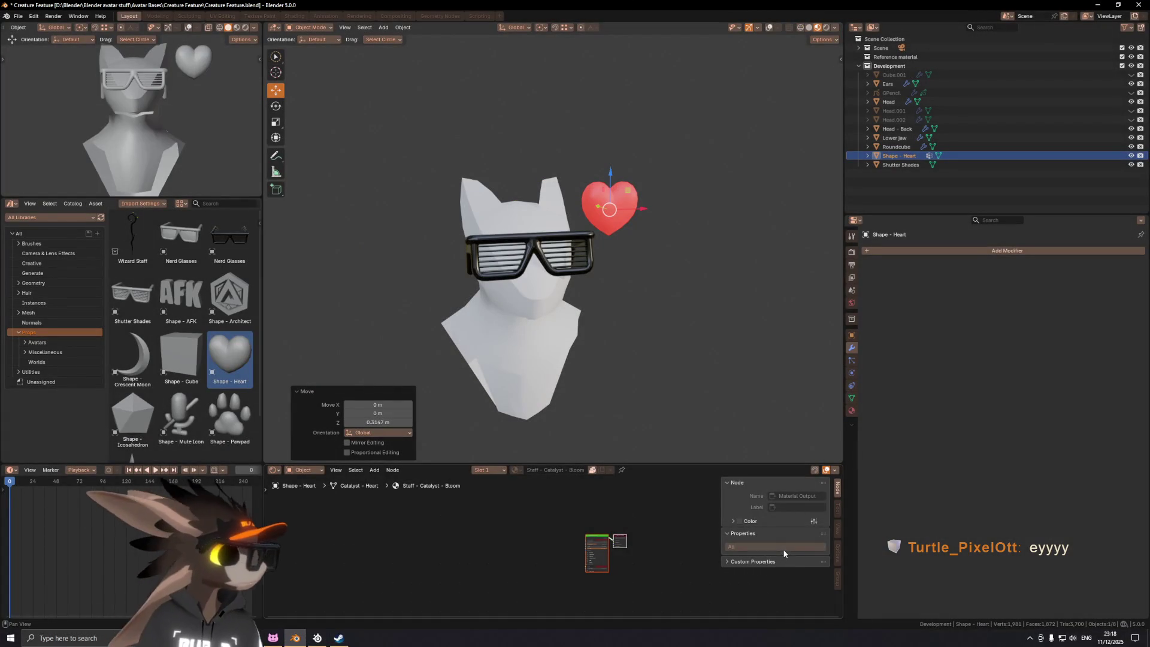
Step: Drop Shape - Mute Icon into the scene, then raise and resize it
mouse_move(181, 419)
mouse_down()
mouse_move(521, 269)
mouse_move(407, 318)
mouse_up()
key(g)
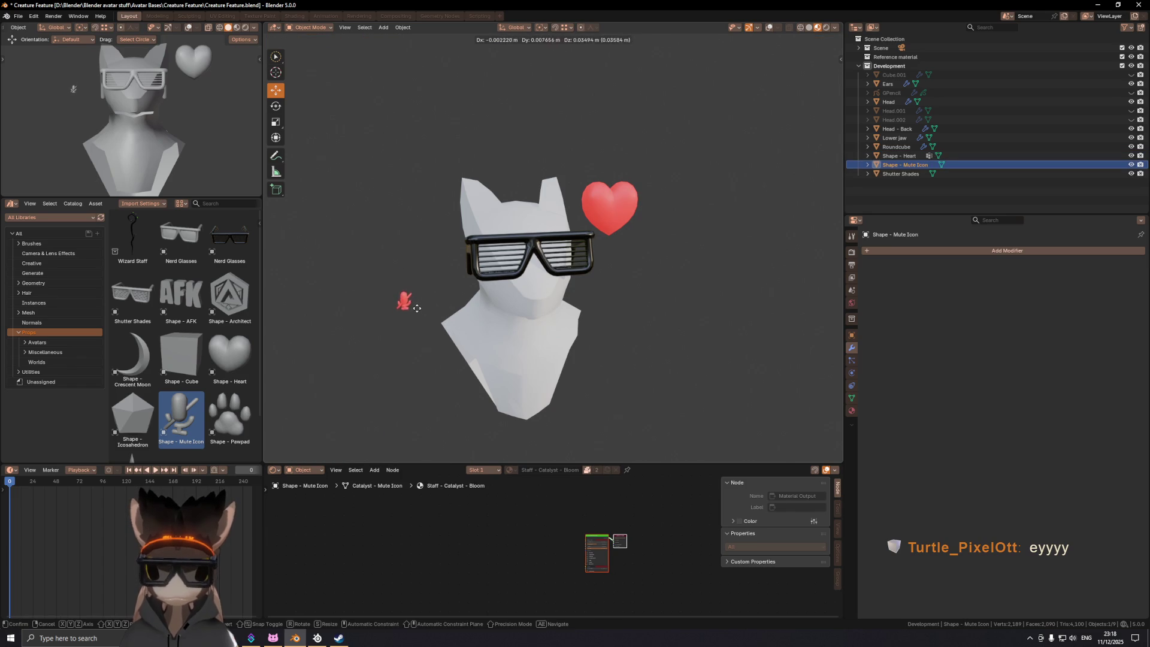
click(425, 217)
key(s)
click(473, 204)
key(g)
key(y)
click(419, 215)
Step: Move the mute icon along Y so it sits beside the head
mouse_move(419, 216)
middle_down()
mouse_move(537, 249)
mouse_move(548, 235)
middle_up()
key(g)
key(y)
click(411, 243)
middle_drag(410, 243, 542, 272)
key(alt+z)
key(alt+z)
key(g)
key(y)
click(587, 278)
Step: Add the Nerd Glasses prop to the scene
middle_drag(634, 325, 638, 289)
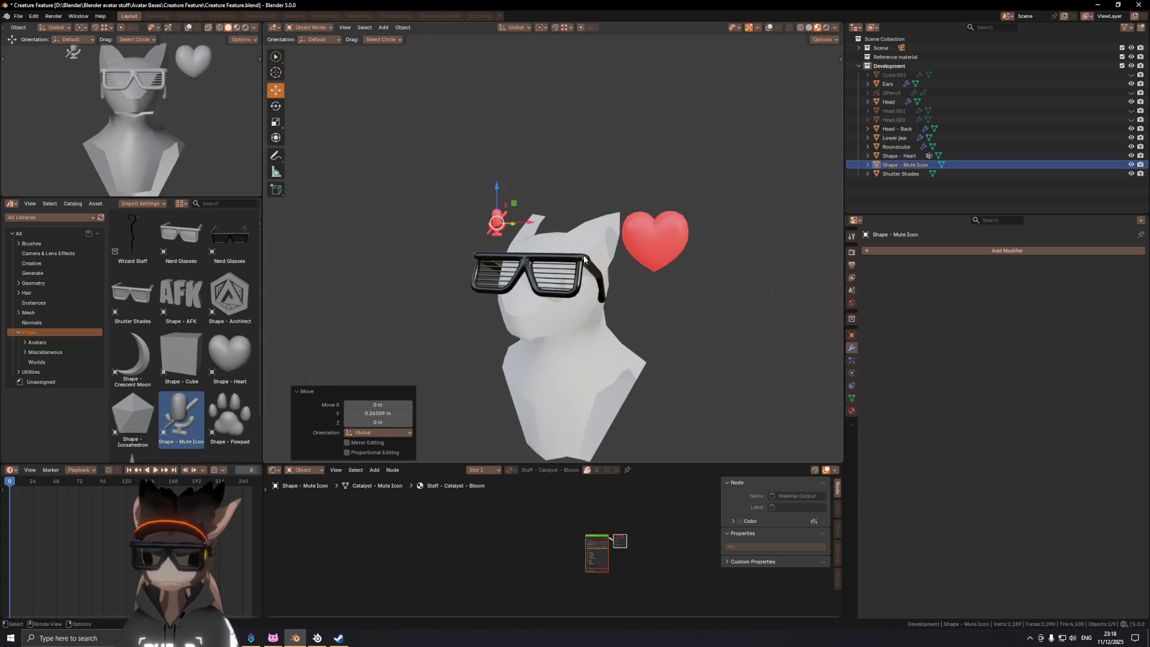
scroll(199, 375, down, 2)
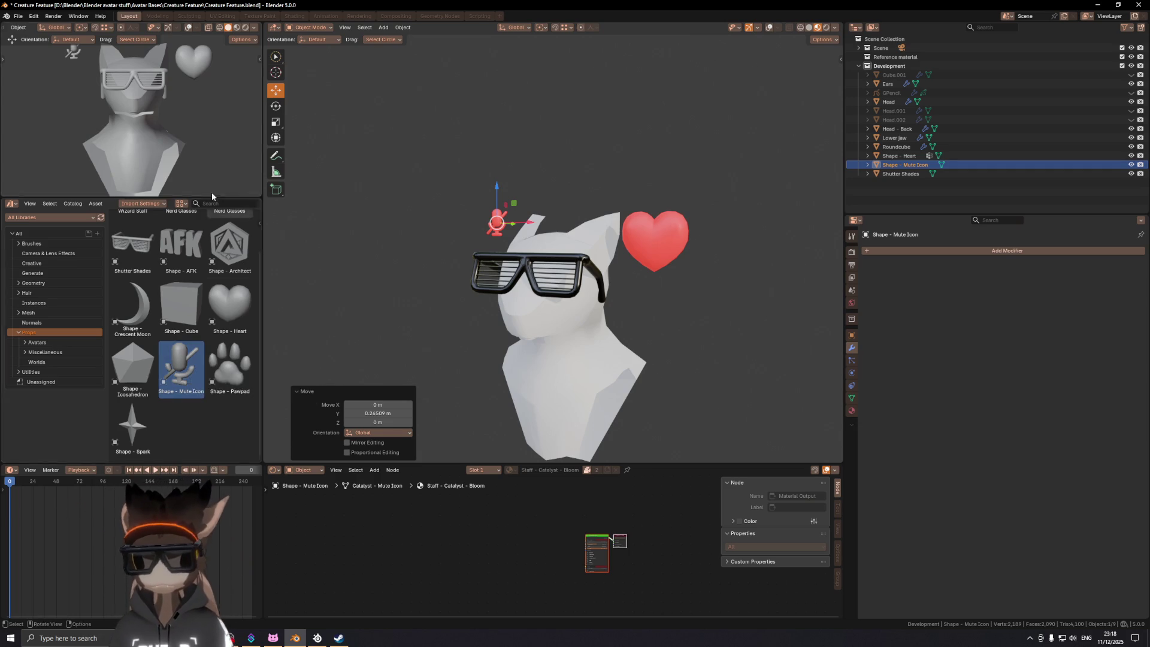
scroll(189, 332, up, 2)
mouse_move(185, 235)
mouse_down()
mouse_move(515, 296)
mouse_move(461, 414)
mouse_move(431, 427)
mouse_move(420, 419)
mouse_up()
Step: Position the Nerd Glasses on the cat's face with axis-locked moves
key(g)
key(z)
click(490, 287)
middle_drag(490, 288, 524, 311)
scroll(524, 311, down, 3)
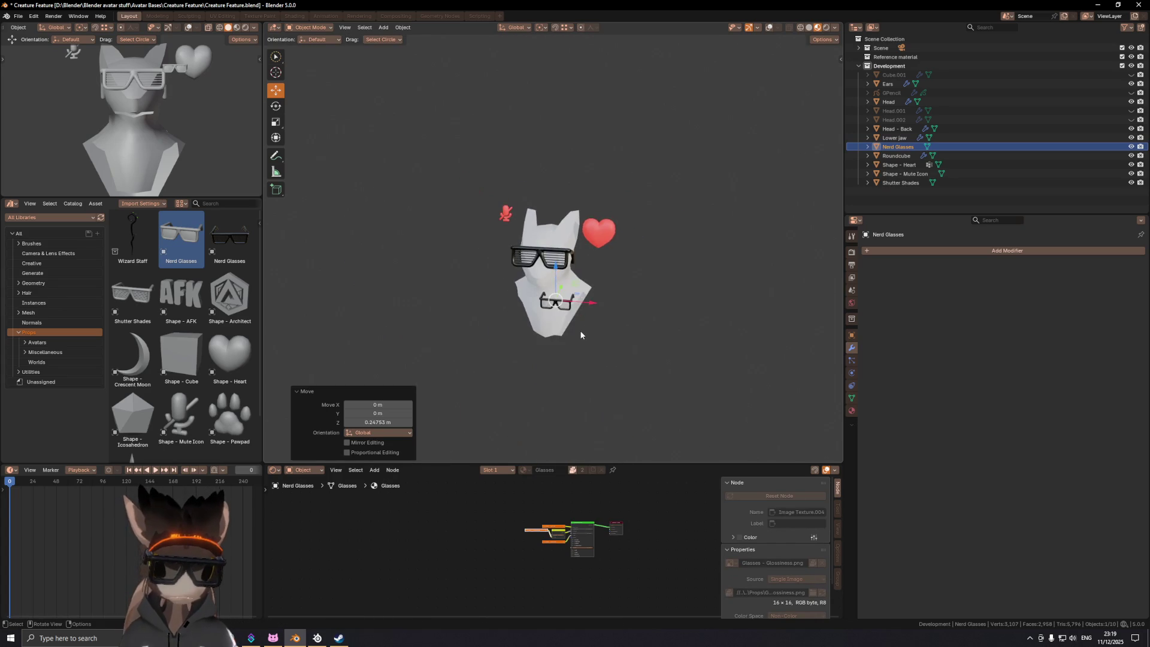
key(g)
key(y)
click(537, 329)
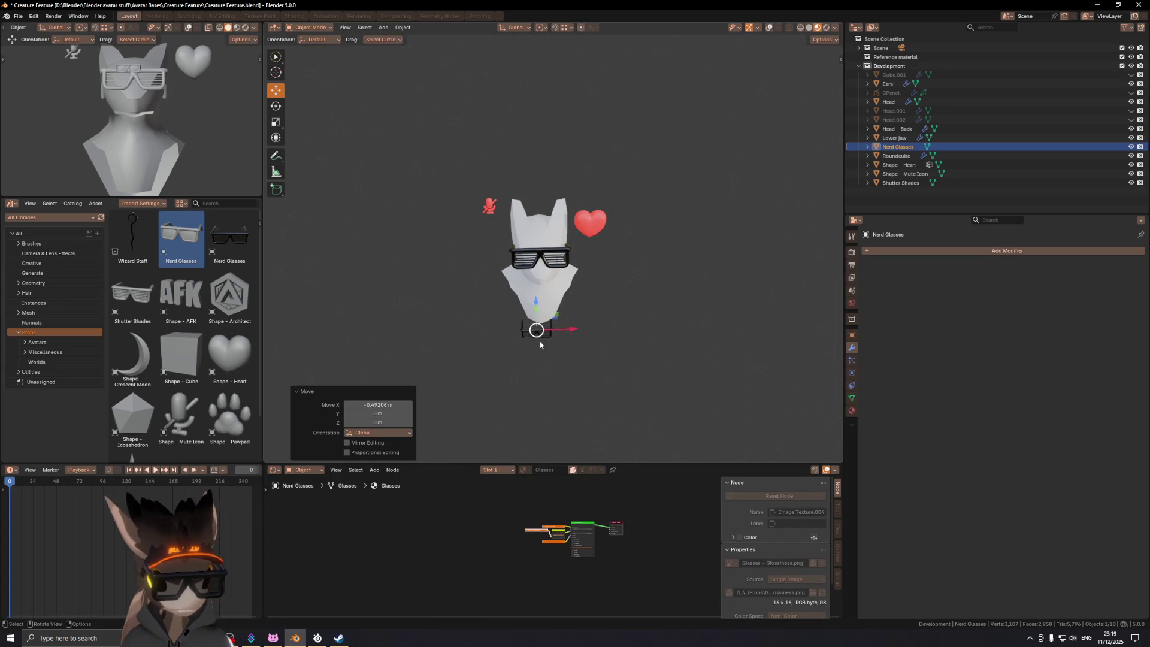
scroll(537, 329, up, 1)
key(g)
key(z)
click(559, 269)
mouse_move(558, 269)
middle_down()
mouse_move(574, 210)
mouse_move(626, 217)
mouse_move(538, 238)
mouse_move(591, 228)
mouse_move(637, 241)
middle_up()
Step: Undo the glasses, heart and mute icon tests, then edit the Head - Back mesh
key(ctrl+z)
key(ctrl+z)
key(ctrl+z)
key(ctrl+z)
key(ctrl+z)
key(ctrl+z)
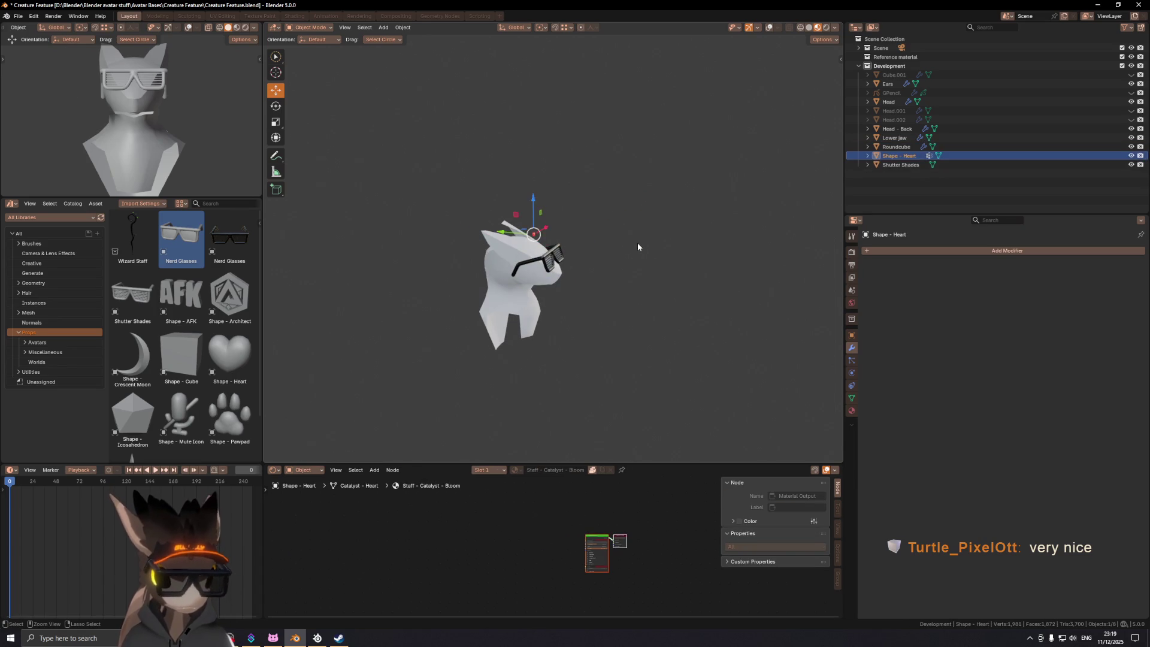
mouse_move(637, 248)
middle_down()
mouse_move(598, 244)
mouse_move(539, 261)
middle_up()
scroll(547, 255, up, 5)
key(shift+alt+z)
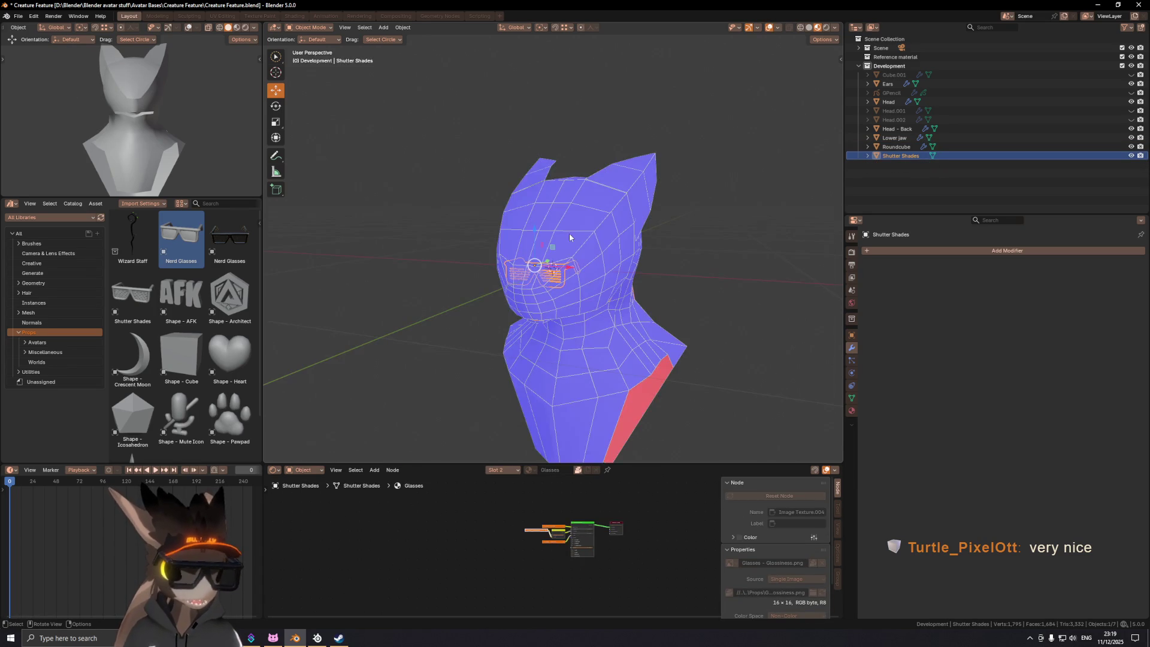
key(ctrl+z)
key(ctrl+z)
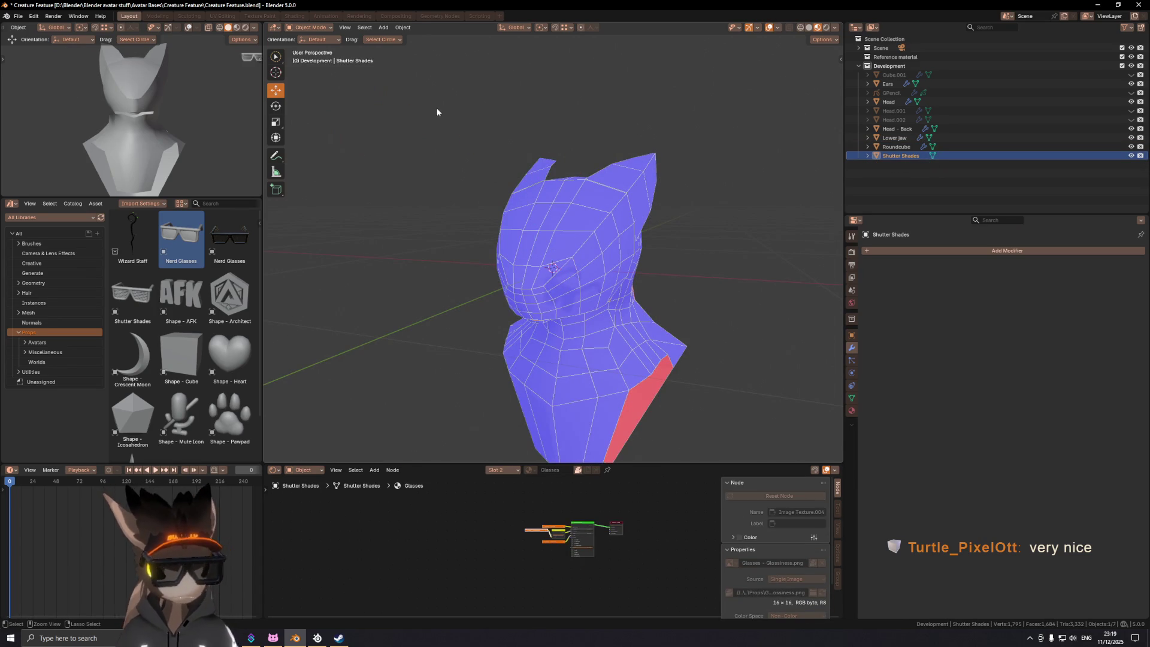
key(shift+alt+z)
mouse_move(563, 235)
middle_down()
mouse_move(630, 257)
mouse_move(571, 249)
middle_up()
key(shift+alt+z)
scroll(548, 253, up, 5)
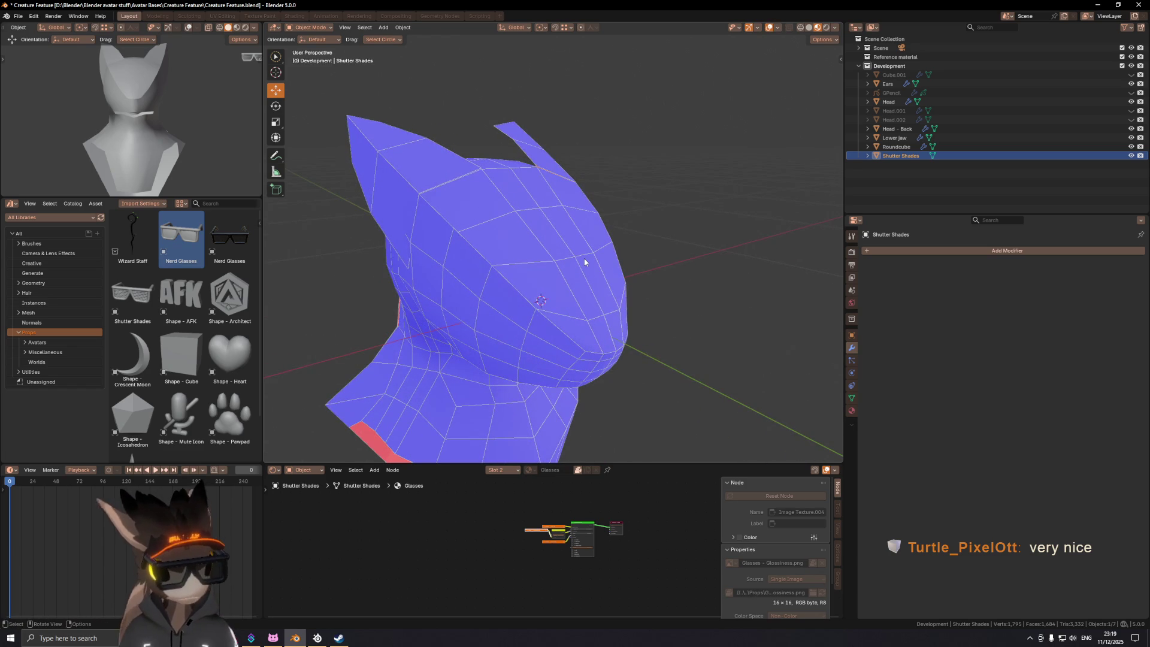
mouse_move(556, 280)
middle_down()
mouse_move(582, 303)
mouse_move(527, 312)
mouse_move(606, 273)
middle_up()
click(583, 303)
key(Tab)
Step: Reshape Head - Back by sliding two vertices and an edge loop along their edges
click(499, 311)
key(shift+v)
click(530, 310)
key(alt+a)
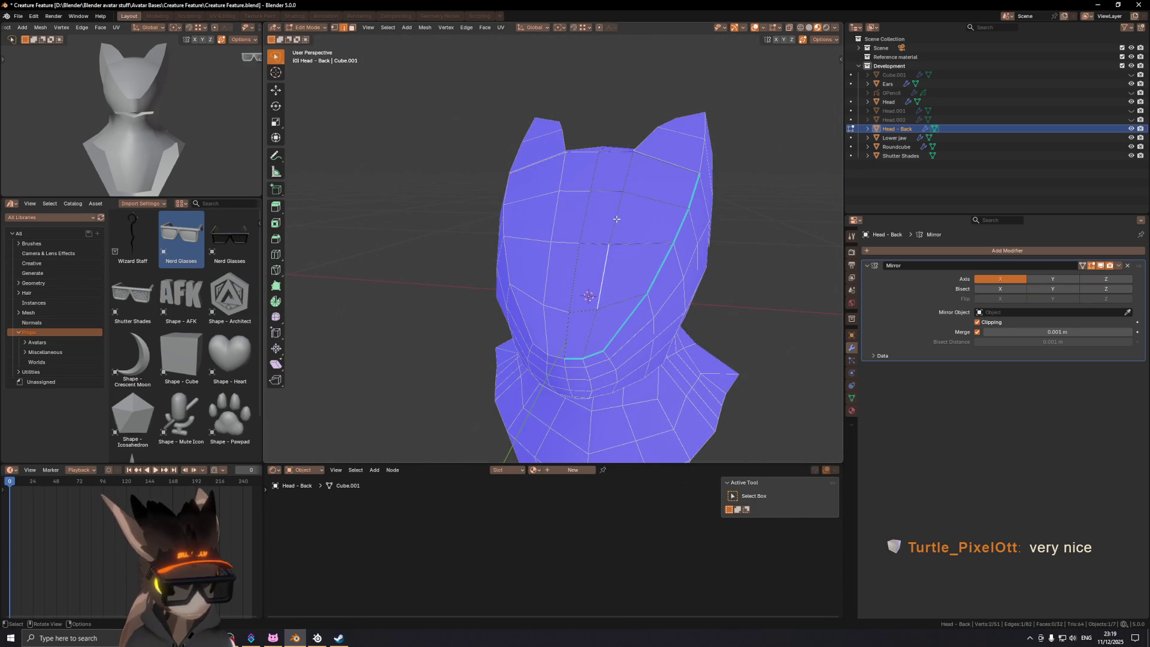
key(g)
key(g)
mouse_move(644, 222)
middle_down()
mouse_move(645, 210)
mouse_move(625, 294)
mouse_move(672, 268)
mouse_move(701, 280)
mouse_move(616, 289)
mouse_move(659, 288)
middle_up()
click(652, 211)
click(623, 245)
key(shift+v)
click(628, 293)
Step: Briefly enter Sculpt Mode, then return to Object Mode and inspect the head and ears
key(ctrl+Tab)
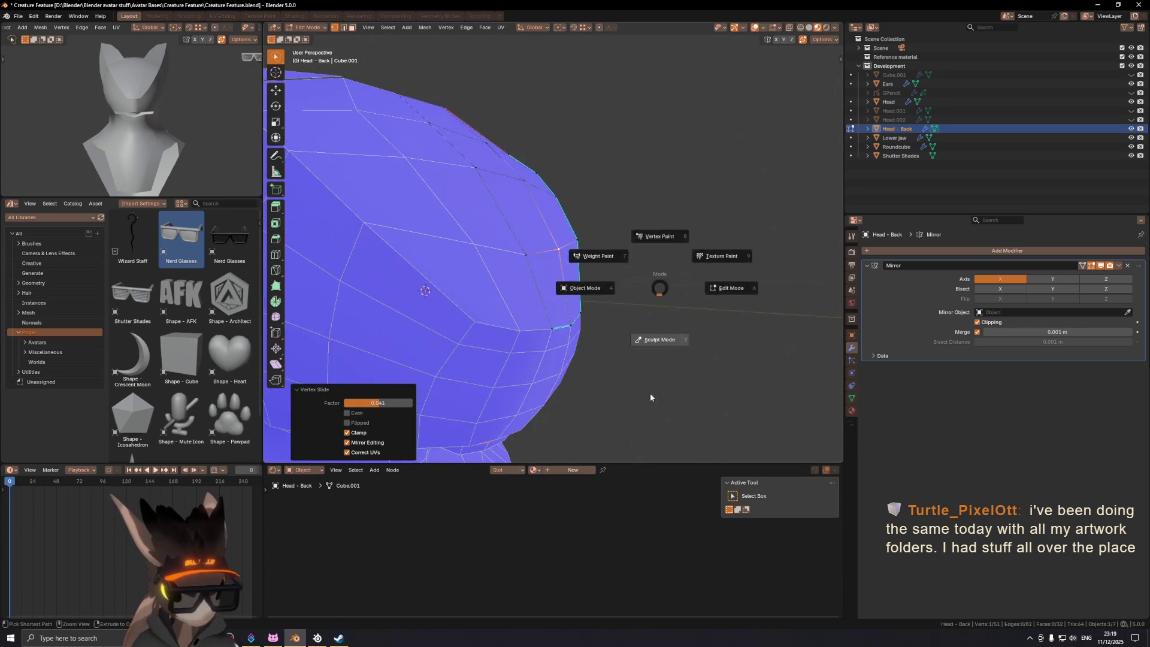
click(652, 386)
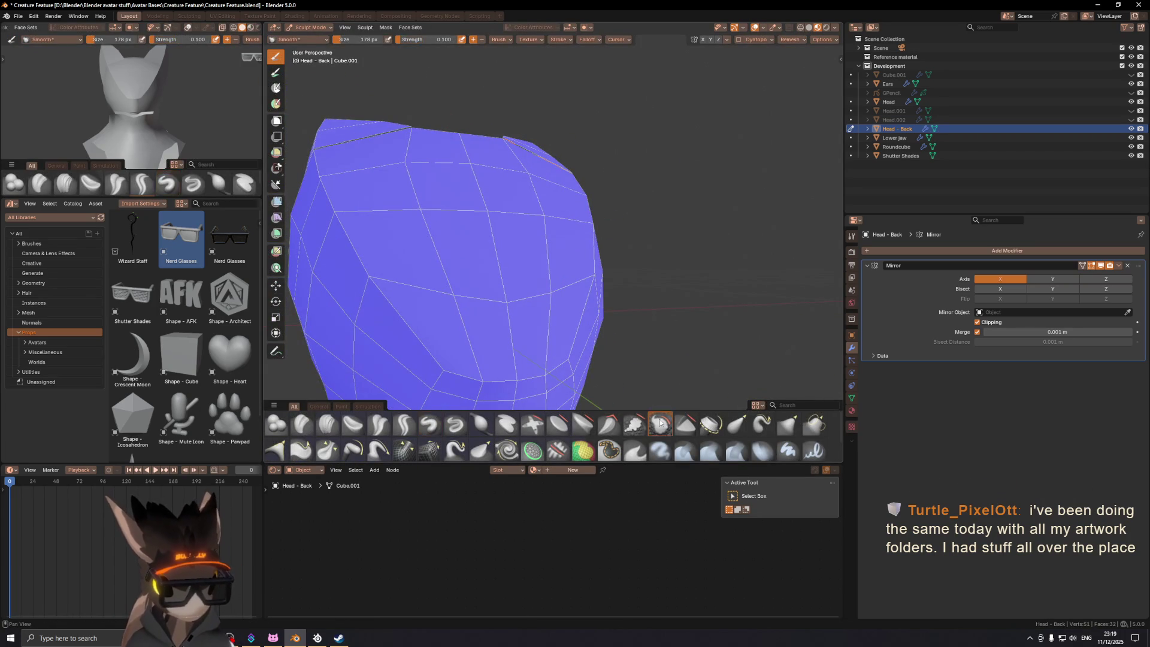
mouse_move(550, 289)
middle_down()
mouse_move(613, 277)
mouse_move(558, 268)
mouse_move(518, 298)
middle_up()
mouse_move(544, 188)
middle_down()
mouse_move(599, 171)
mouse_move(525, 168)
mouse_move(637, 269)
mouse_move(611, 295)
middle_up()
key(ctrl+Tab)
click(568, 214)
mouse_move(569, 213)
middle_down()
mouse_move(619, 260)
mouse_move(595, 250)
middle_up()
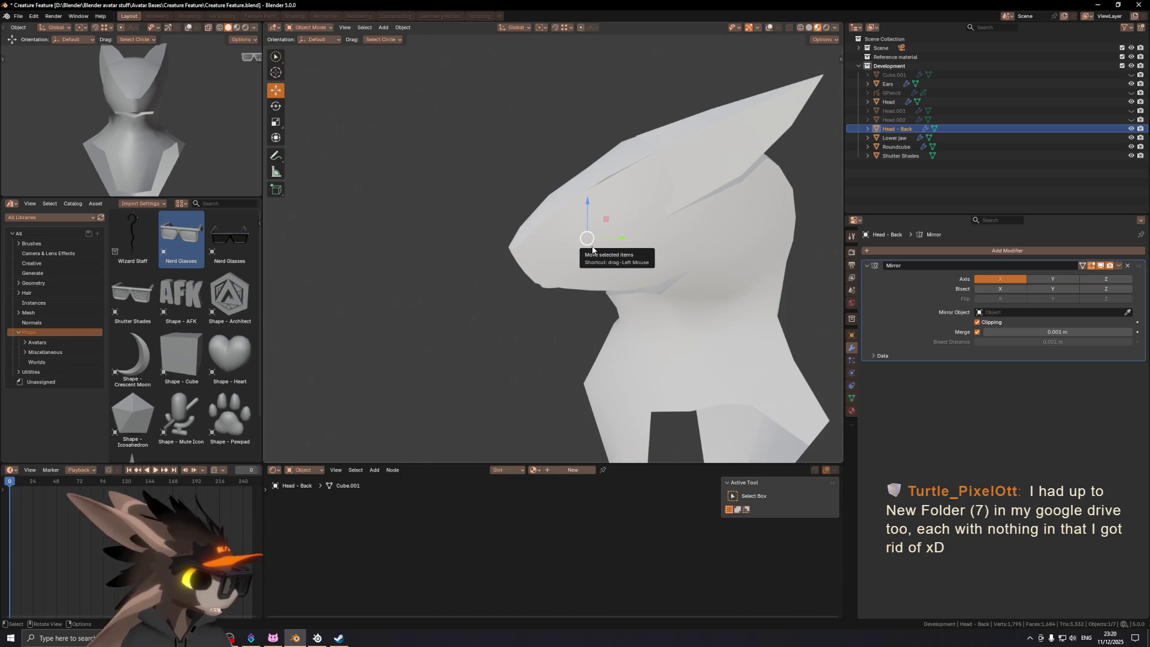
Step: Show the wireframe overlays and slide a Head - Back vertex at the ear base
middle_drag(580, 244, 577, 242)
key(shift+alt+z)
key(shift+alt+z)
key(shift+alt+z)
mouse_move(494, 281)
middle_down()
mouse_move(557, 261)
mouse_move(548, 287)
middle_up()
scroll(592, 222, up, 4)
mouse_move(581, 236)
middle_down()
mouse_move(567, 237)
mouse_move(605, 234)
middle_up()
key(Tab)
key(shift+v)
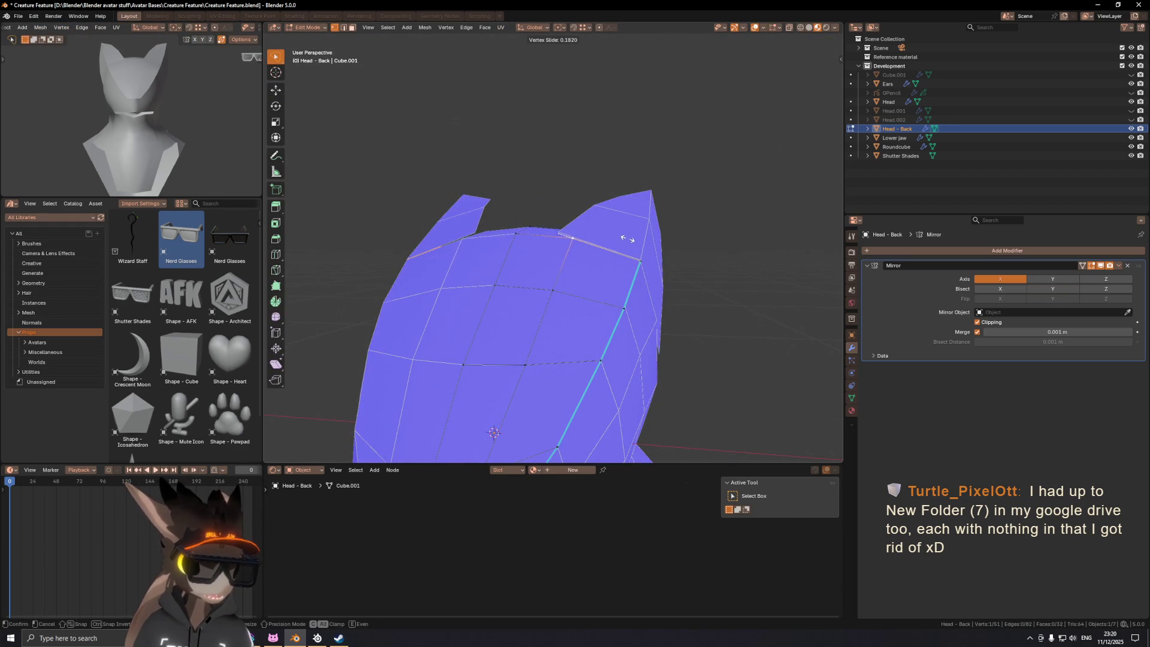
click(627, 240)
Step: Slide another vertex near the ear flaps and return to Object Mode
mouse_move(526, 229)
middle_down()
mouse_move(542, 231)
mouse_move(539, 270)
middle_up()
middle_drag(628, 231, 629, 261)
key(shift+v)
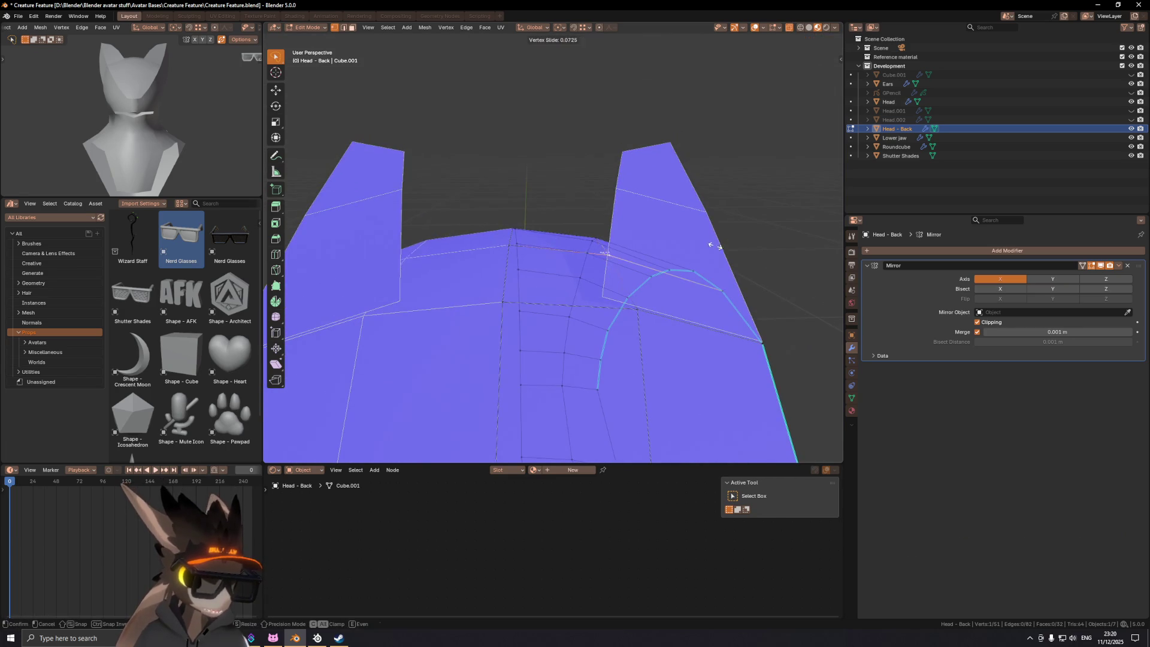
click(723, 246)
key(Tab)
mouse_move(723, 246)
middle_down()
mouse_move(499, 257)
mouse_move(688, 236)
mouse_move(605, 235)
mouse_move(576, 285)
mouse_move(544, 289)
middle_up()
key(shift+alt+z)
Step: Slide one more vertex where the ear joins the skull, then leave Edit Mode
key(Tab)
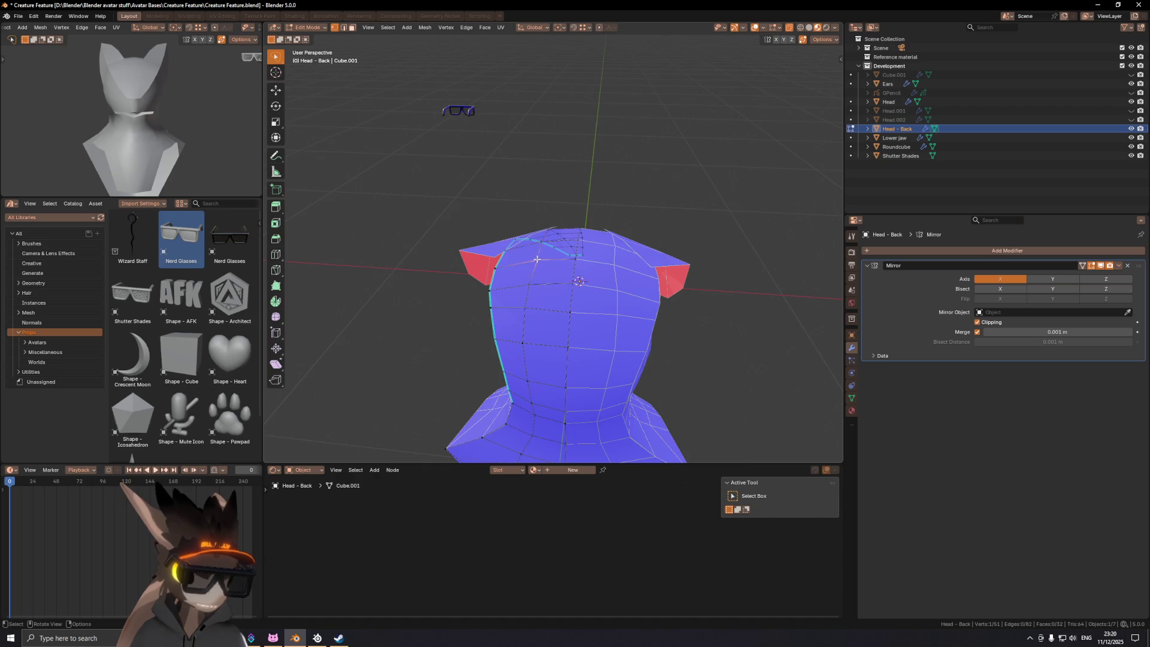
scroll(538, 258, up, 6)
key(shift+v)
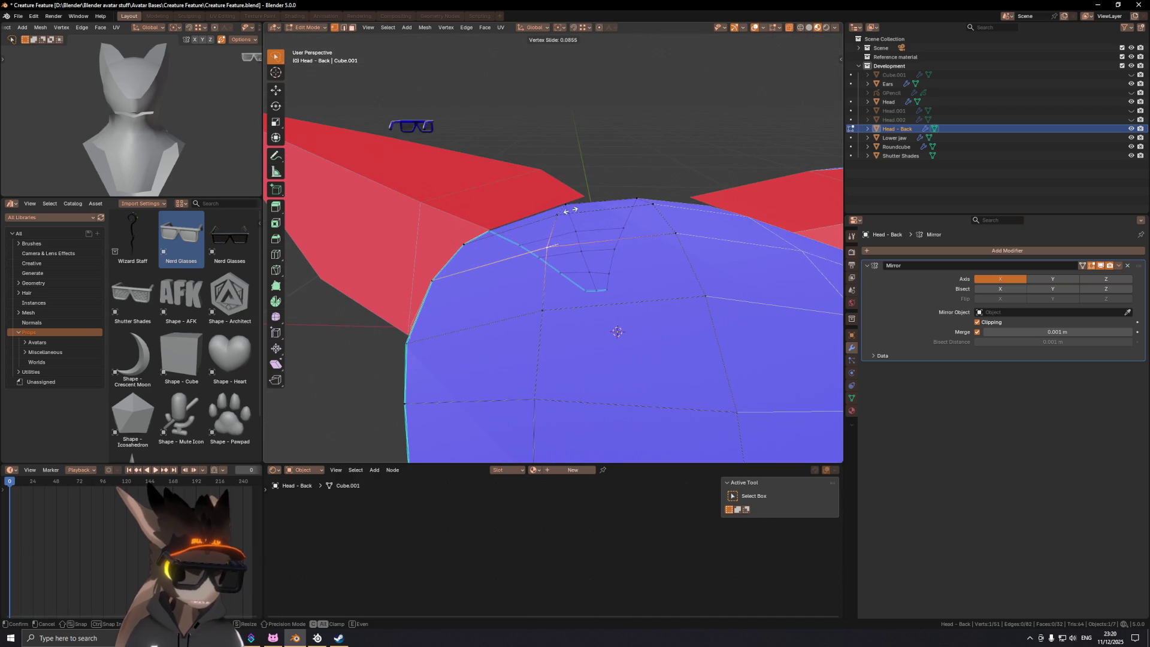
click(569, 211)
middle_drag(569, 211, 620, 152)
scroll(621, 151, down, 8)
key(Tab)
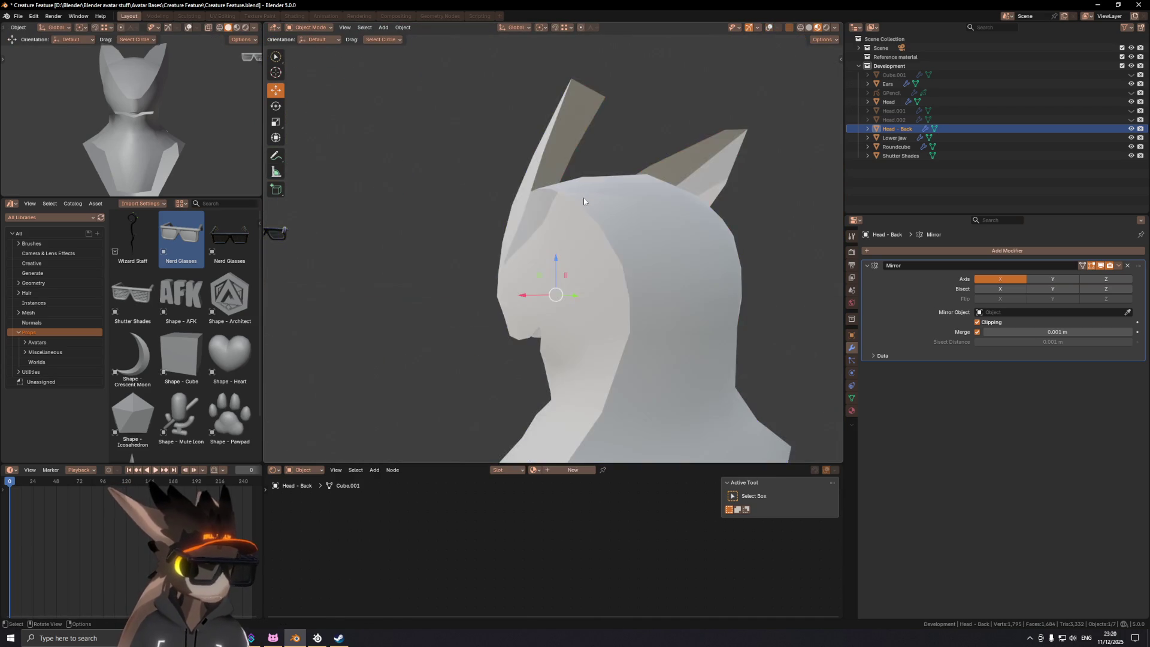
Step: Save the file as Creature Feature.blend and inspect the head with overlays on
middle_drag(572, 227, 618, 249)
mouse_move(549, 278)
middle_down()
mouse_move(532, 297)
mouse_move(658, 275)
middle_up()
key(ctrl+s)
middle_drag(562, 286, 493, 294)
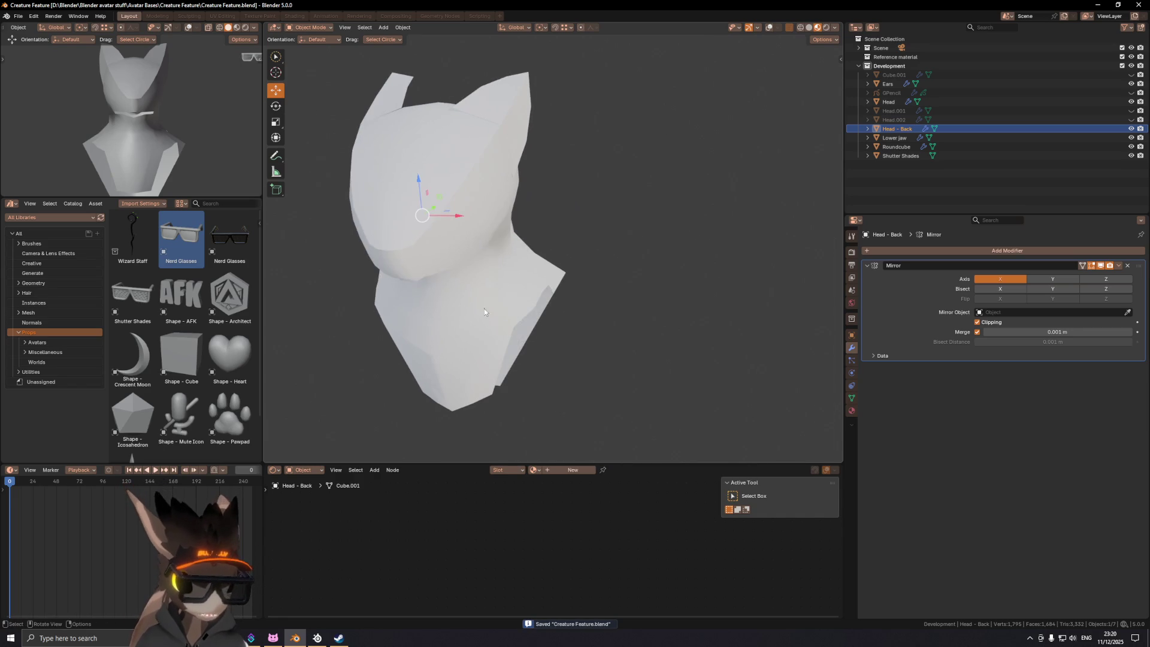
scroll(492, 277, up, 5)
key(shift+alt+z)
Step: Switch editing to the Head object and slide a single neck vertex
mouse_move(498, 235)
middle_down()
mouse_move(498, 262)
mouse_move(487, 251)
mouse_move(526, 249)
mouse_move(533, 228)
mouse_move(599, 233)
middle_up()
key(Tab)
key(Tab)
click(526, 262)
key(Tab)
click(580, 229)
key(g)
key(g)
click(604, 225)
Step: Briefly enter Sculpt Mode on the Head, then return to Edit Mode and edge-slide a neck loop
key(ctrl+Tab)
click(587, 257)
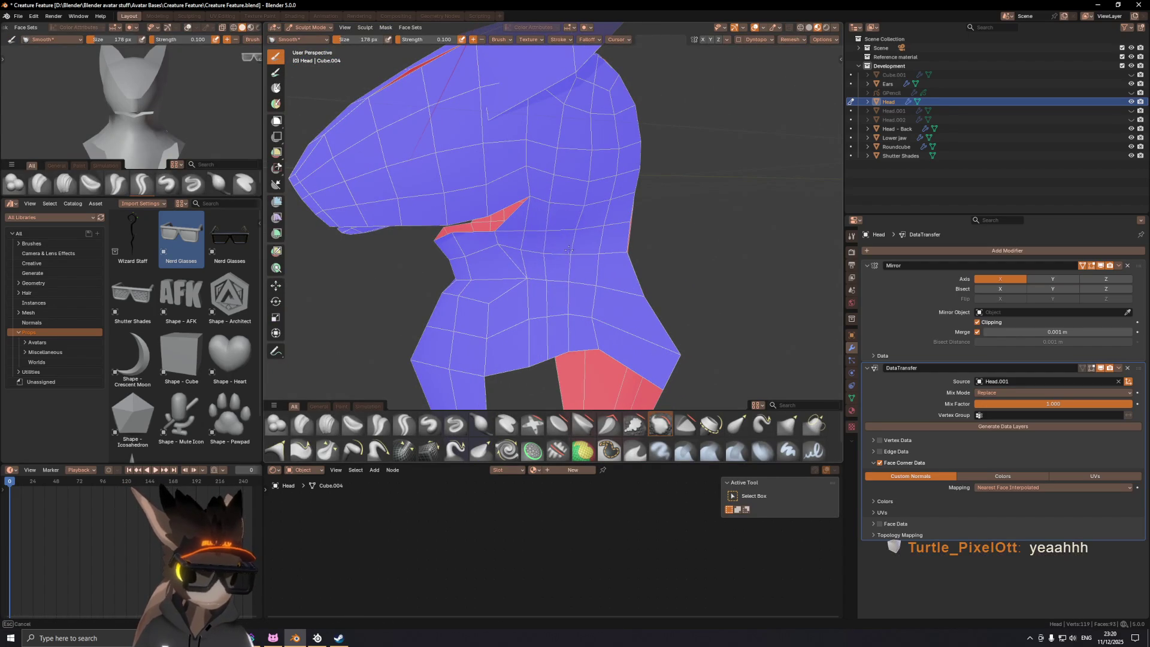
mouse_move(578, 255)
middle_down()
mouse_move(559, 233)
mouse_move(662, 236)
mouse_move(702, 433)
mouse_move(525, 263)
mouse_move(538, 237)
mouse_move(577, 245)
mouse_move(581, 223)
middle_up()
key(Tab)
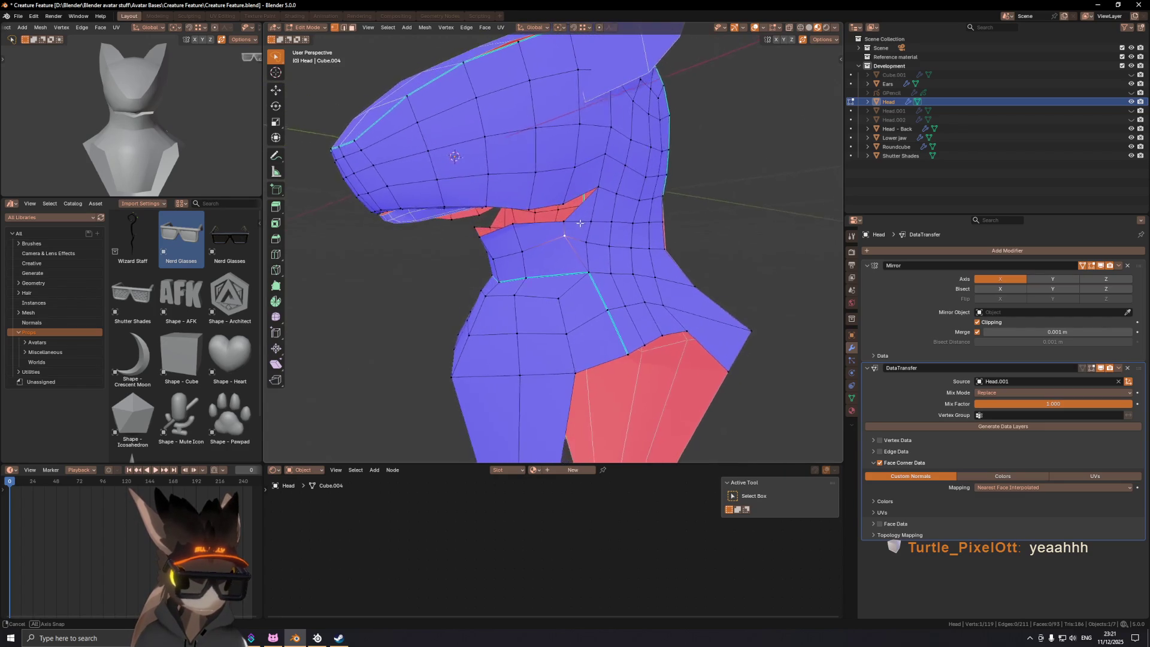
key(g)
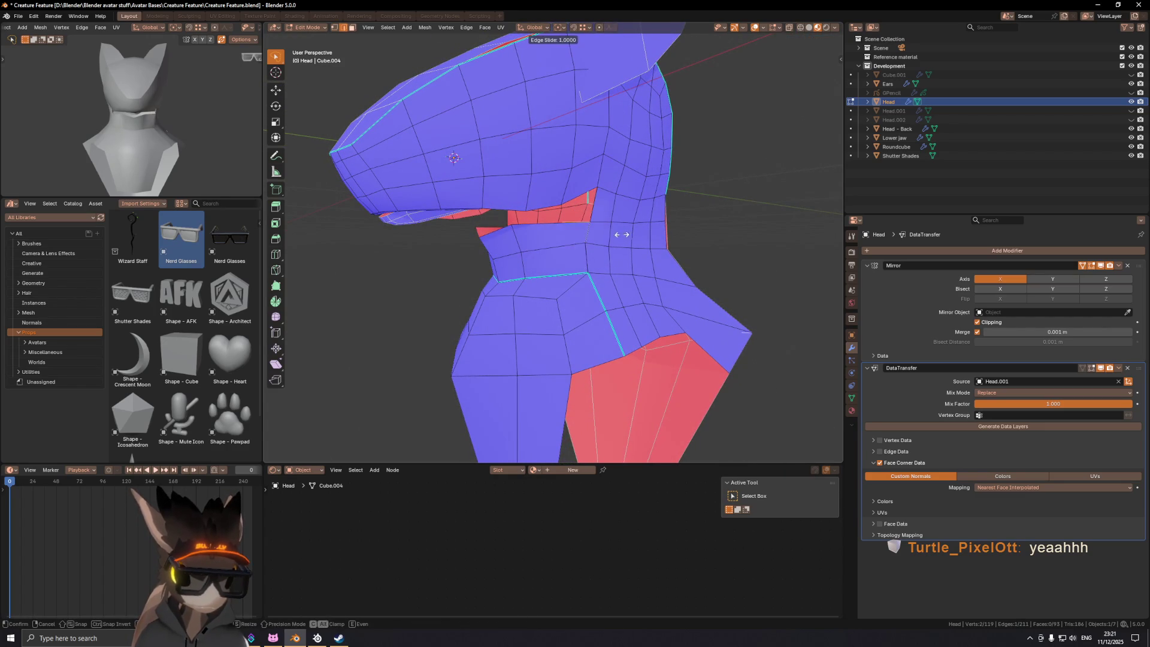
click(563, 230)
Step: Slide another neck edge loop and a nearby vertex along the mesh
mouse_move(563, 230)
middle_down()
mouse_move(557, 243)
mouse_move(623, 236)
middle_up()
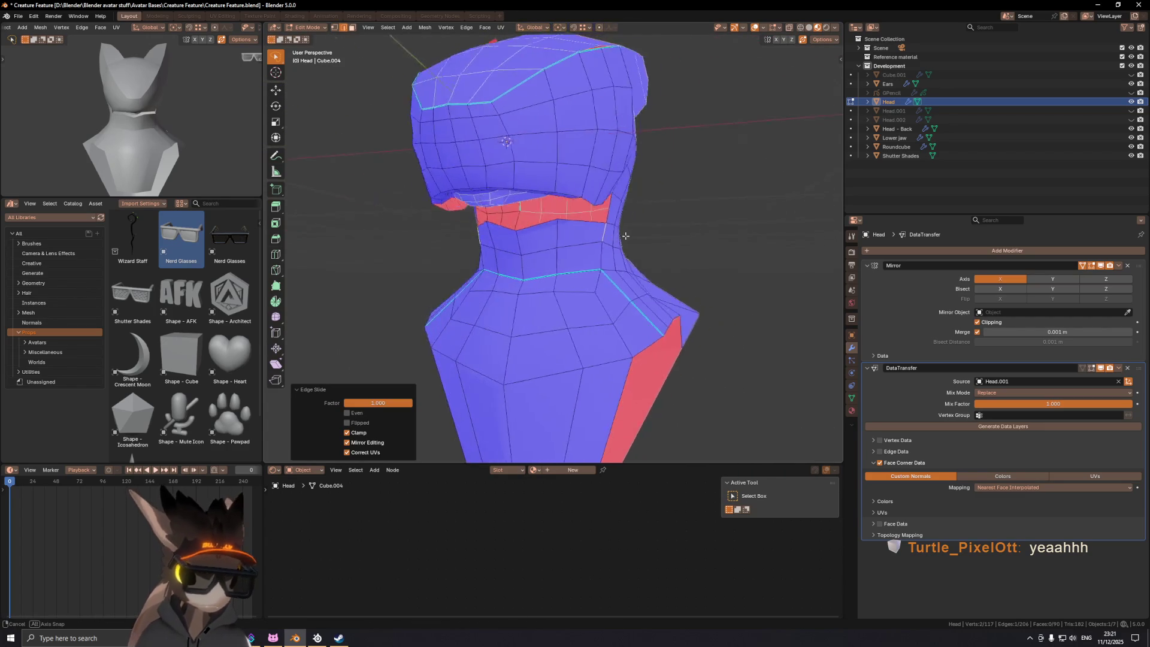
click(553, 239)
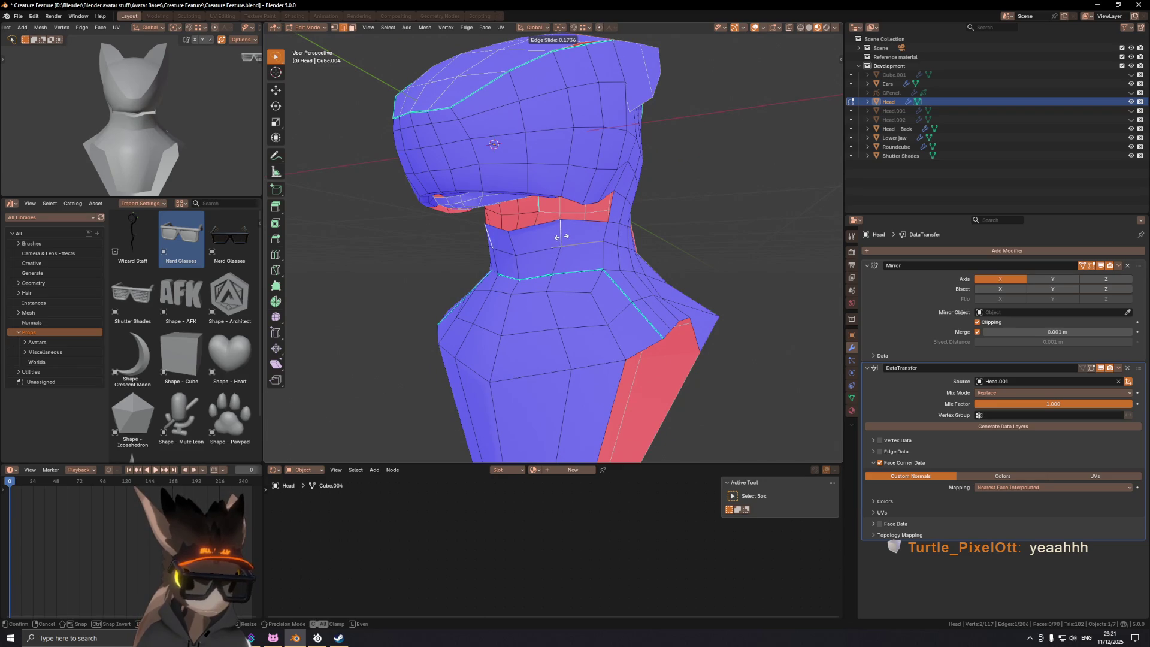
click(561, 237)
key(g)
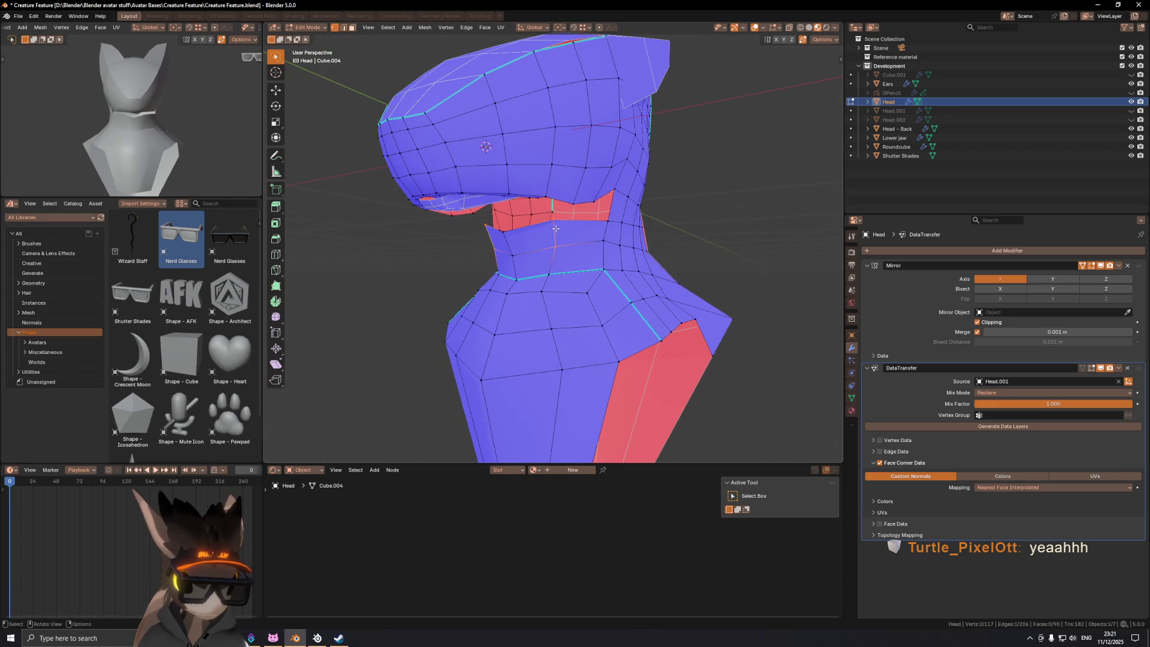
click(557, 222)
mouse_move(557, 222)
middle_down()
mouse_move(693, 228)
mouse_move(694, 245)
mouse_move(588, 227)
mouse_move(538, 255)
mouse_move(527, 243)
middle_up()
Step: Switch to edge selection and slide an edge near the jaw
key(2)
click(526, 242)
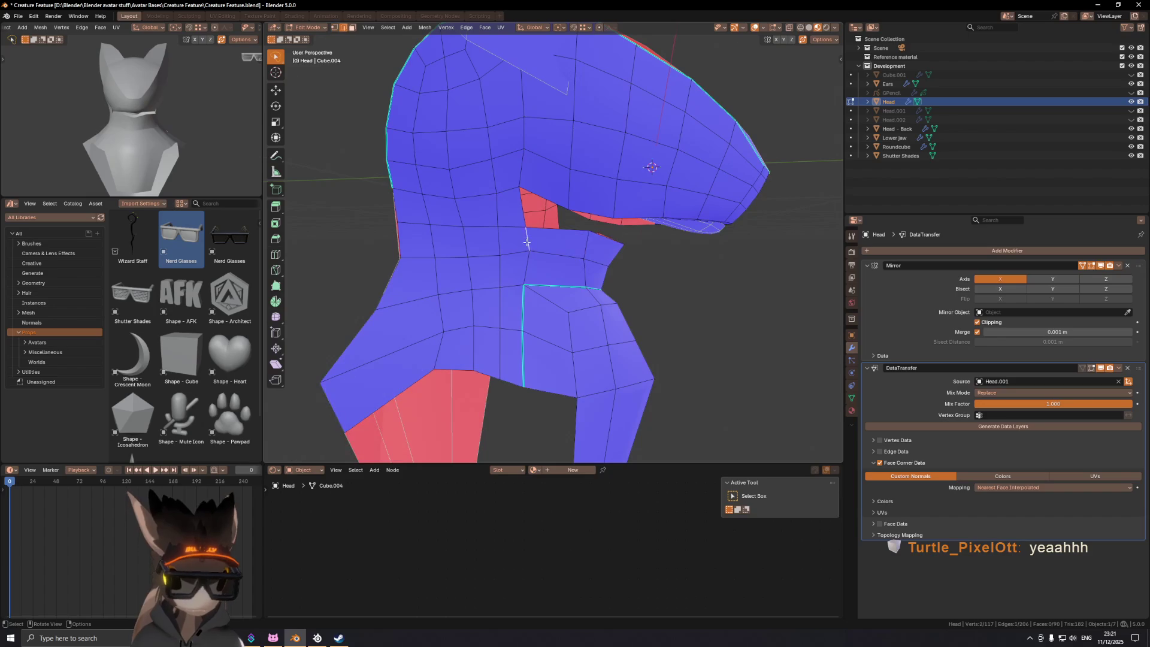
click(530, 228)
middle_drag(529, 227, 589, 206)
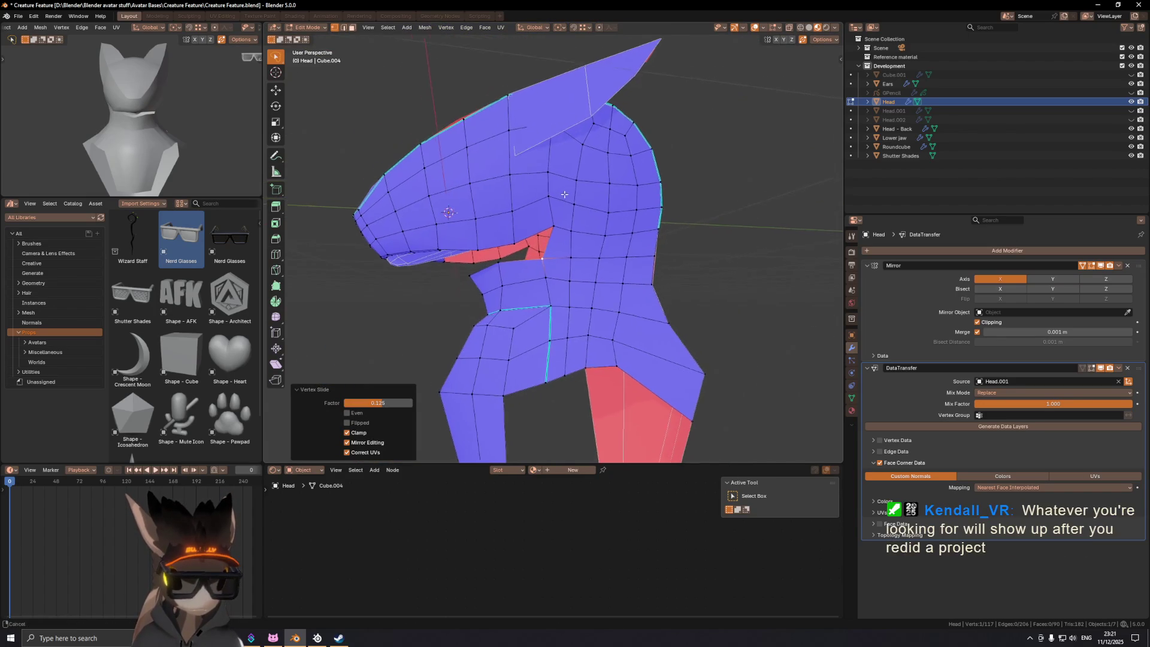
scroll(584, 209, up, 4)
Step: Slide two vertices near the mouth and one on the head's profile
key(shift+v)
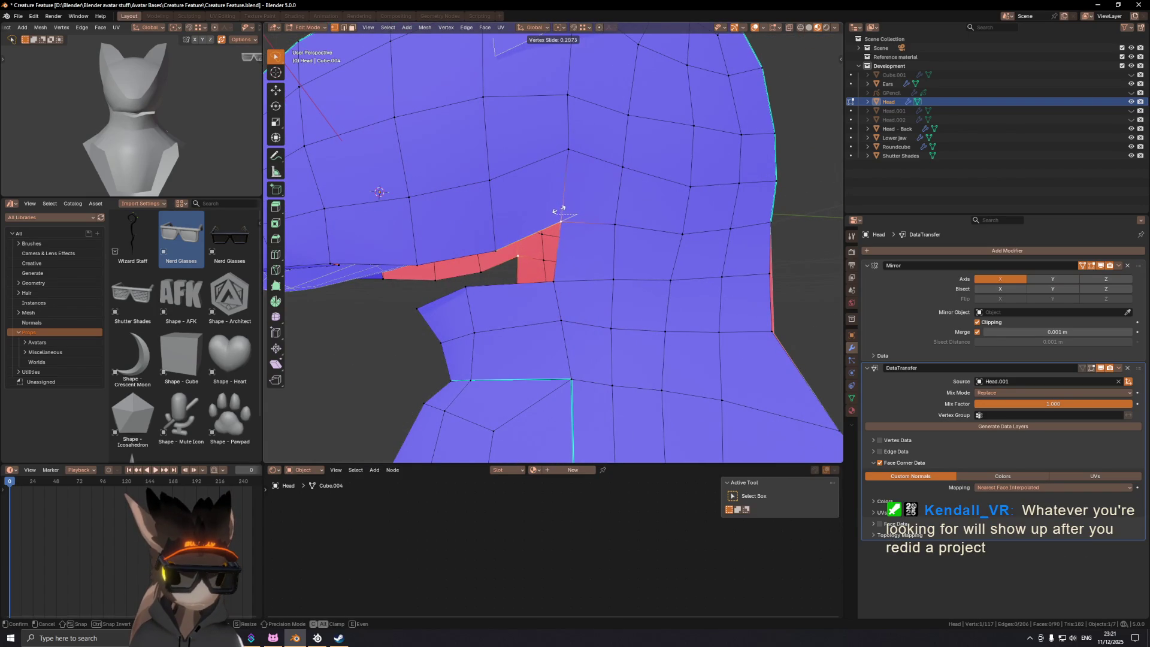
click(560, 209)
key(shift+v)
click(611, 231)
mouse_move(611, 231)
middle_down()
mouse_move(664, 223)
mouse_move(559, 225)
mouse_move(667, 193)
middle_up()
key(shift+v)
click(586, 214)
mouse_move(672, 196)
middle_down()
mouse_move(539, 215)
mouse_move(545, 246)
mouse_move(626, 254)
mouse_move(587, 261)
mouse_move(623, 300)
mouse_move(596, 267)
mouse_move(669, 270)
mouse_move(548, 264)
mouse_move(574, 252)
mouse_move(542, 322)
mouse_move(542, 276)
middle_up()
Step: Move and slide vertices on the side of the head, check the solid shape, and exit to Object Mode
key(g)
click(552, 223)
key(g)
click(545, 254)
key(shift+alt+z)
key(shift+alt+z)
scroll(571, 266, up, 3)
scroll(574, 246, up, 5)
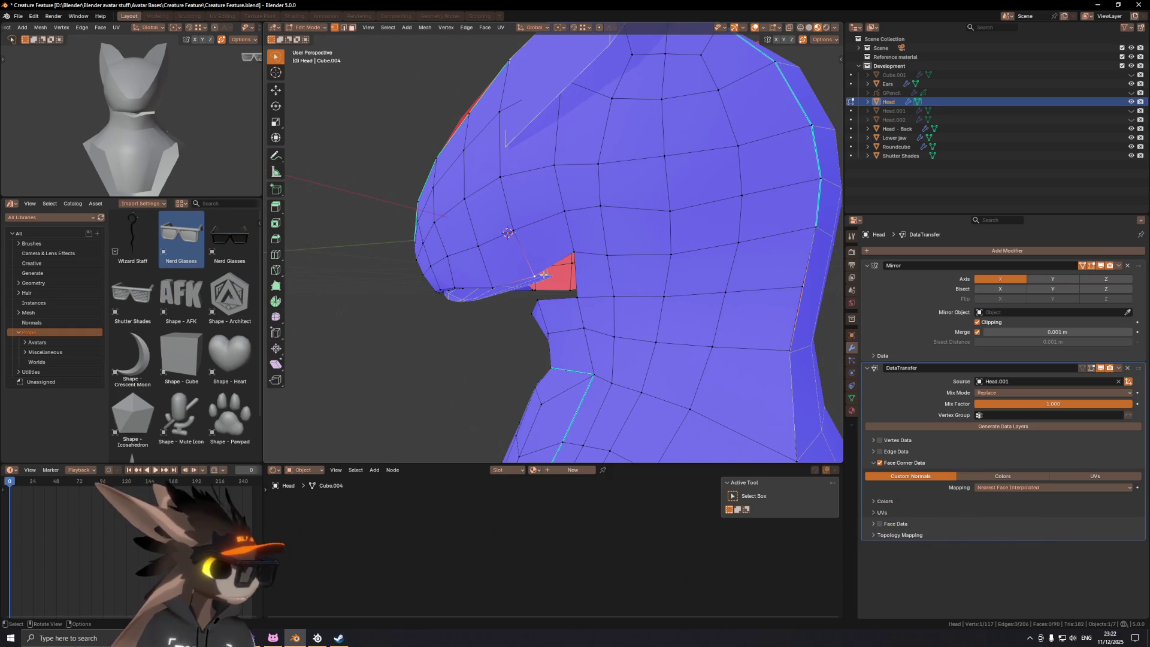
mouse_move(485, 275)
middle_down()
mouse_move(649, 250)
mouse_move(636, 239)
mouse_move(595, 257)
mouse_move(597, 226)
mouse_move(580, 219)
mouse_move(538, 235)
middle_up()
key(Tab)
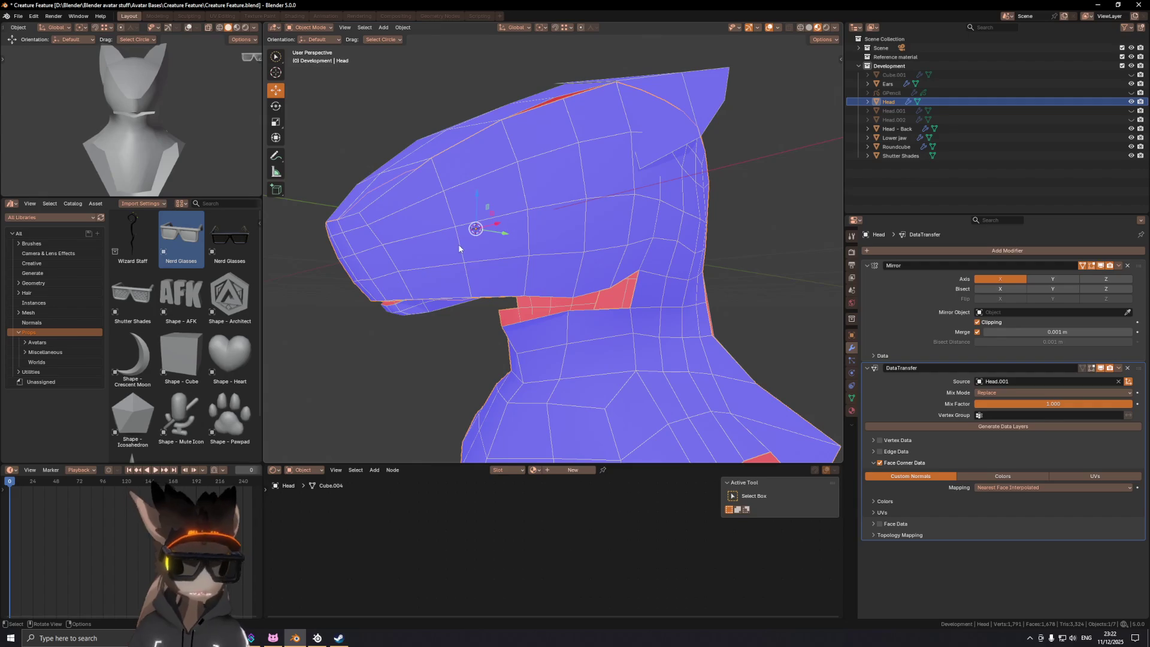
Step: Enter Edit Mode on the Head, slide a vertex, and check it from the front view
key(Tab)
mouse_move(460, 248)
middle_down()
mouse_move(633, 257)
mouse_move(625, 273)
mouse_move(605, 263)
middle_up()
click(583, 276)
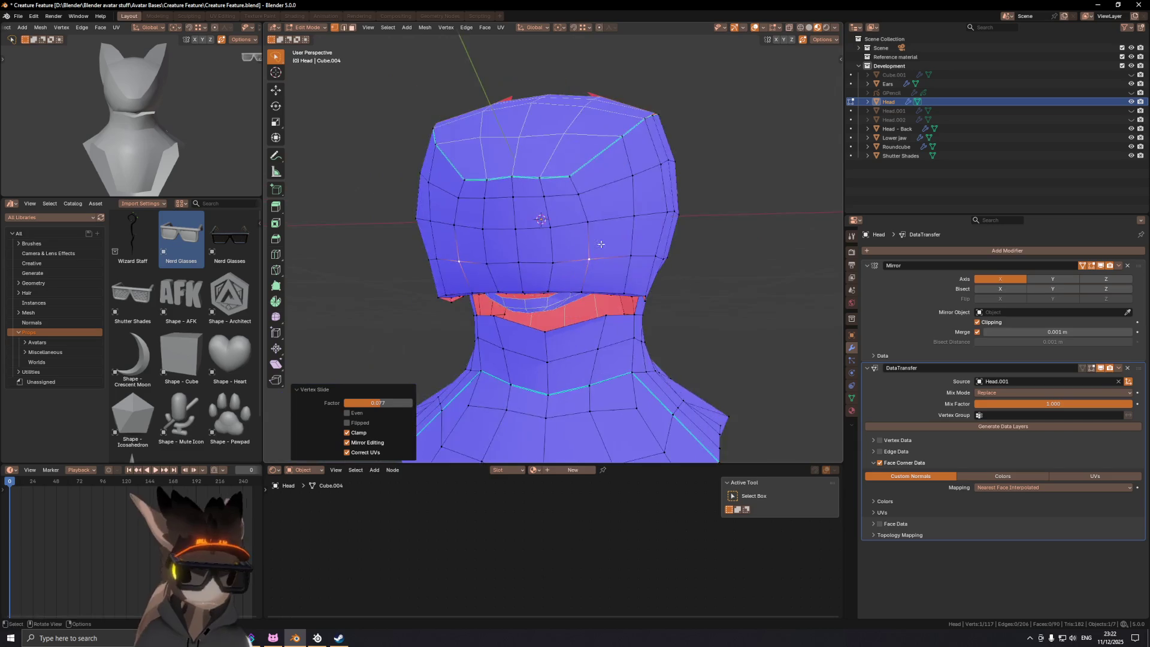
scroll(618, 261, up, 4)
key(KP_1)
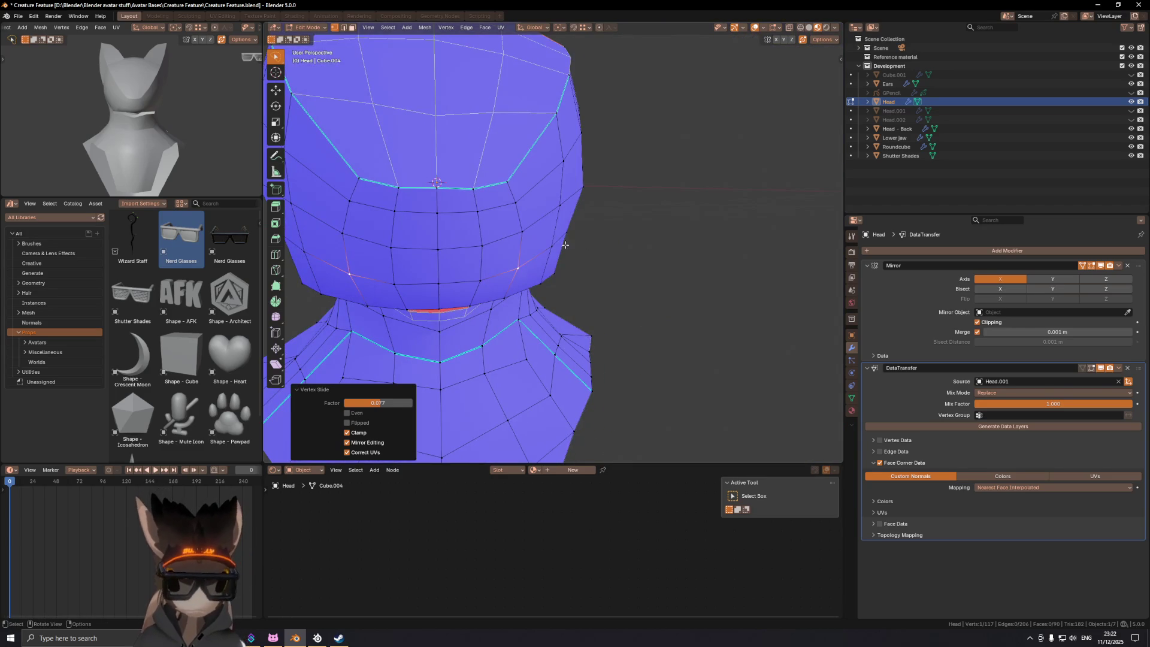
scroll(546, 239, up, 1)
mouse_move(550, 245)
middle_down()
mouse_move(456, 216)
mouse_move(444, 228)
mouse_move(587, 243)
mouse_move(572, 228)
middle_up()
scroll(546, 245, up, 3)
Step: Slide a muzzle vertex along its edge, reducing the slide amount to 0.083
key(shift+v)
click(569, 227)
key(shift+v)
click(498, 236)
mouse_move(498, 235)
middle_down()
mouse_move(560, 213)
mouse_move(533, 211)
middle_up()
Step: Slide several cheek vertices along their edges
click(513, 209)
key(g)
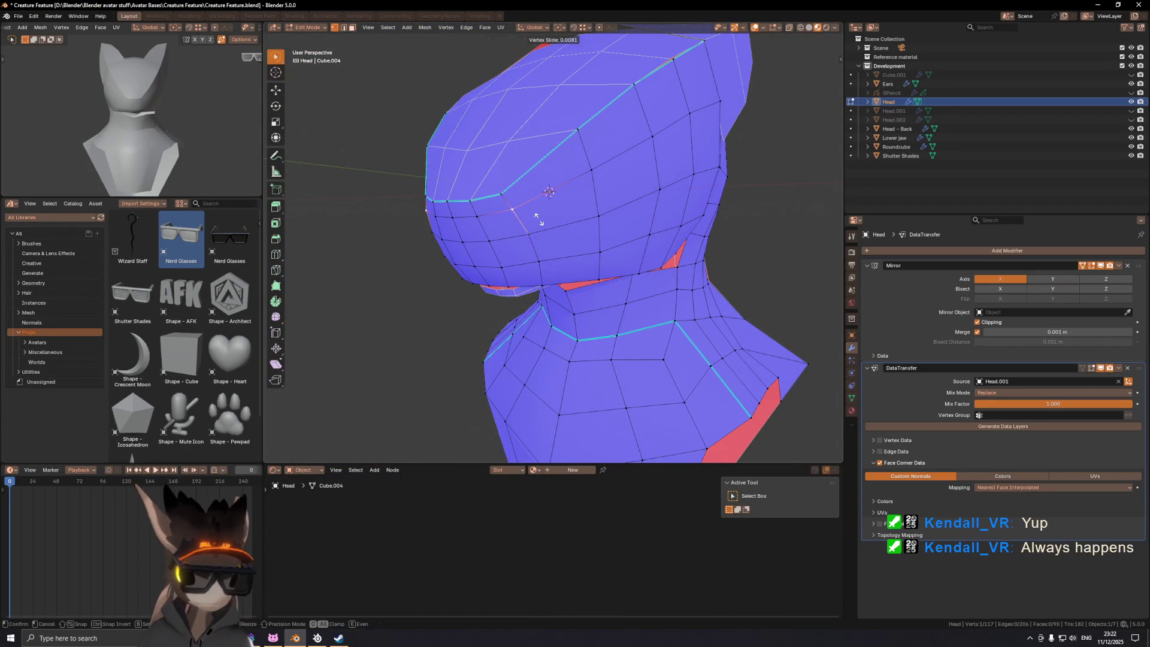
click(542, 226)
mouse_move(542, 226)
middle_down()
mouse_move(617, 173)
mouse_move(657, 174)
mouse_move(571, 130)
middle_up()
key(shift+v)
click(645, 178)
key(g)
click(627, 157)
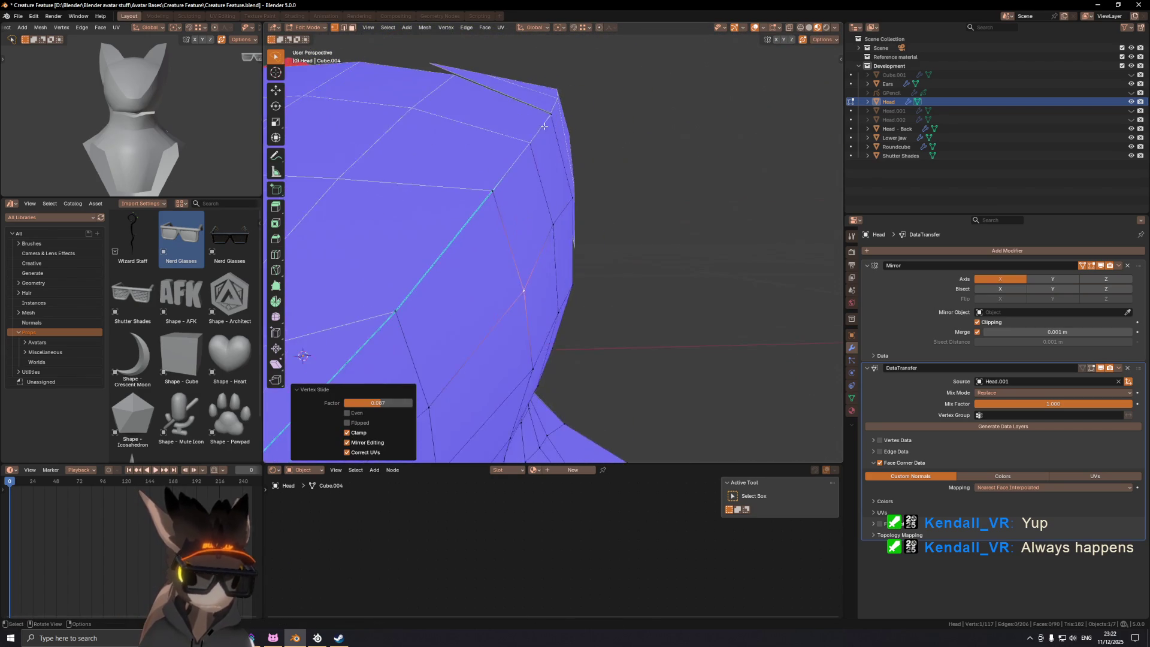
Step: Move a vertex near the top edge 0.004072 m along X
mouse_move(548, 193)
middle_down()
mouse_move(570, 197)
mouse_move(593, 180)
mouse_move(577, 189)
mouse_move(675, 249)
mouse_move(604, 266)
mouse_move(683, 259)
mouse_move(616, 248)
middle_up()
key(g)
key(x)
click(573, 196)
scroll(573, 196, down, 3)
scroll(577, 189, up, 3)
scroll(573, 201, down, 3)
Step: Move the selected mouth vertices sideways along X twice
key(g)
key(x)
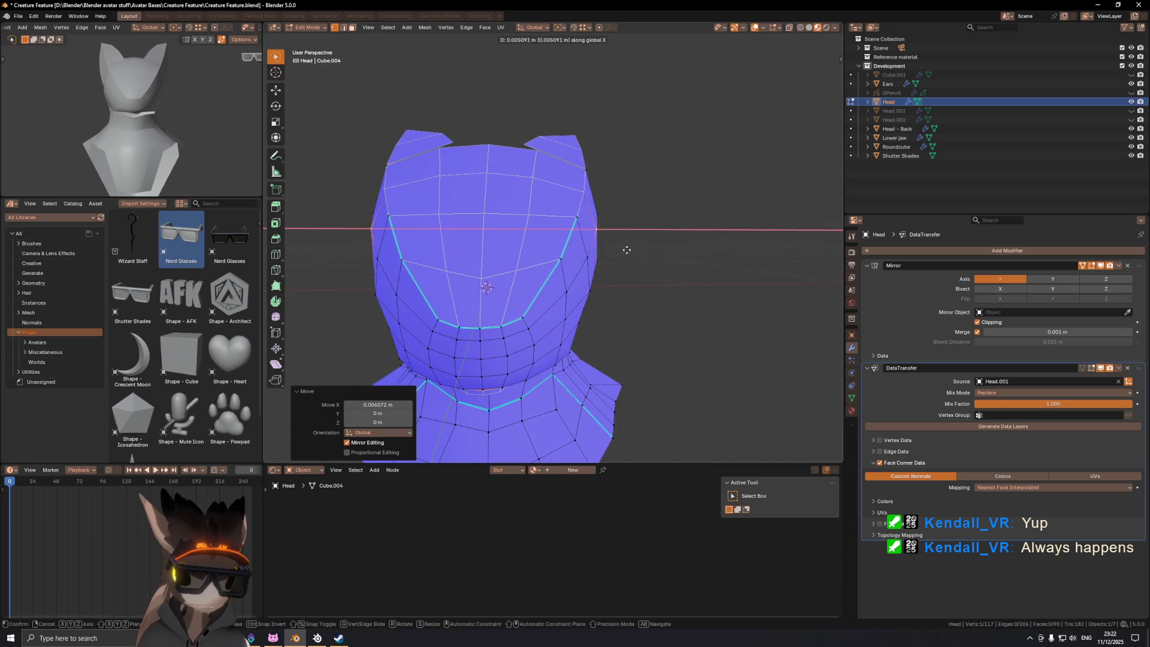
click(627, 250)
scroll(592, 243, up, 3)
mouse_move(593, 242)
middle_down()
mouse_move(605, 239)
mouse_move(577, 296)
mouse_move(614, 224)
mouse_move(606, 257)
middle_up()
key(g)
key(x)
click(601, 285)
scroll(616, 249, up, 2)
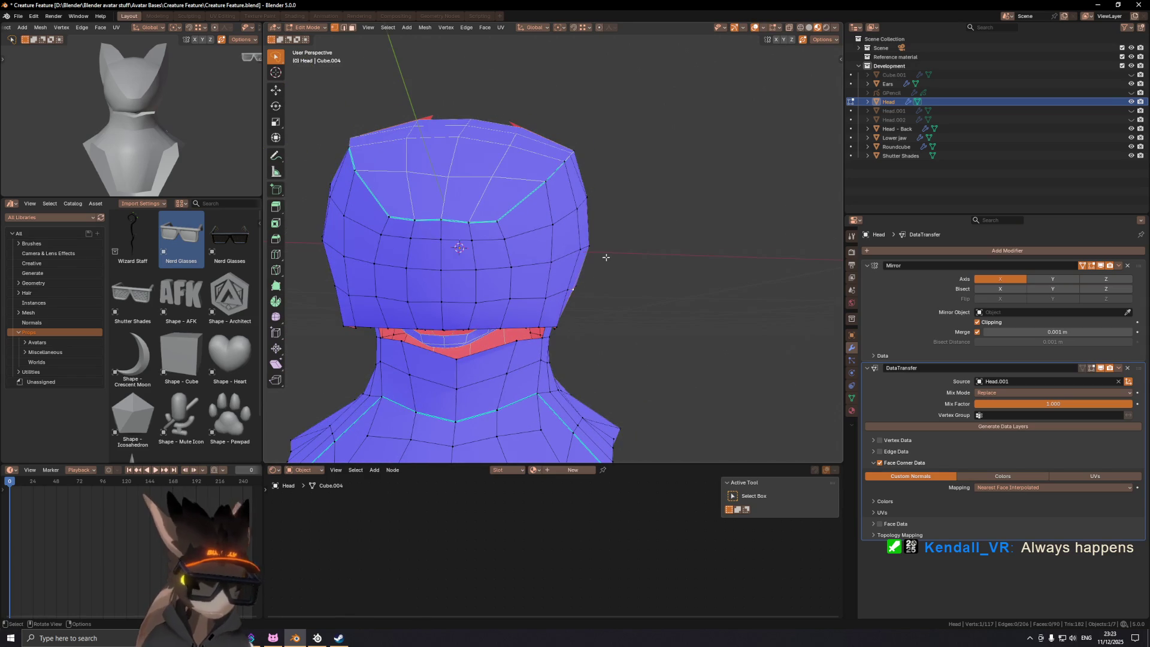
Step: Reposition a jaw vertex in front orthographic view and check the plain head shape
key(KP_1)
scroll(606, 260, up, 2)
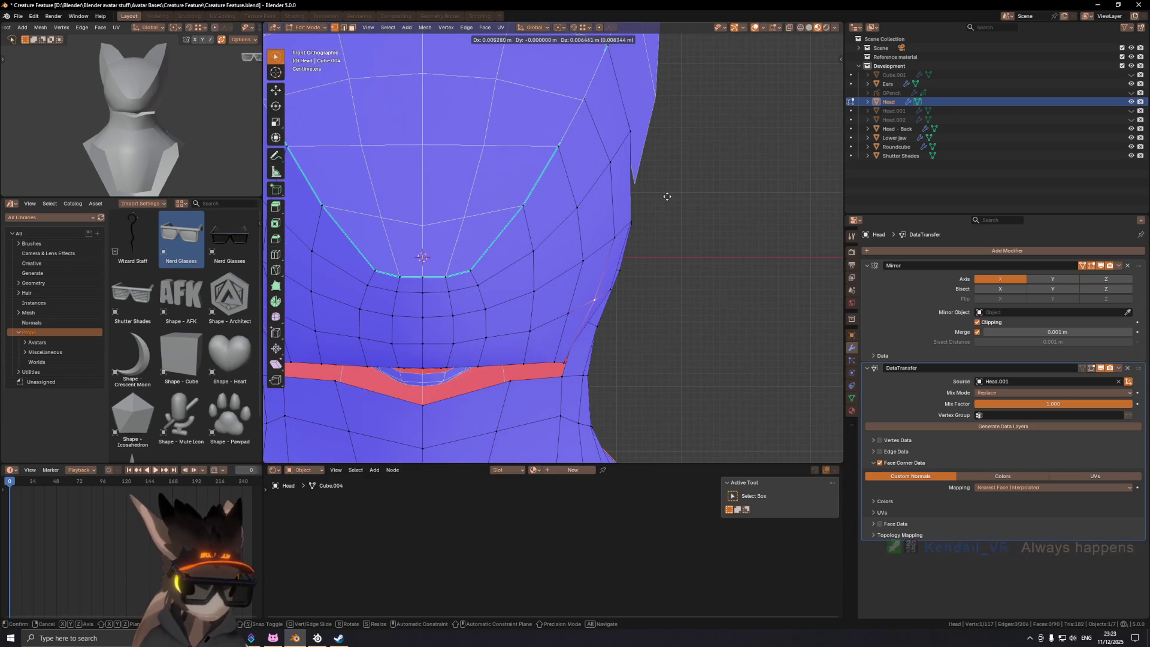
click(607, 324)
mouse_move(606, 323)
middle_down()
mouse_move(575, 308)
mouse_move(599, 293)
mouse_move(627, 346)
middle_up()
key(KP_1)
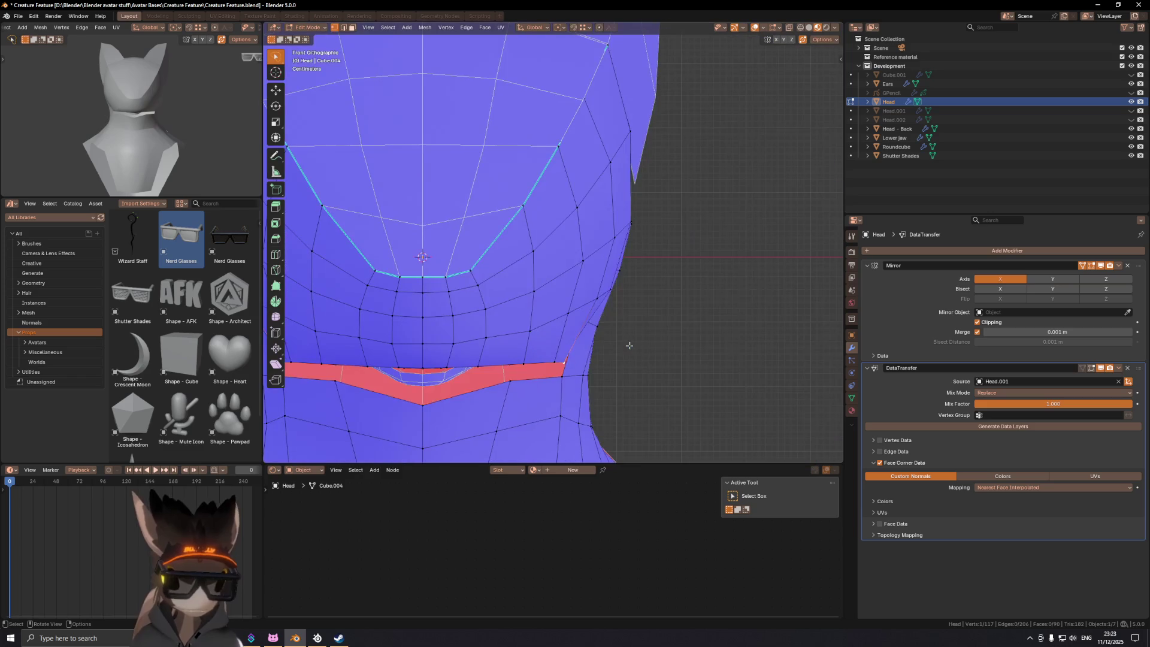
key(g)
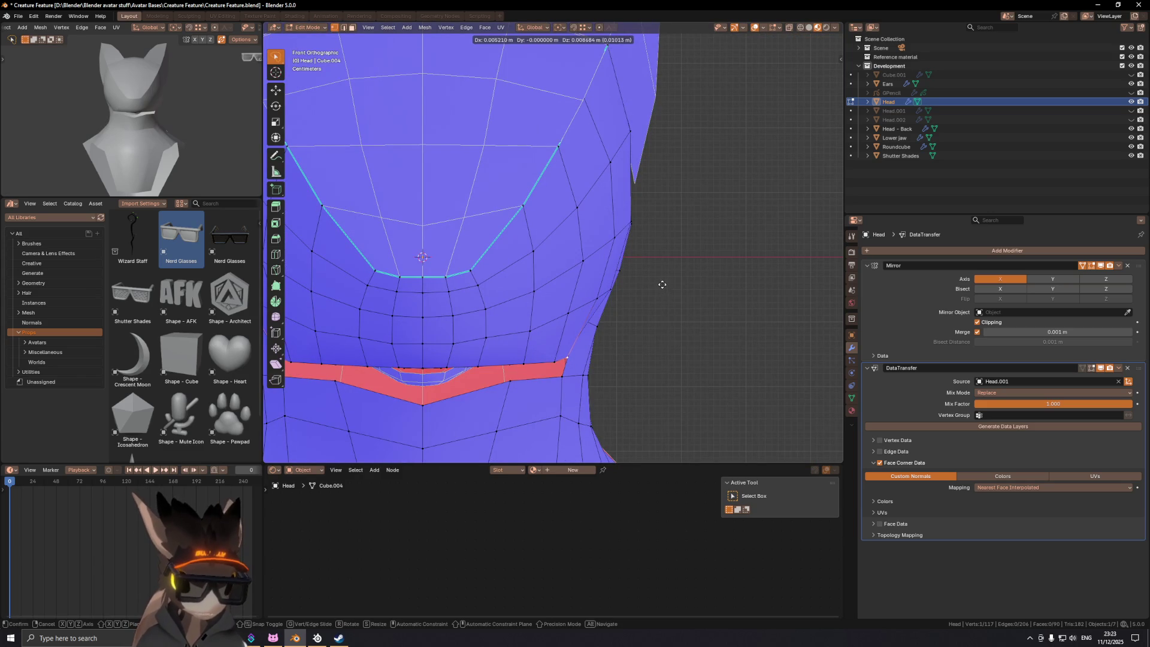
click(662, 282)
scroll(627, 219, down, 5)
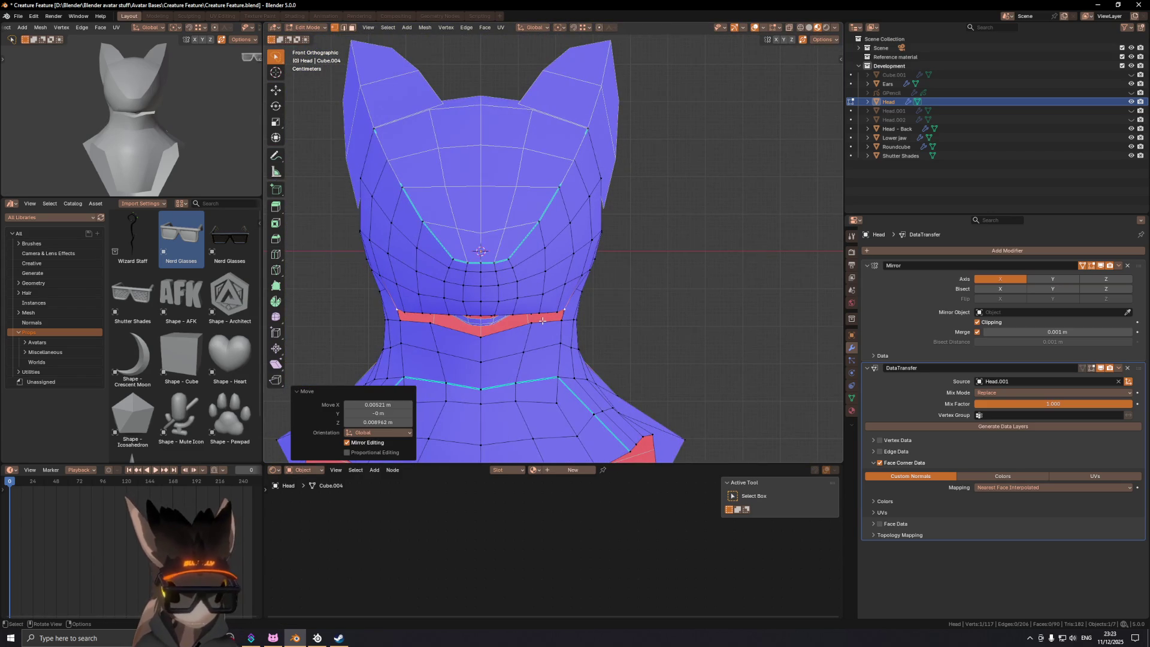
key(shift+alt+z)
key(KP_1)
key(shift+alt+z)
Step: Select the mouth-corner vertex and shift it 0.005102 m along X, then inspect the jaw line
click(566, 320)
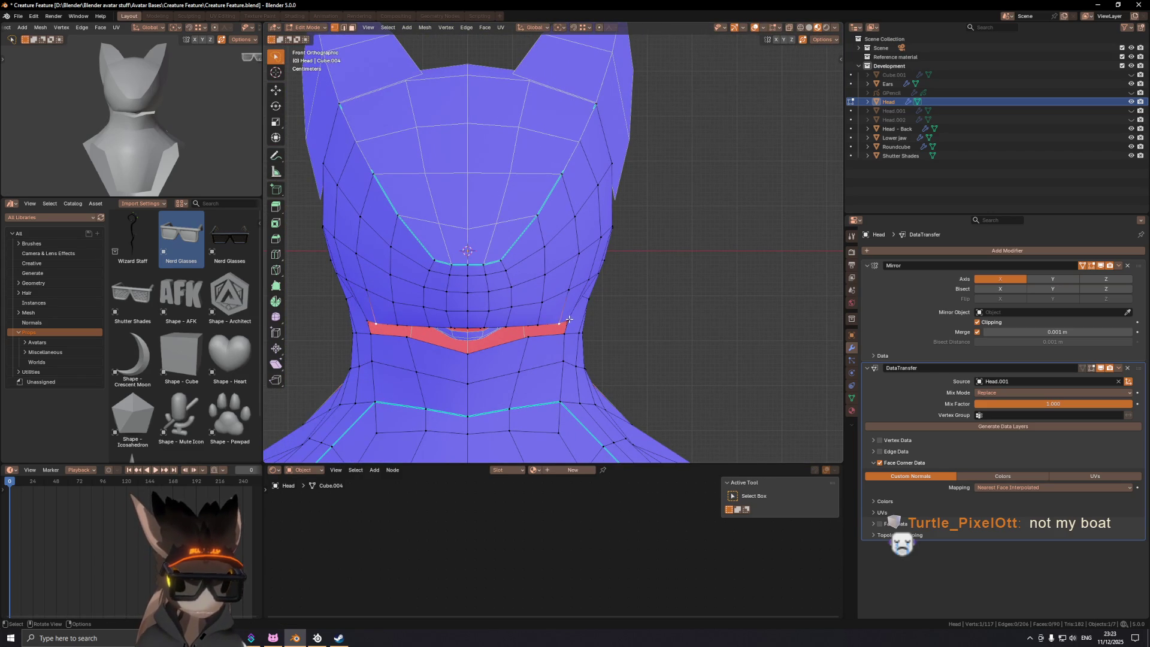
middle_drag(616, 304, 631, 332)
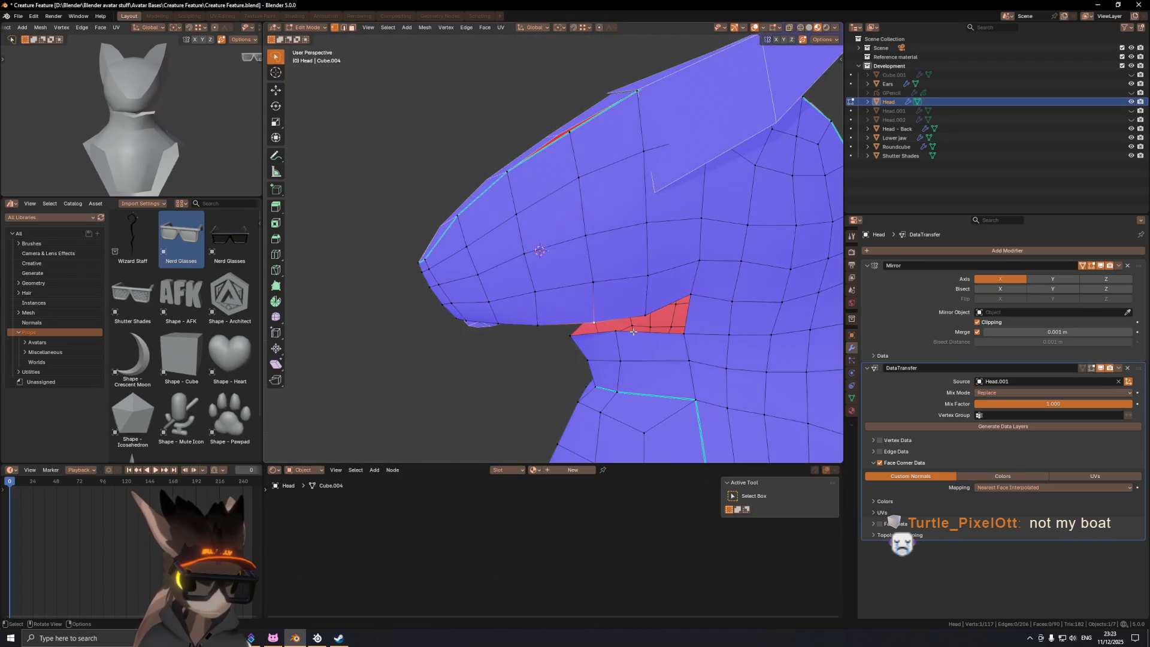
key(KP_1)
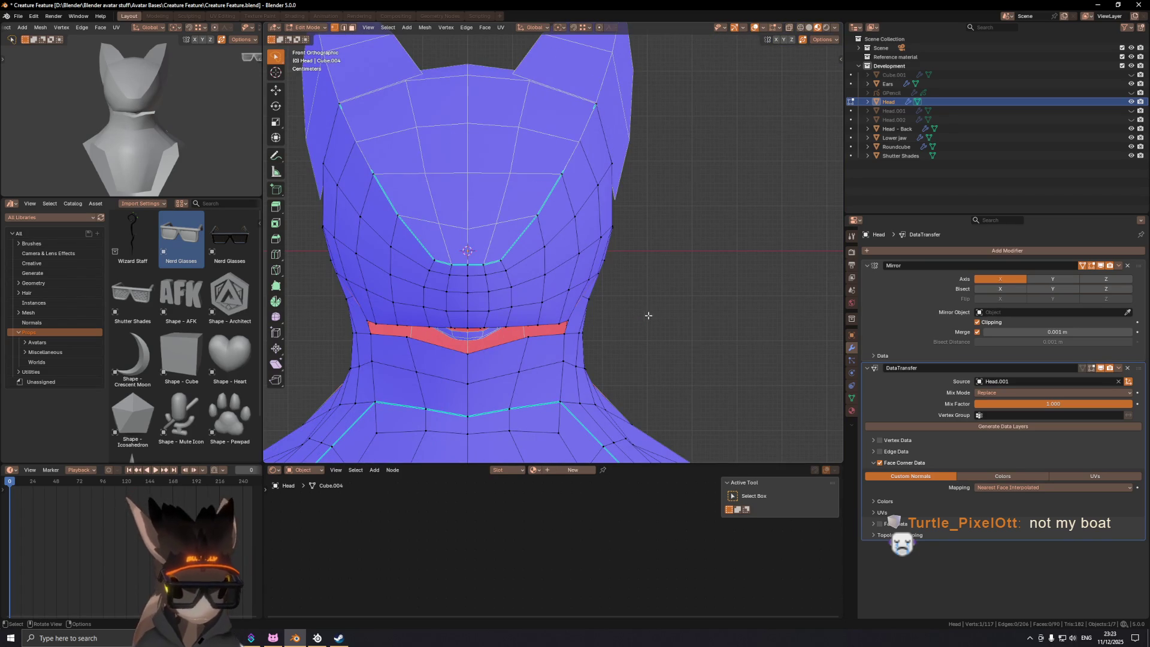
key(g)
click(661, 310)
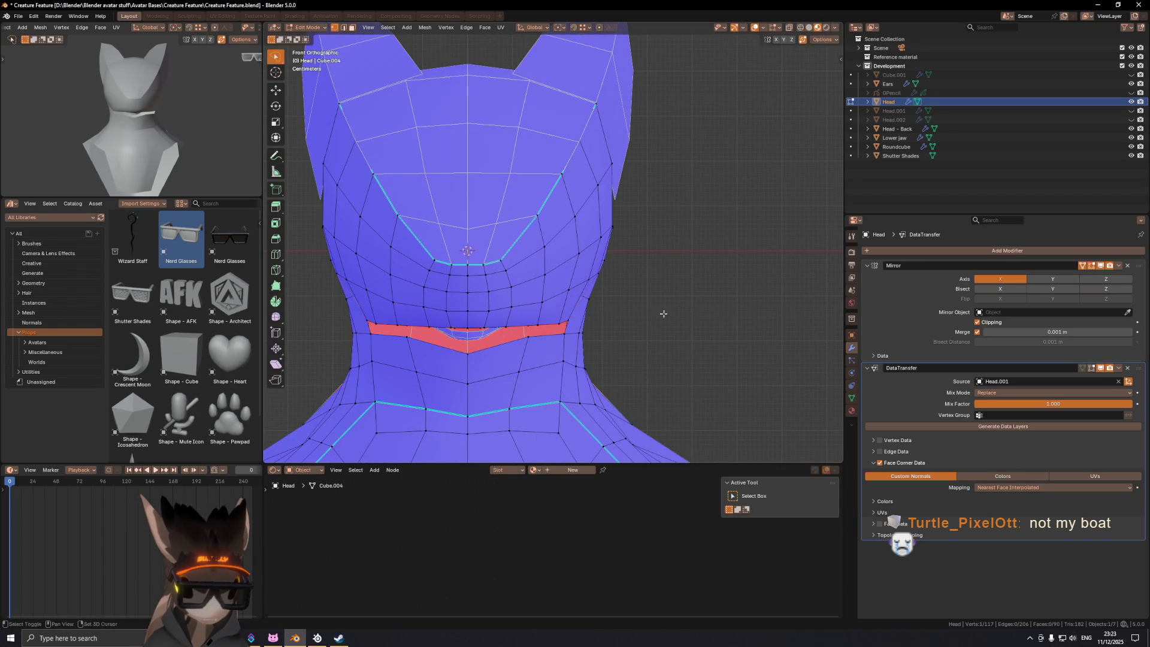
key(x)
click(608, 277)
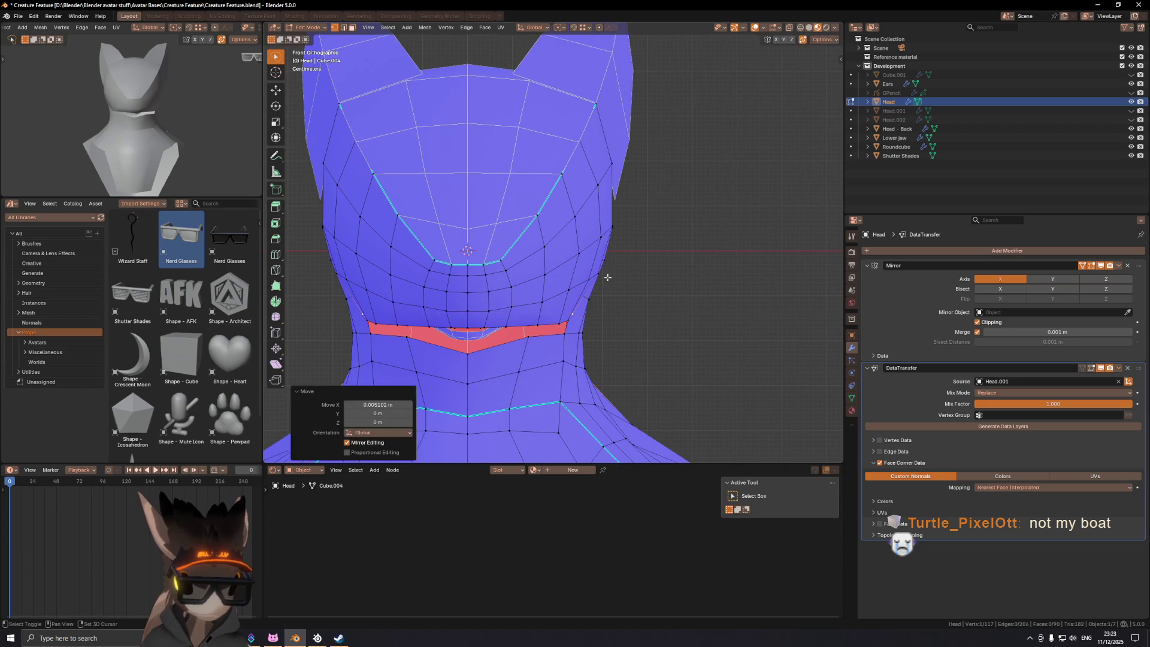
key(shift+alt+z)
mouse_move(606, 277)
middle_down()
mouse_move(624, 282)
mouse_move(558, 262)
middle_up()
key(shift+alt+z)
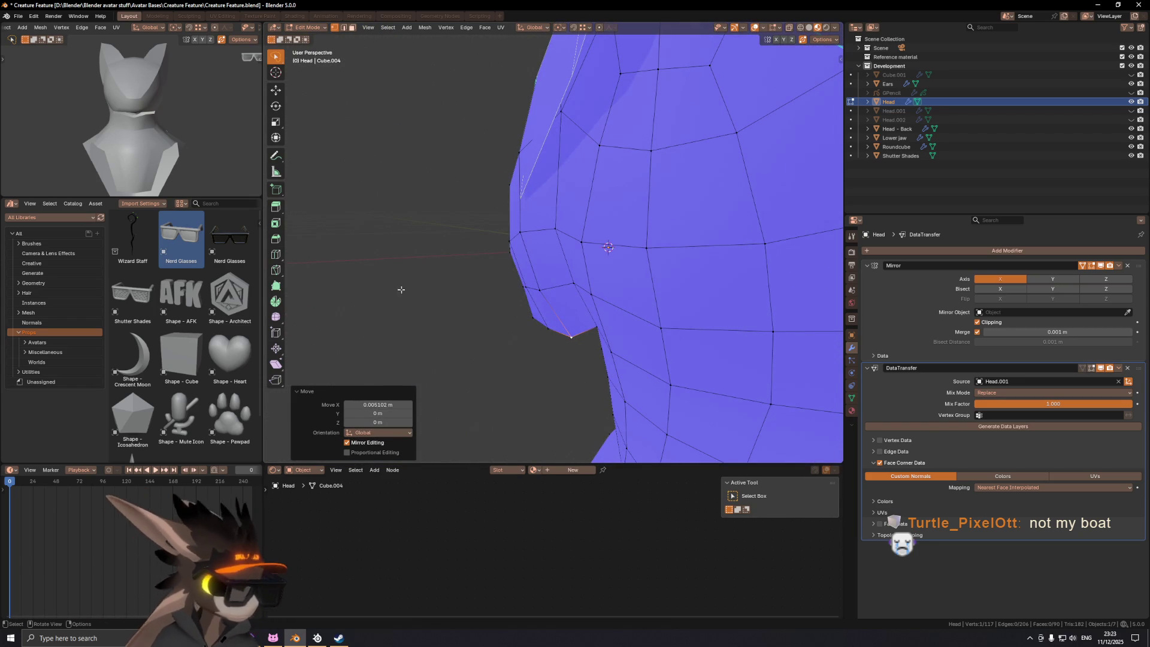
scroll(392, 288, down, 5)
mouse_move(575, 272)
middle_down()
mouse_move(599, 274)
mouse_move(561, 330)
mouse_move(619, 269)
mouse_move(514, 302)
mouse_move(649, 224)
mouse_move(597, 260)
middle_up()
Step: Slide the selected jaw vertex along its edge to a new position
click(597, 260)
key(shift+v)
click(652, 221)
mouse_move(652, 222)
middle_down()
mouse_move(563, 246)
mouse_move(509, 235)
mouse_move(533, 253)
middle_up()
click(578, 250)
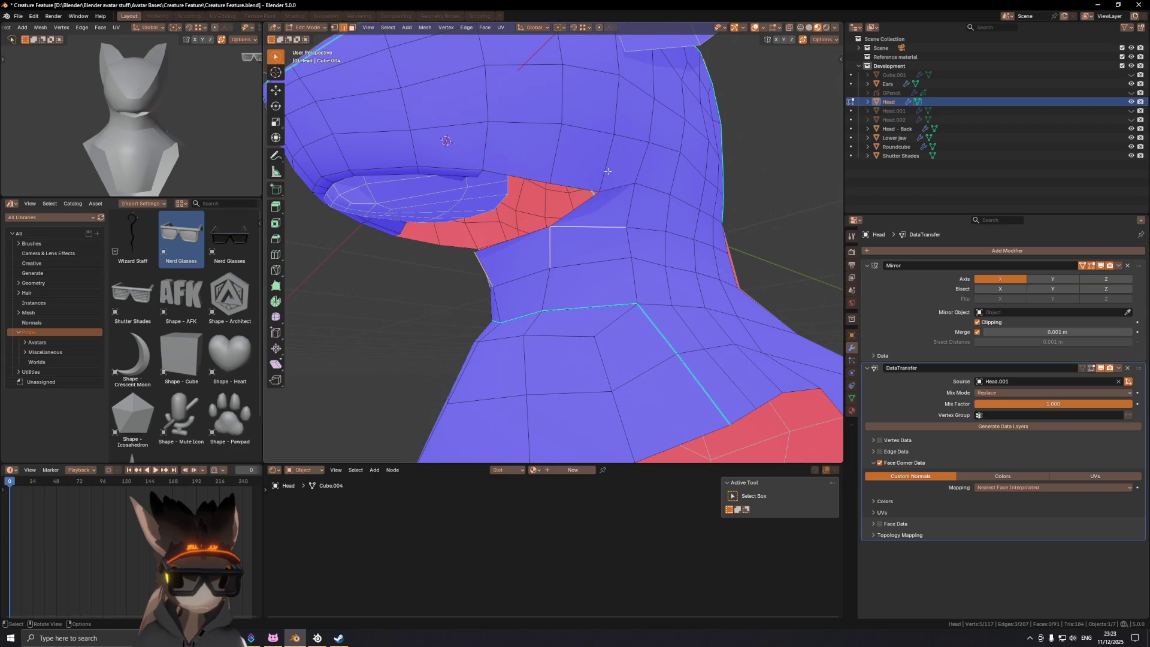
Step: Subdivide the edges at the back corner of the mouth, cutting through the jaw faces
middle_drag(607, 171, 584, 189)
right_click(584, 189)
click(583, 192)
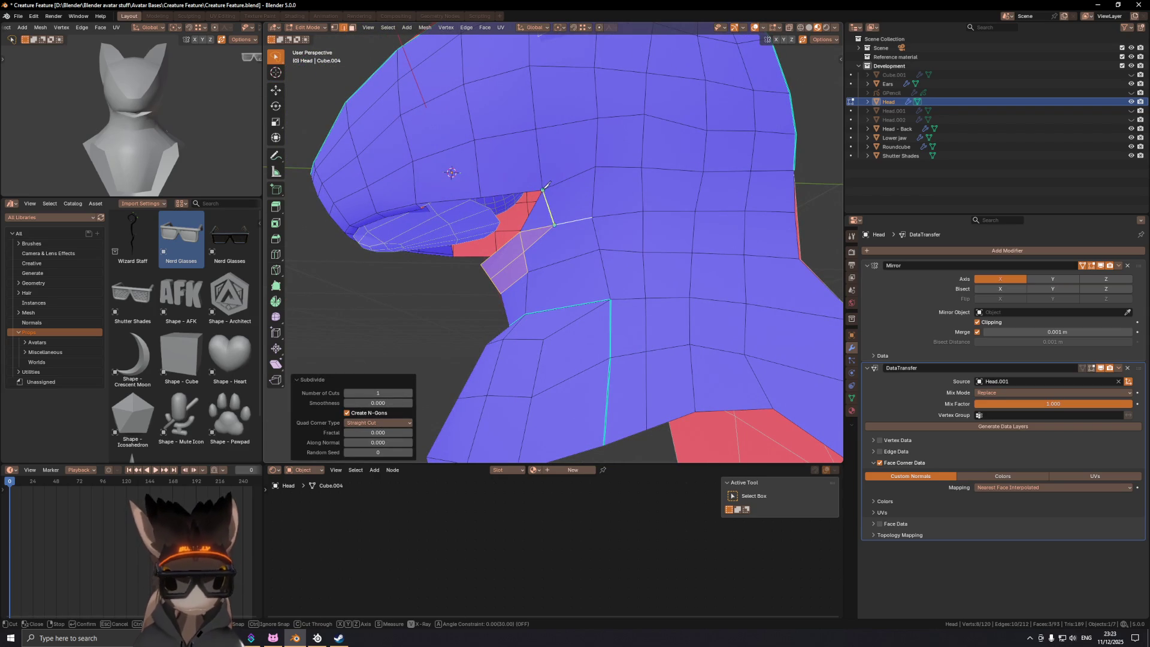
key(Return)
Step: Delete the leftover edge at the mouth corner with X > Delete Edges
middle_drag(527, 229, 552, 234)
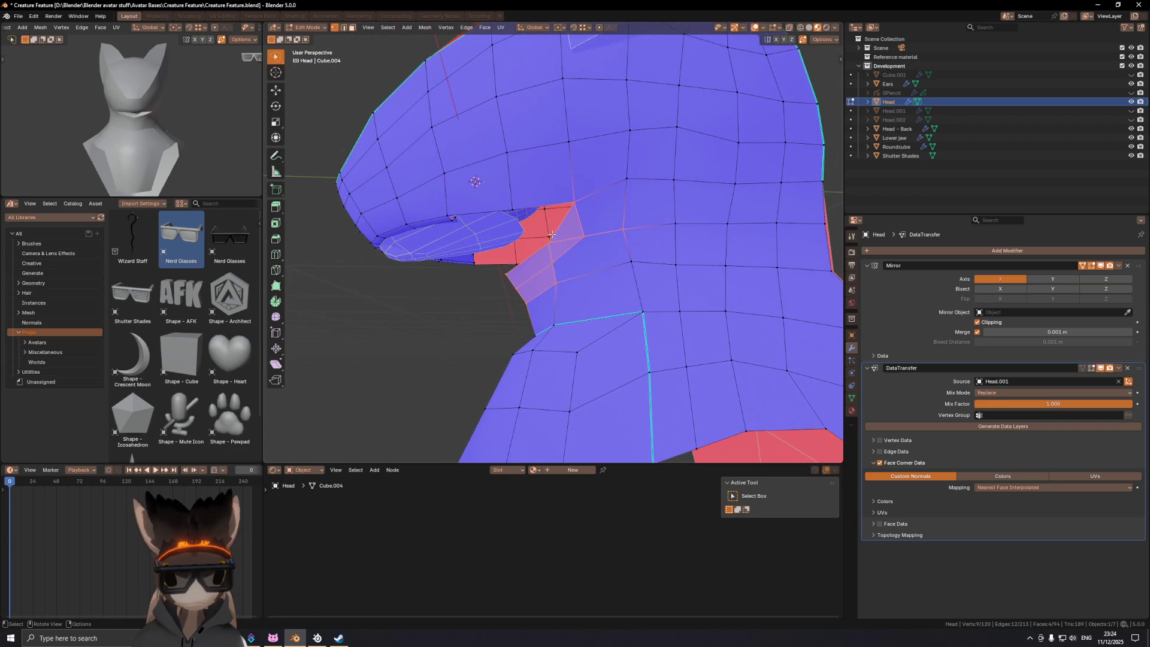
key(x)
key(Escape)
middle_drag(614, 237, 605, 231)
key(x)
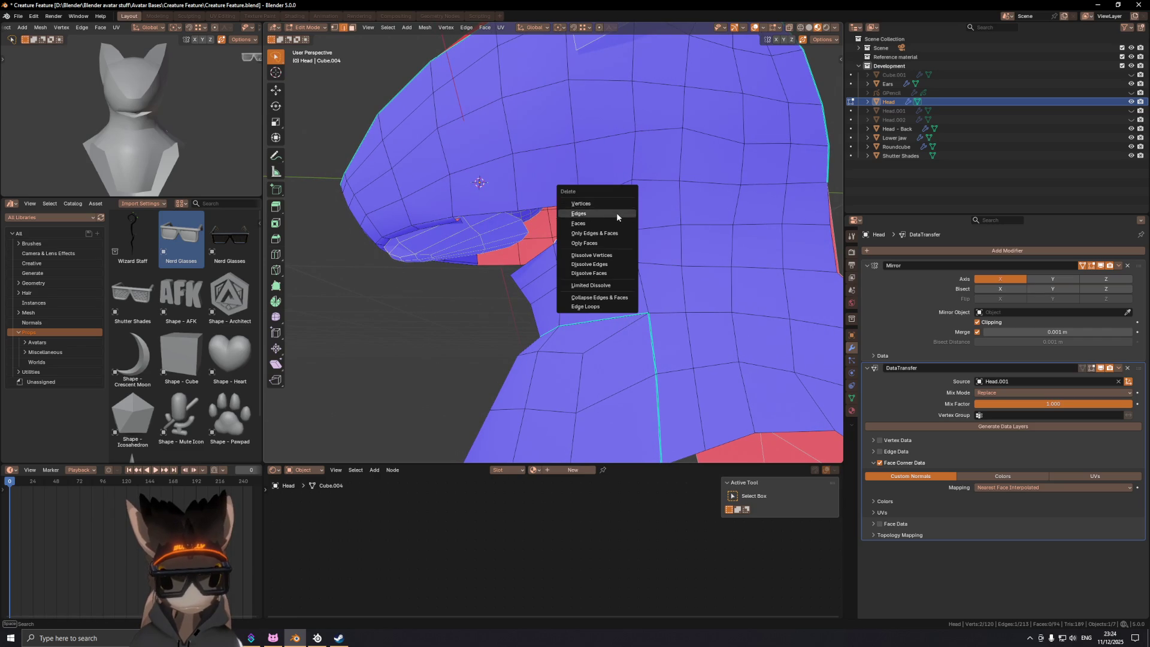
click(616, 213)
mouse_move(576, 233)
middle_down()
mouse_move(599, 230)
mouse_move(634, 256)
middle_up()
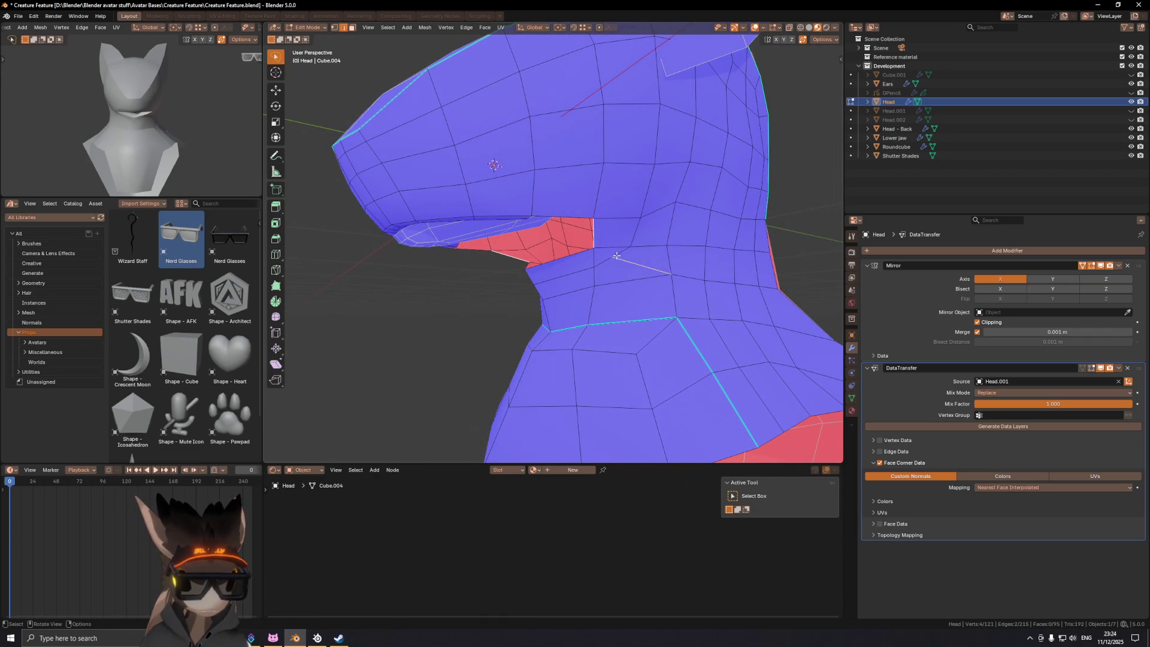
Step: Edge-slide the neck loop edge up the neck
right_click(623, 262)
middle_drag(623, 262, 611, 282)
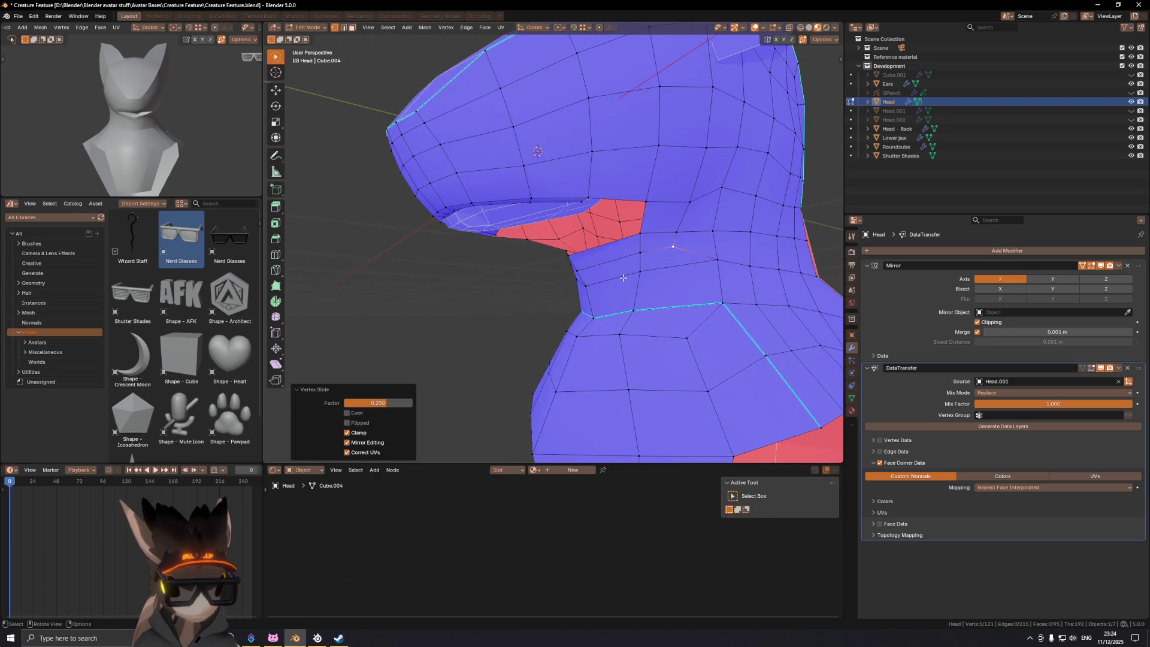
key(2)
click(611, 285)
key(g)
key(g)
click(609, 286)
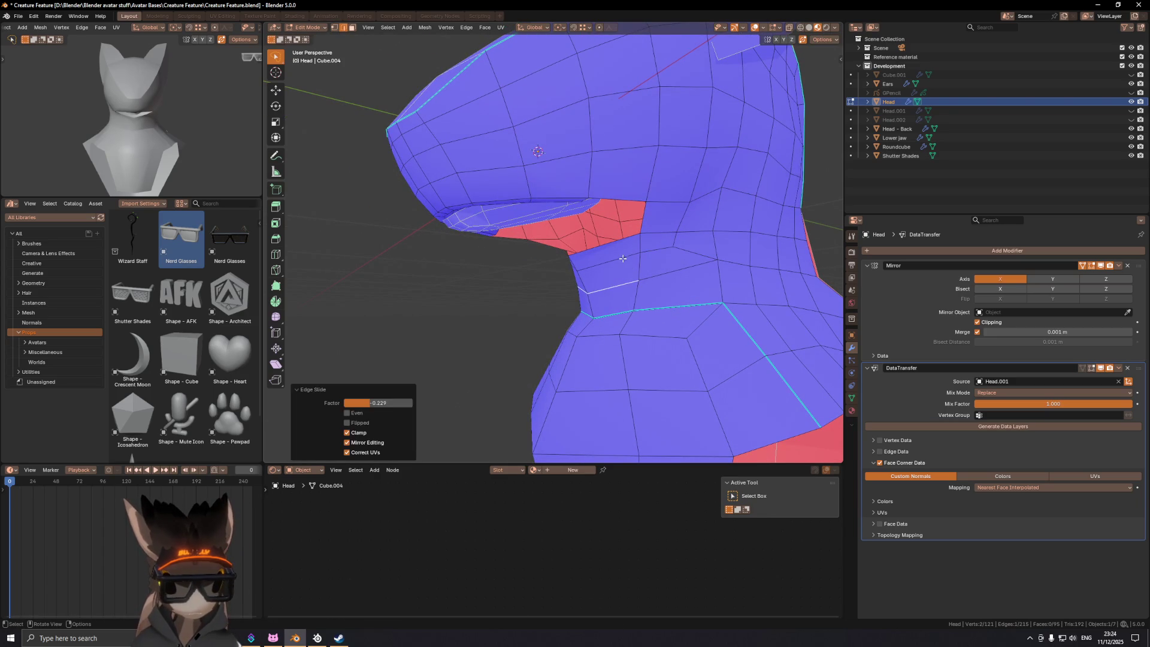
key(g)
key(g)
click(623, 266)
scroll(658, 240, up, 2)
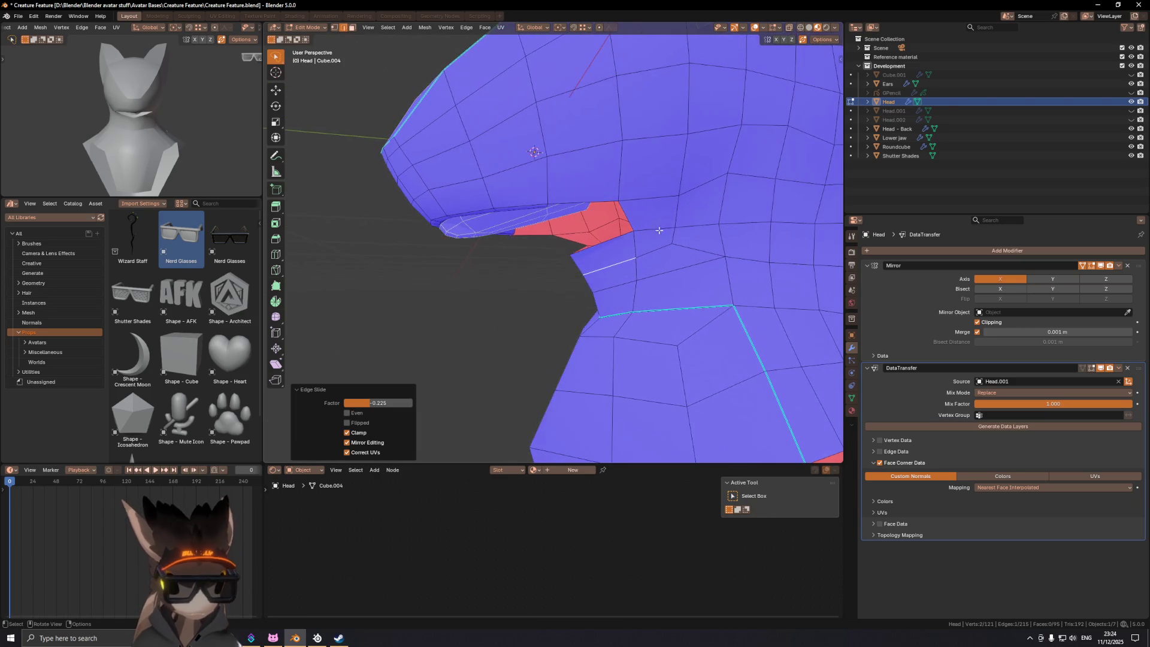
Step: Raise a vertex under the jaw vertically with G Z
mouse_move(674, 220)
middle_down()
mouse_move(612, 178)
mouse_move(588, 203)
mouse_move(651, 202)
middle_up()
mouse_move(715, 220)
middle_down()
mouse_move(622, 239)
mouse_move(611, 228)
mouse_move(572, 233)
mouse_move(657, 215)
mouse_move(674, 227)
mouse_move(608, 215)
mouse_move(626, 192)
mouse_move(718, 193)
middle_up()
click(622, 237)
key(g)
key(z)
click(642, 227)
click(660, 206)
key(g)
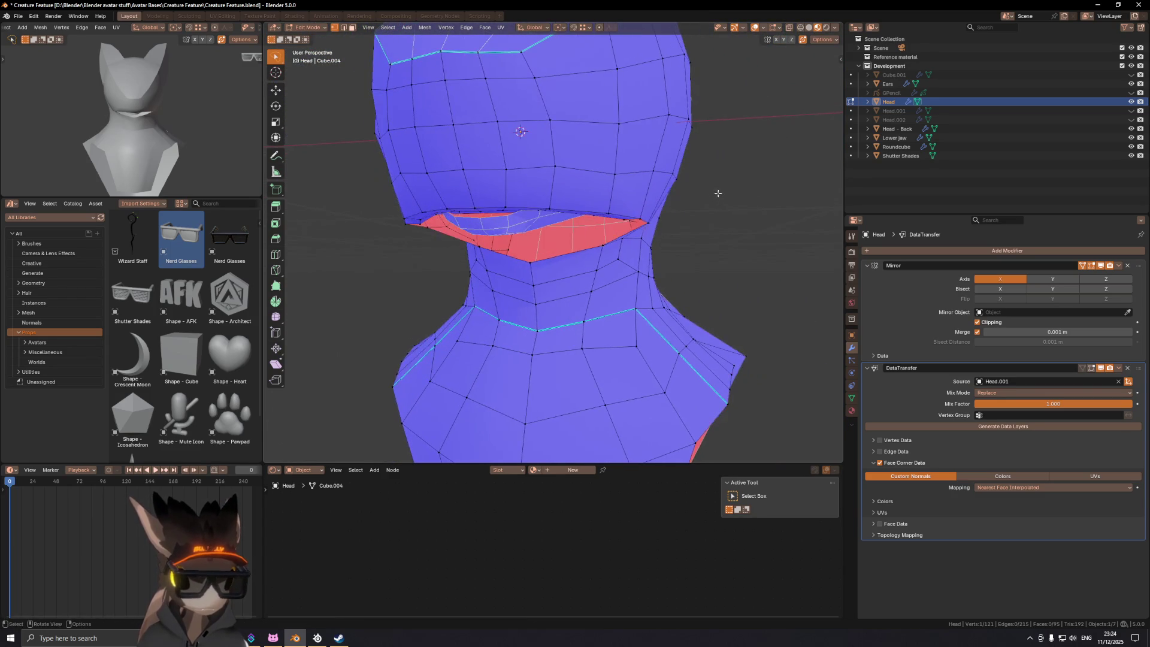
mouse_move(642, 222)
middle_down()
mouse_move(633, 218)
mouse_move(579, 286)
mouse_move(620, 257)
mouse_move(555, 223)
mouse_move(628, 239)
middle_up()
Step: Extrude two new vertices from the selection at the side of the head
key(e)
click(541, 225)
key(e)
click(517, 248)
mouse_move(518, 248)
middle_down()
mouse_move(608, 252)
mouse_move(578, 248)
middle_up()
click(609, 251)
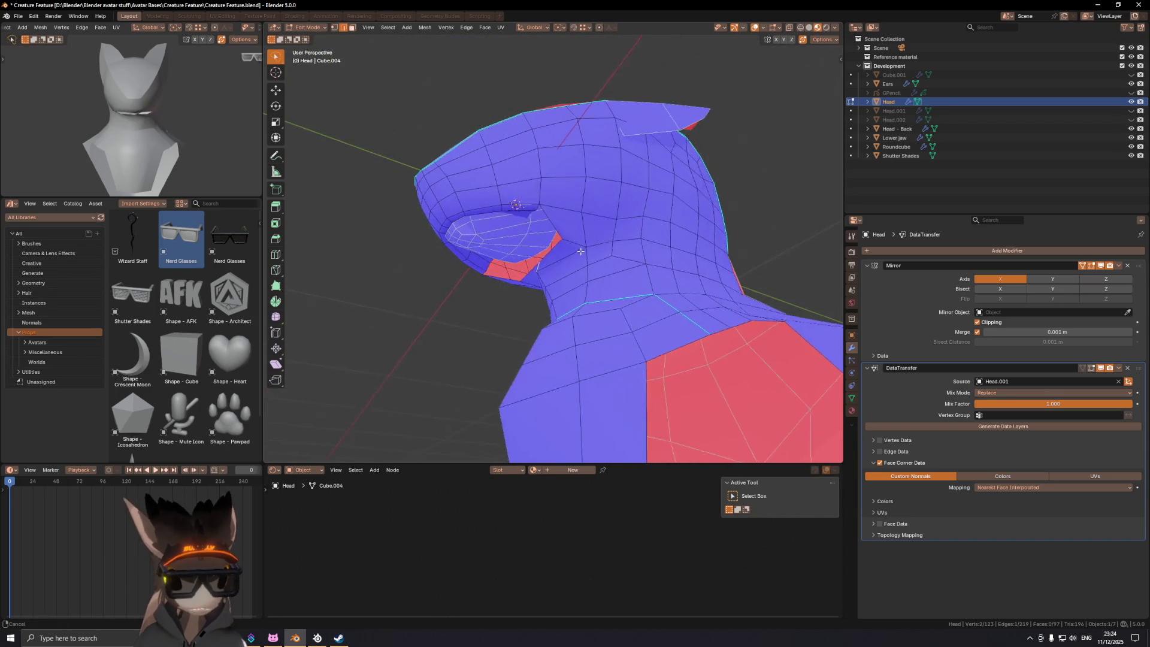
Step: Slide a vertex near the mouth corner and one on the cheek along their edges
mouse_move(563, 288)
middle_down()
mouse_move(537, 258)
mouse_move(625, 252)
middle_up()
click(623, 295)
key(g)
click(621, 297)
middle_drag(621, 296, 586, 258)
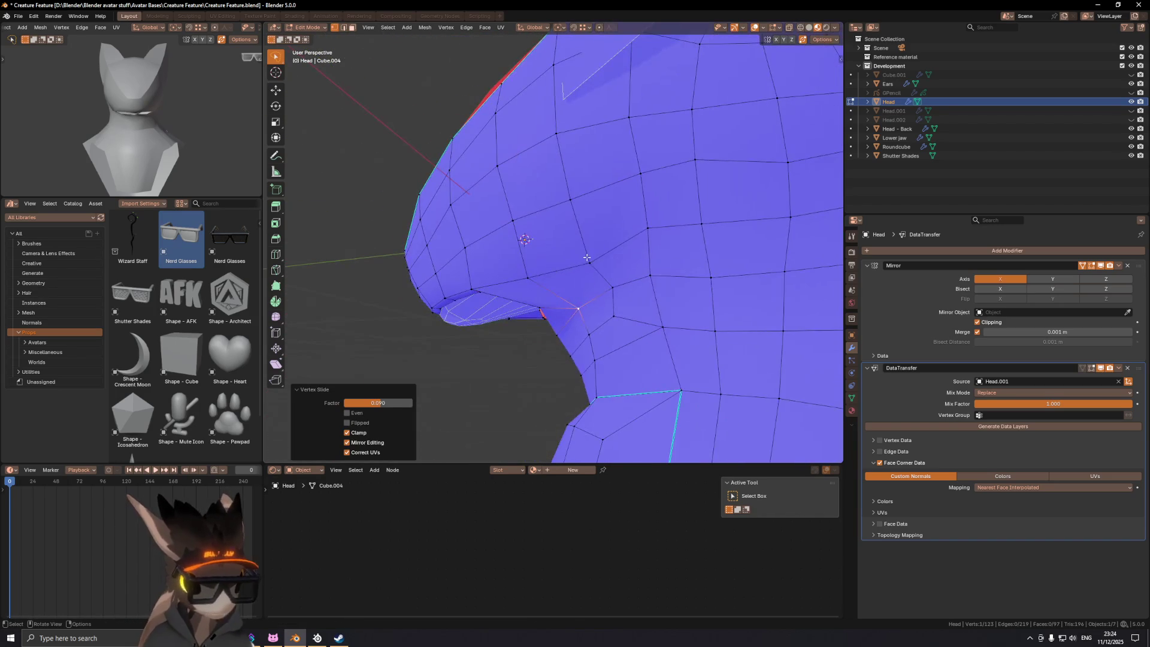
click(589, 261)
middle_drag(653, 230, 700, 229)
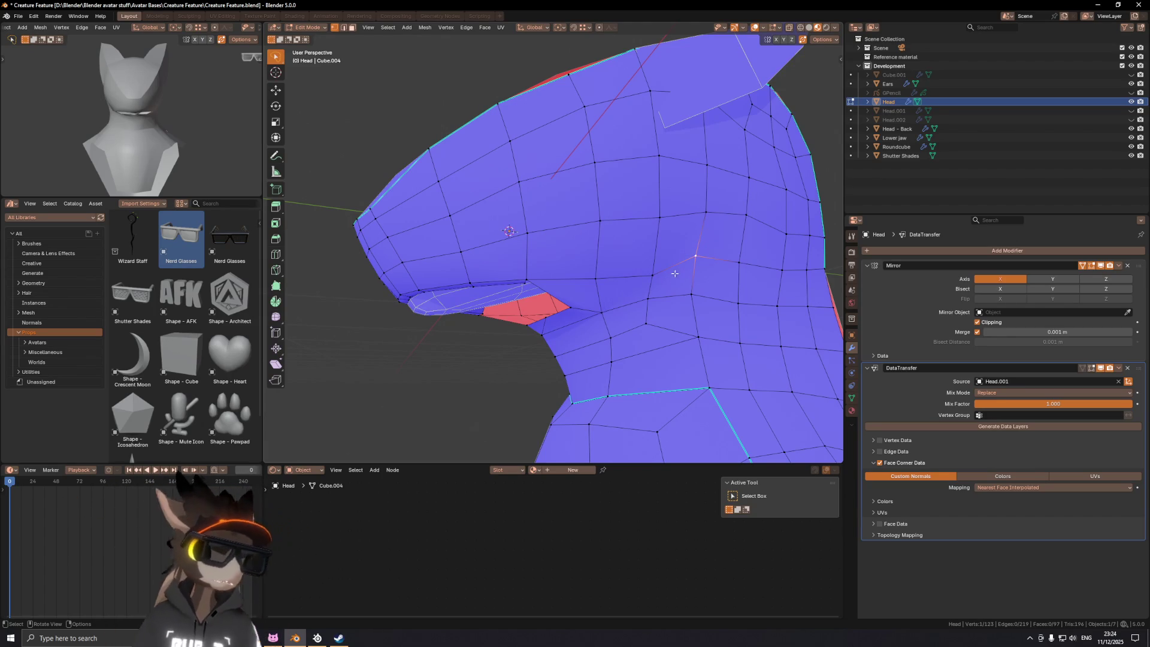
click(658, 258)
mouse_move(658, 258)
middle_down()
mouse_move(701, 274)
mouse_move(639, 310)
middle_up()
scroll(689, 282, up, 4)
Step: Vertex-slide the vertex at the jaw edge with Shift+V
click(684, 286)
key(1)
click(606, 302)
key(shift+v)
click(616, 301)
scroll(616, 301, down, 2)
middle_drag(616, 301, 688, 300)
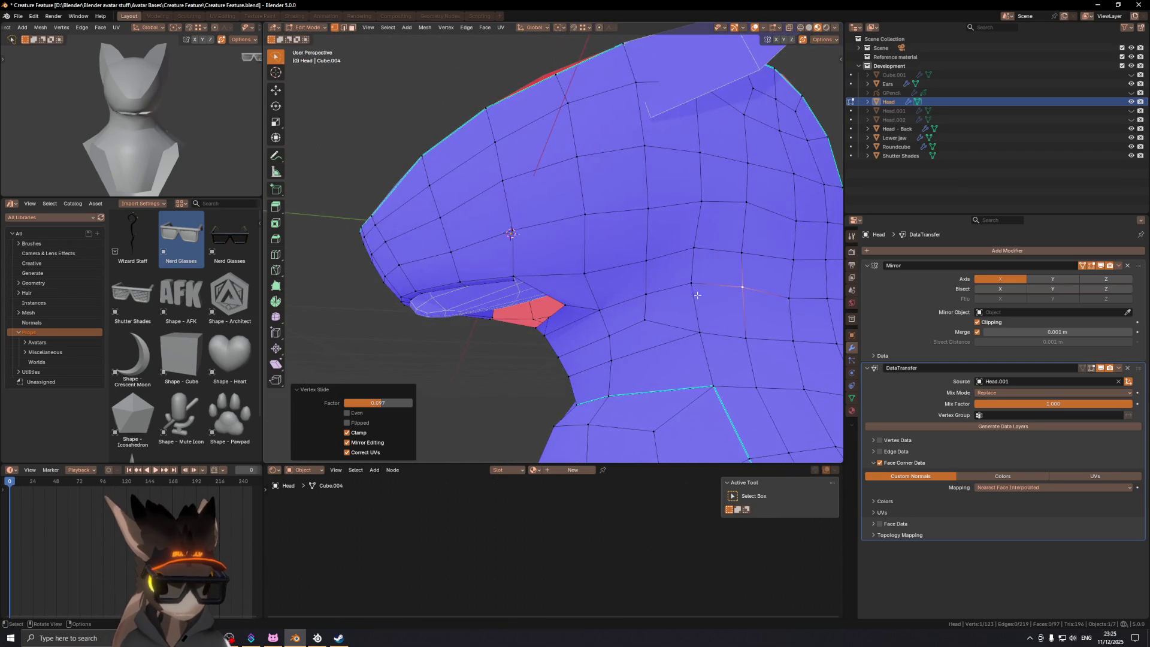
Step: Lift two pairs of vertices by the neck vertically with G Z
ctrl+click(743, 290)
mouse_move(770, 288)
middle_down()
mouse_move(752, 277)
mouse_move(680, 289)
middle_up()
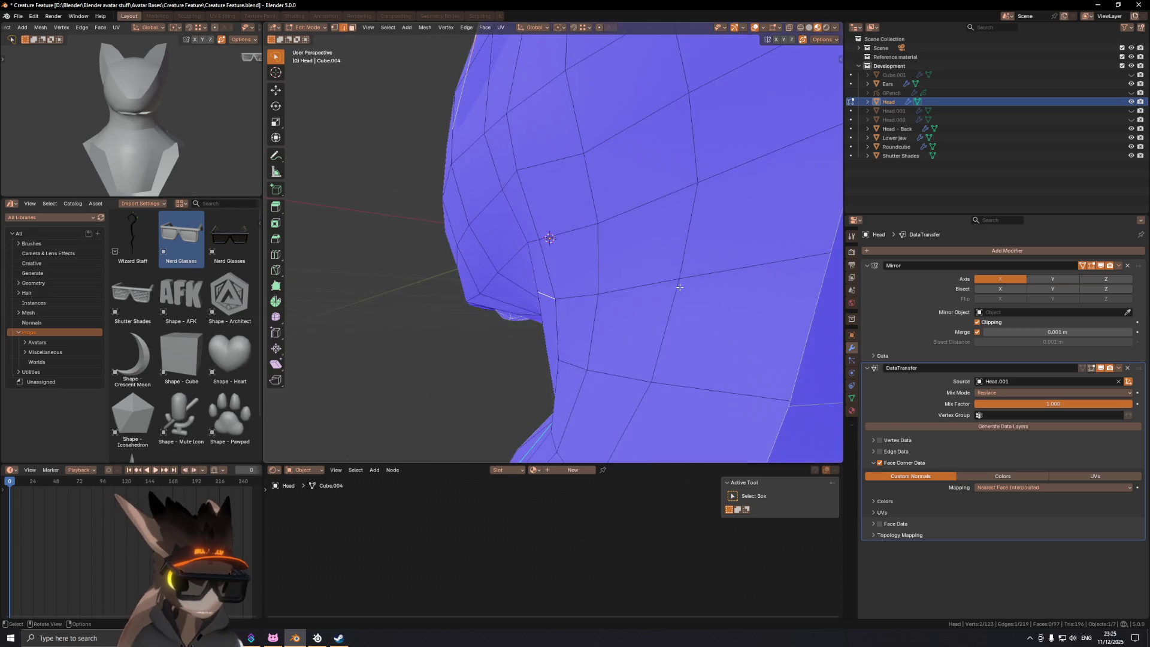
key(g)
key(z)
click(606, 310)
click(557, 292)
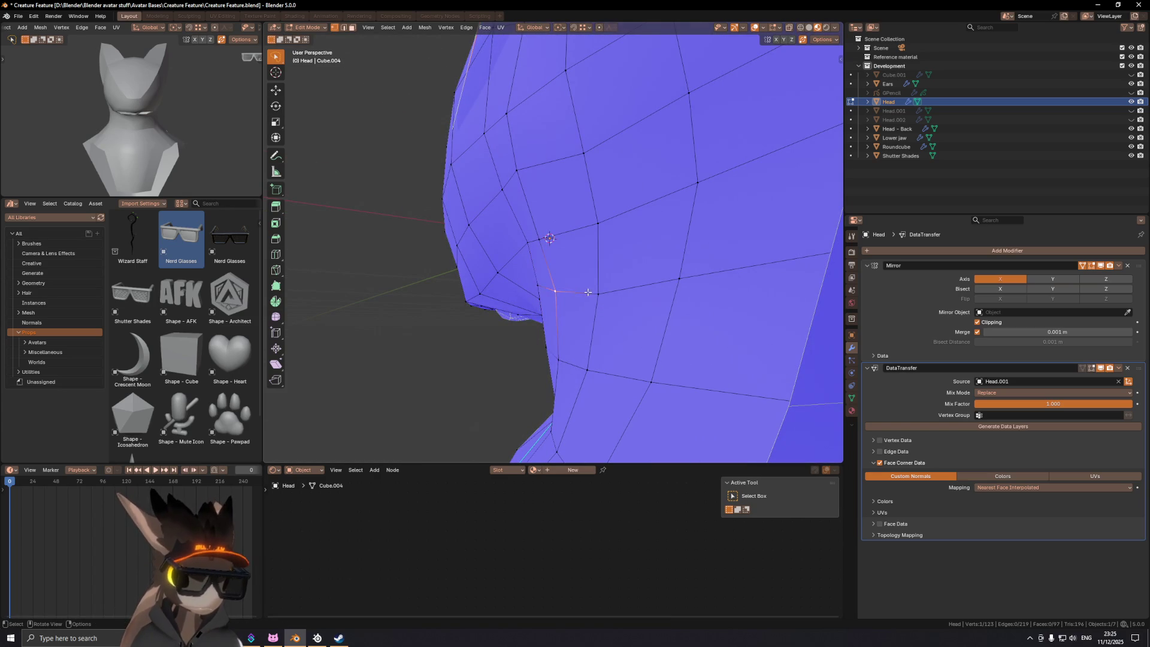
ctrl+click(600, 291)
key(g)
key(z)
click(607, 282)
Step: Raise a single neck-seam vertex vertically with G Z
mouse_move(608, 282)
middle_down()
mouse_move(584, 292)
mouse_move(587, 259)
middle_up()
click(587, 259)
key(g)
key(z)
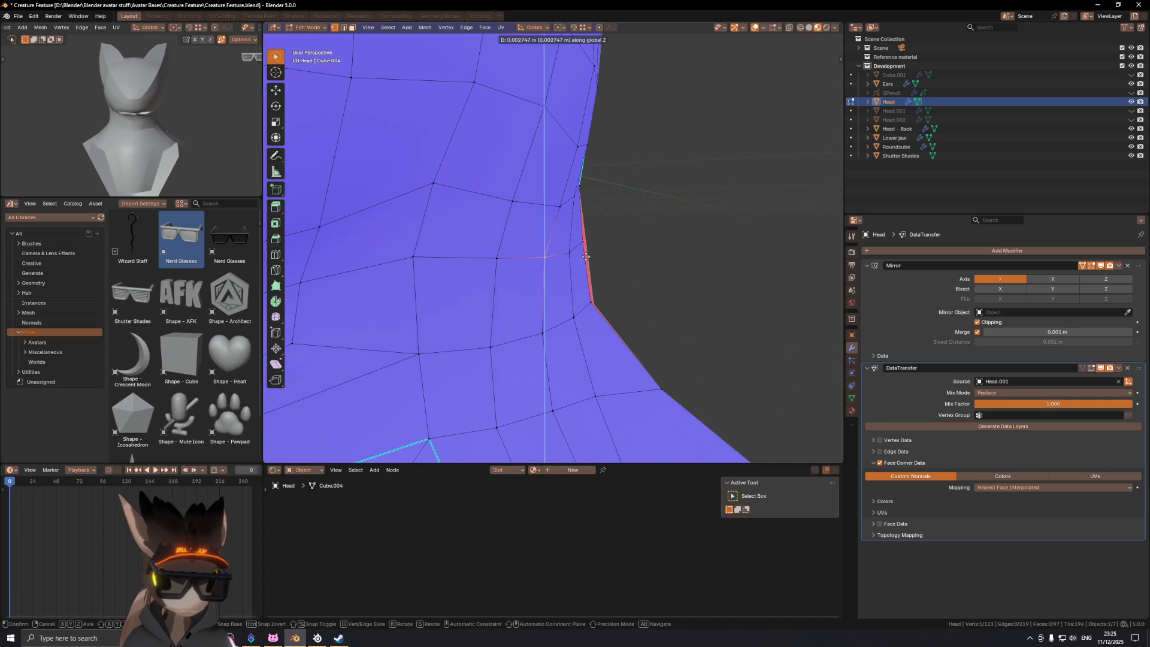
click(578, 246)
scroll(574, 240, down, 6)
scroll(574, 240, up, 3)
middle_drag(574, 240, 611, 282)
Step: Smooth the neck seam in Sculpt Mode, then return to Edit Mode
key(ctrl+Tab)
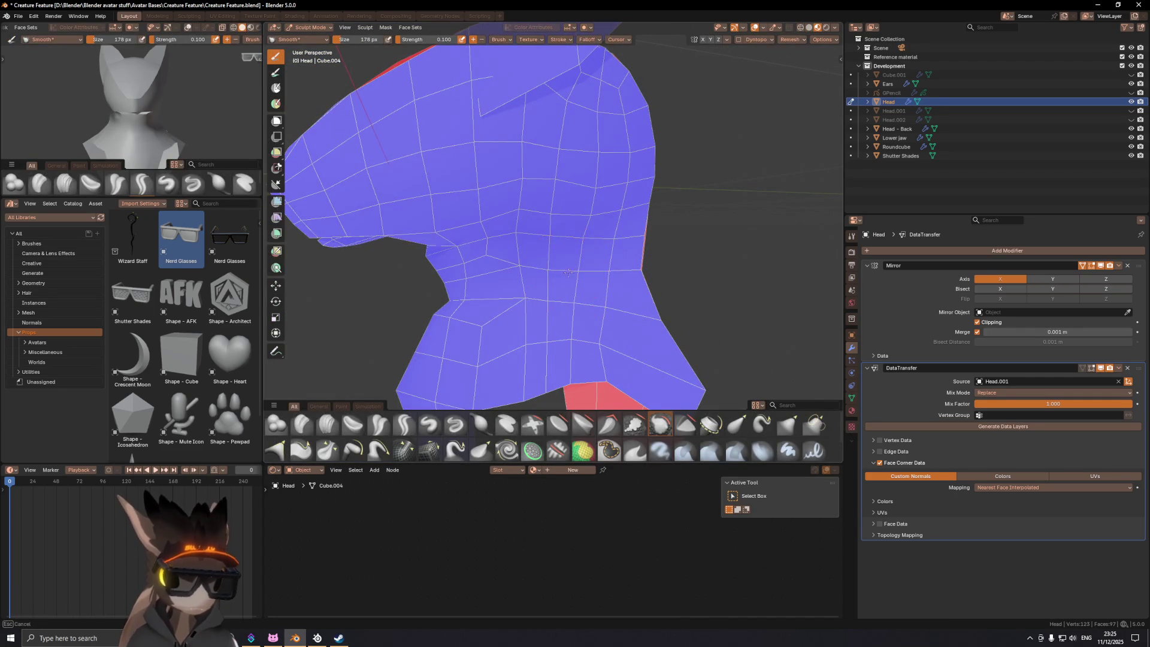
scroll(622, 275, up, 2)
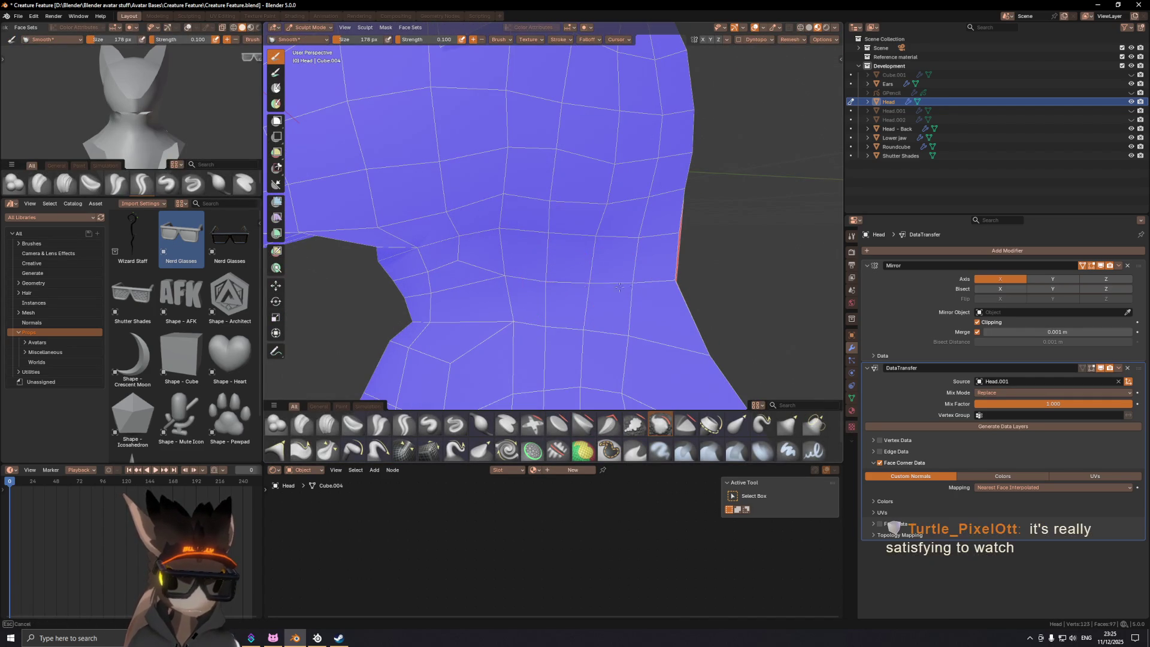
middle_drag(589, 288, 588, 283)
key(ctrl+Tab)
key(KP_3)
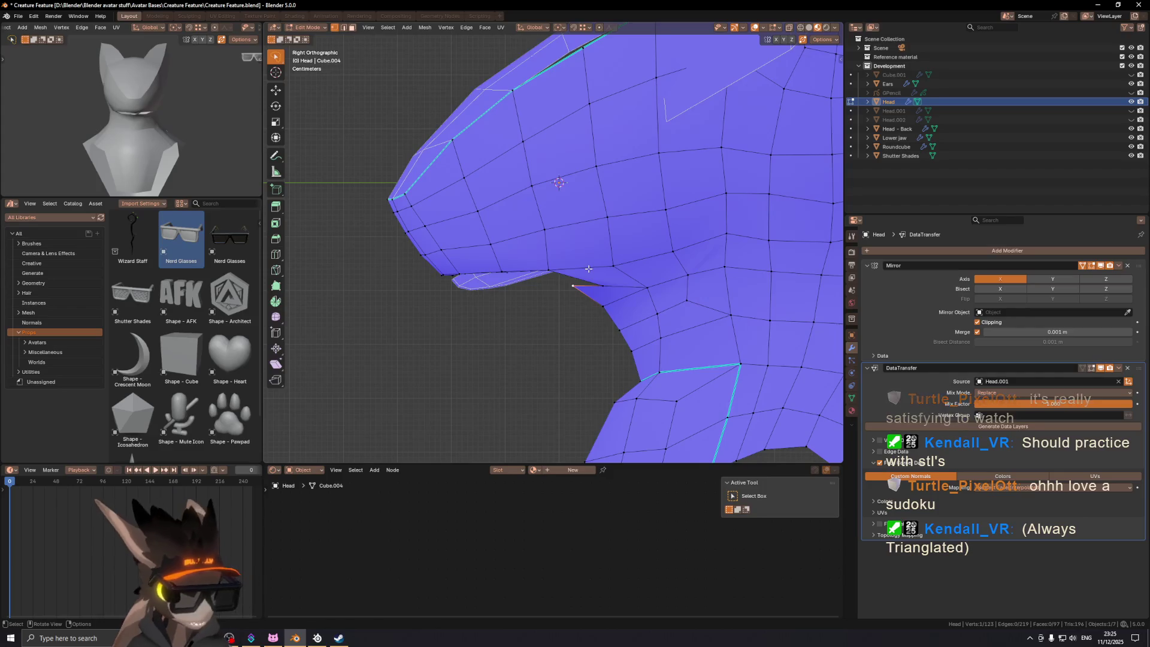
Step: Pull the mouth-corner vertex back into place with moves and a vertex slide
click(588, 282)
key(g)
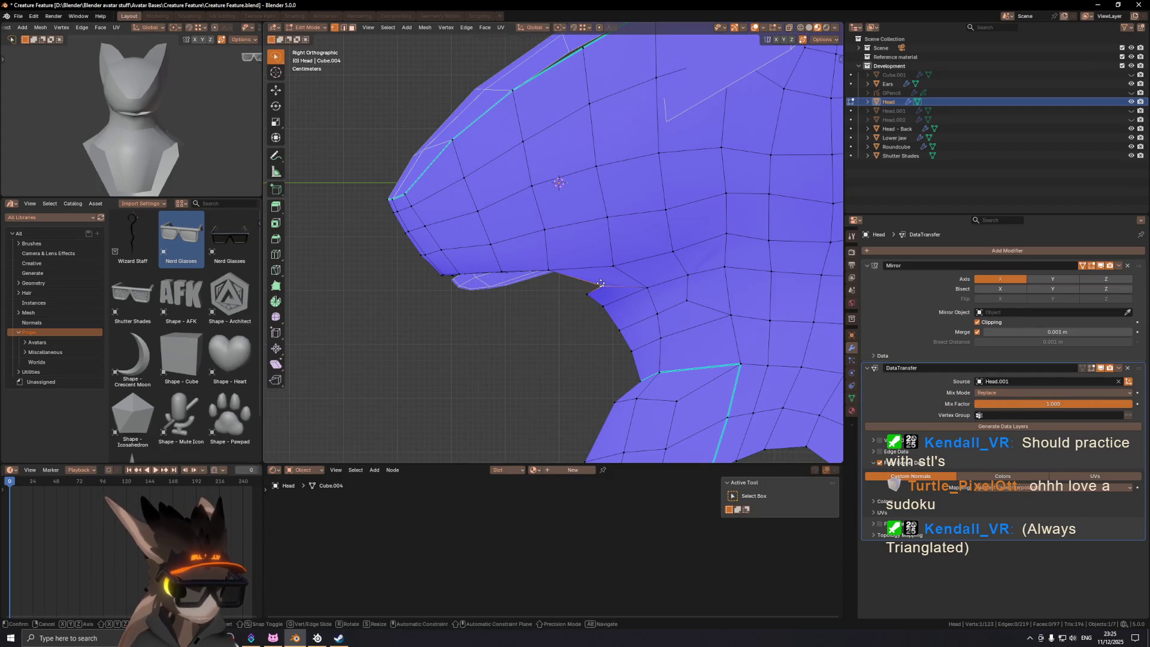
click(591, 282)
mouse_move(550, 269)
middle_down()
mouse_move(655, 188)
mouse_move(652, 208)
middle_up()
key(g)
key(g)
click(652, 209)
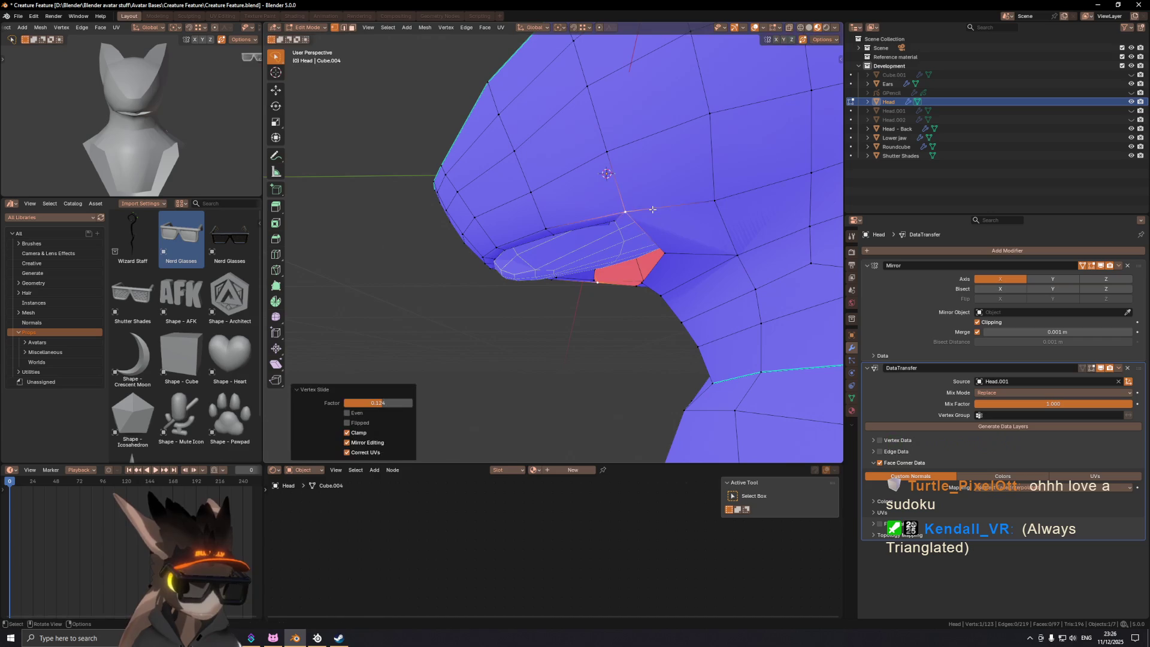
key(KP_1)
key(ctrl+z)
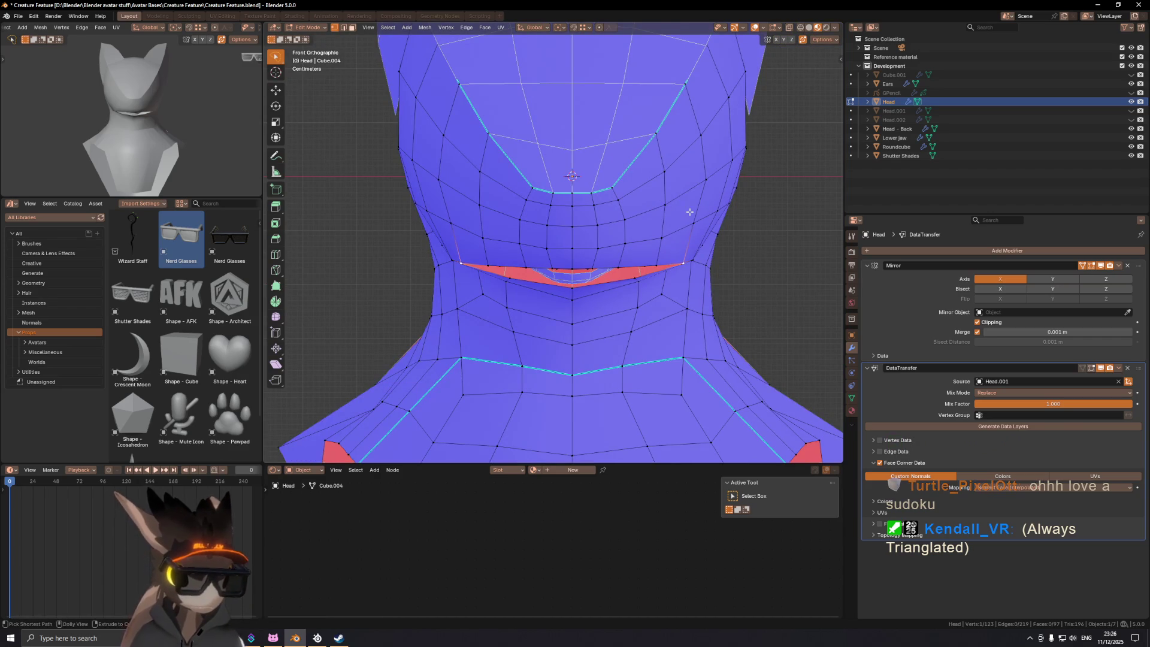
mouse_move(741, 229)
middle_down()
mouse_move(683, 187)
mouse_move(612, 210)
mouse_move(636, 275)
mouse_move(565, 282)
mouse_move(585, 272)
mouse_move(534, 254)
mouse_move(790, 249)
mouse_move(779, 256)
middle_up()
key(g)
key(g)
click(637, 203)
Step: Hide overlays to review the head in plain grey shading
key(shift+alt+z)
scroll(586, 271, down, 5)
scroll(790, 249, up, 2)
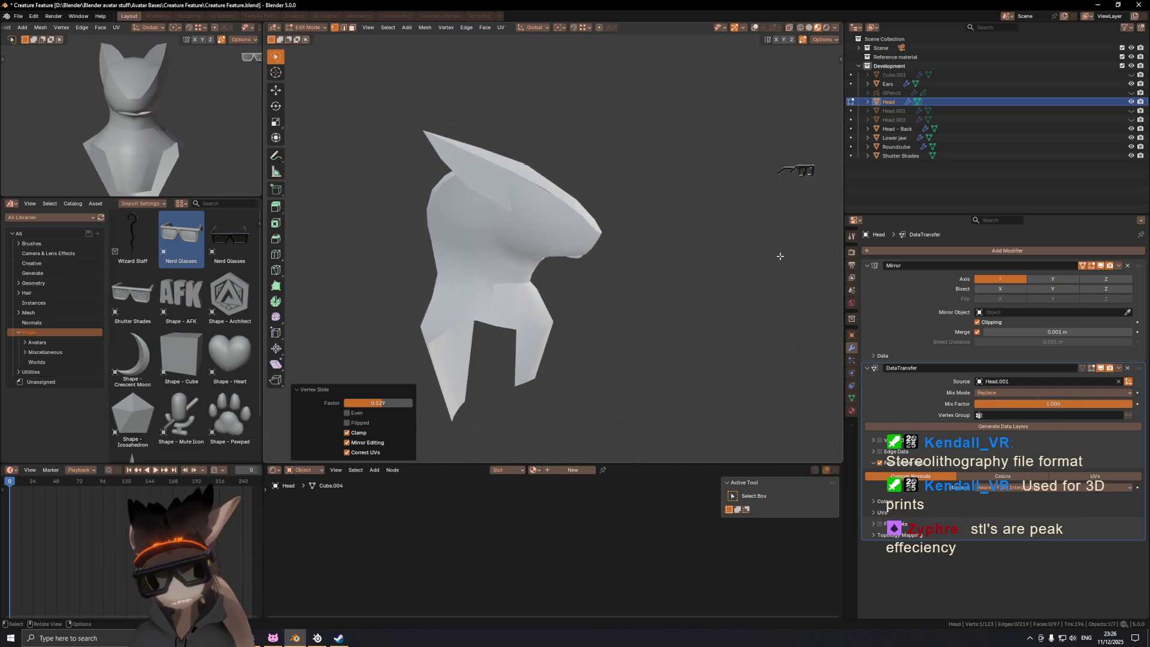
Step: Check the head from the opposite side, then restore the wireframe overlays
key(KP_9)
shift+middle_drag(546, 220, 575, 256)
key(shift+alt+z)
key(KP_3)
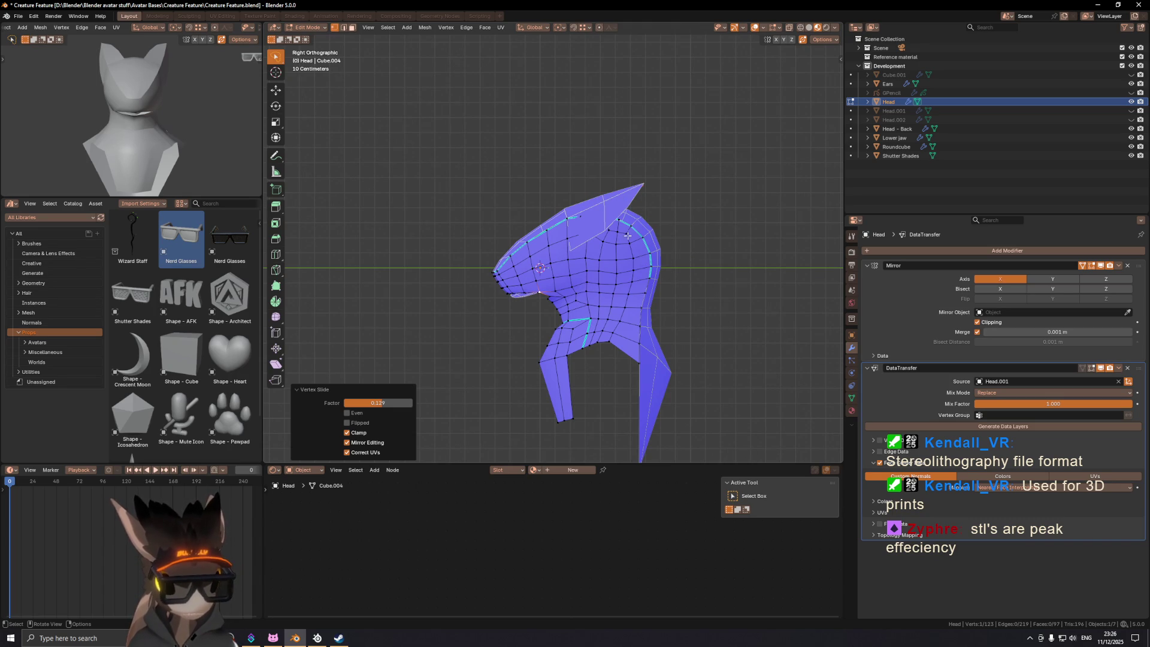
Step: Slide an edge loop on the side of the head along its loop
key(2)
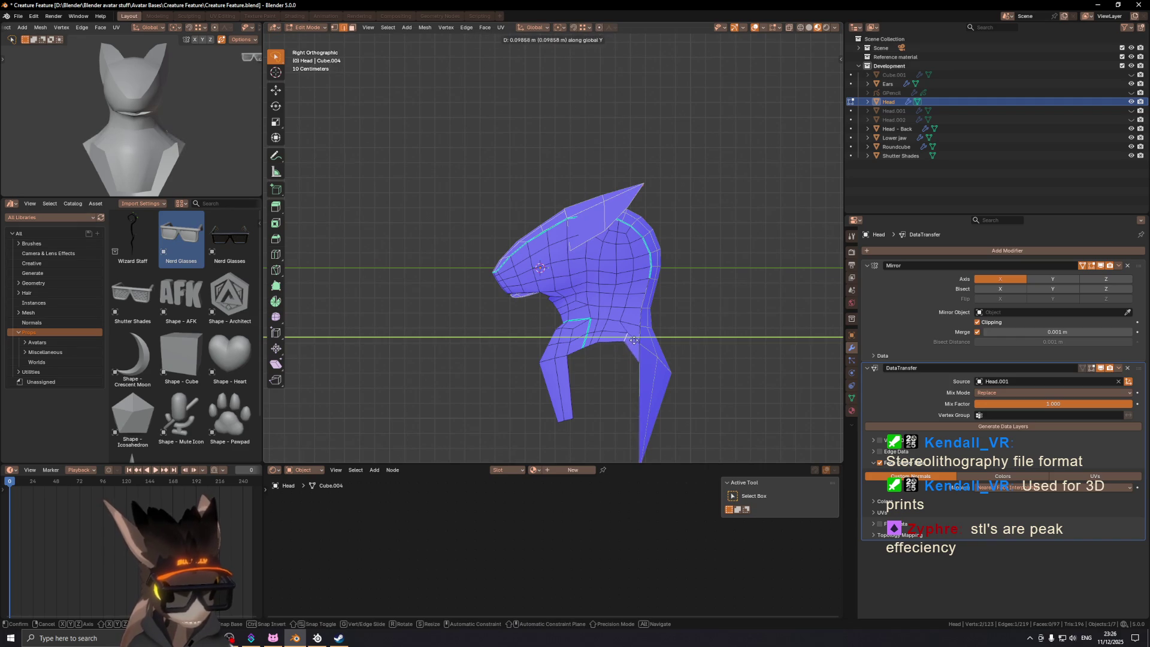
shift+middle_drag(670, 391, 609, 304)
scroll(609, 304, up, 1)
key(shift+alt+z)
scroll(593, 275, up, 2)
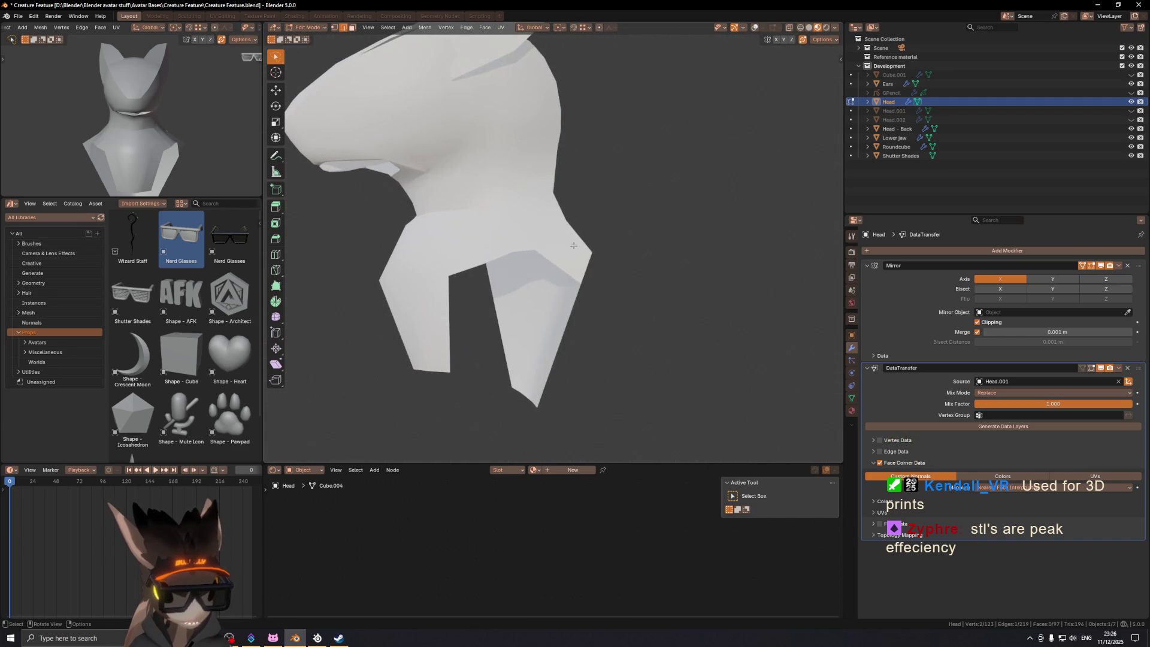
key(shift+alt+z)
scroll(532, 213, down, 2)
middle_drag(532, 212, 622, 272)
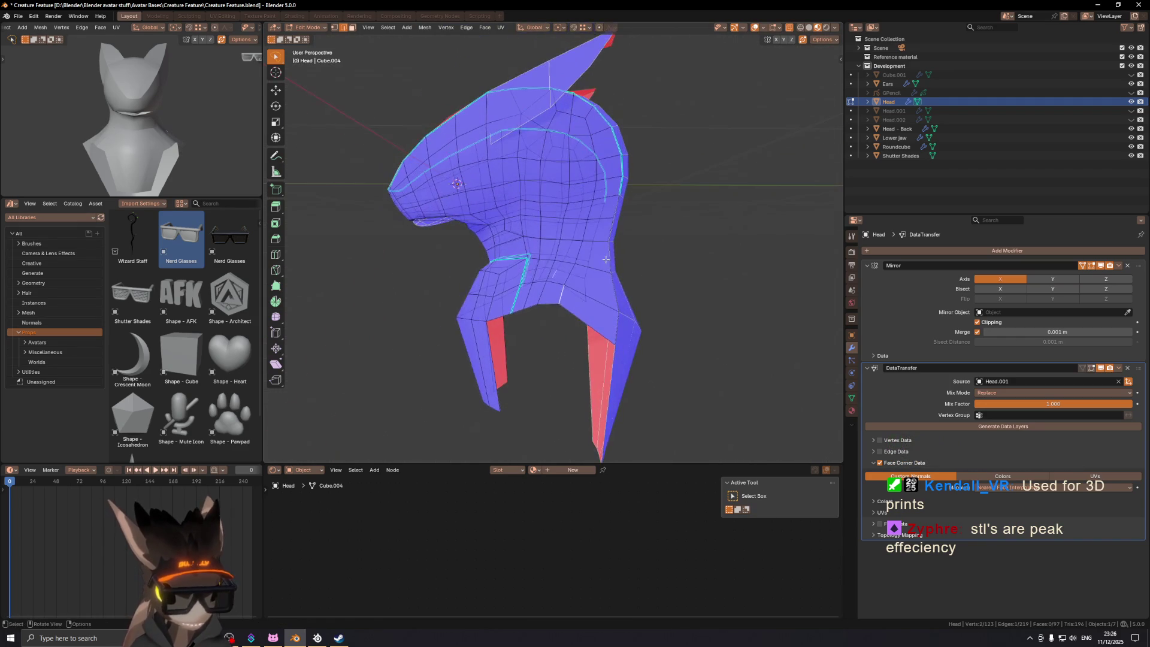
key(g)
key(g)
click(626, 274)
Step: Reposition a single head vertex with repeated slides and moves
key(1)
click(583, 262)
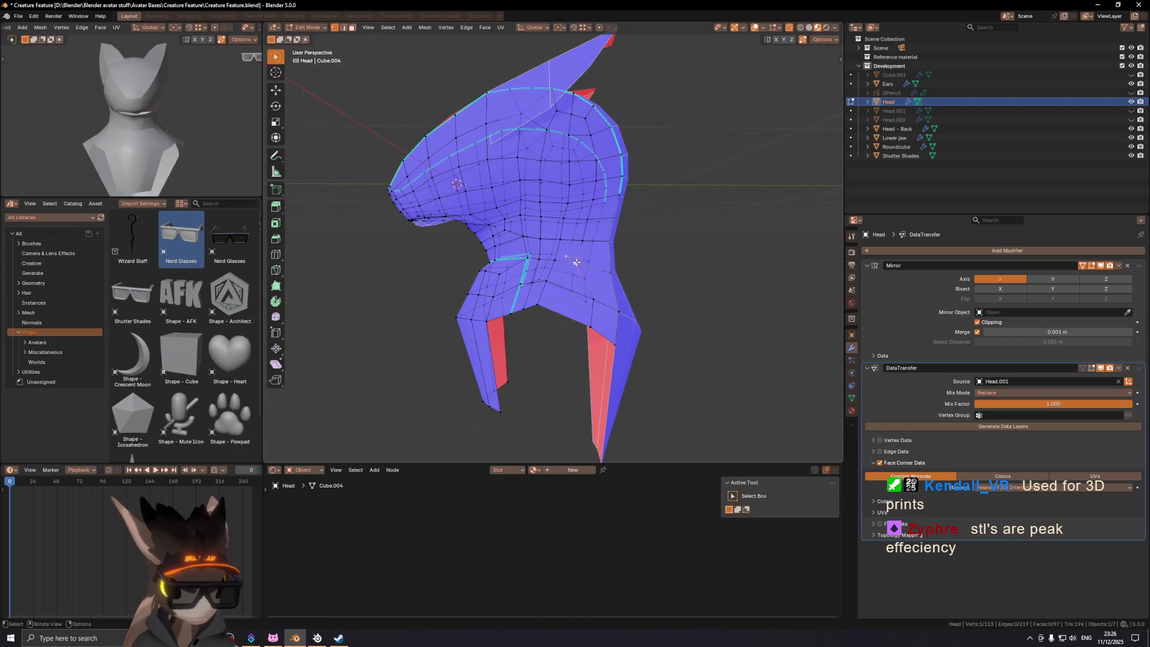
key(g)
key(g)
click(589, 264)
key(g)
click(590, 240)
key(g)
click(588, 220)
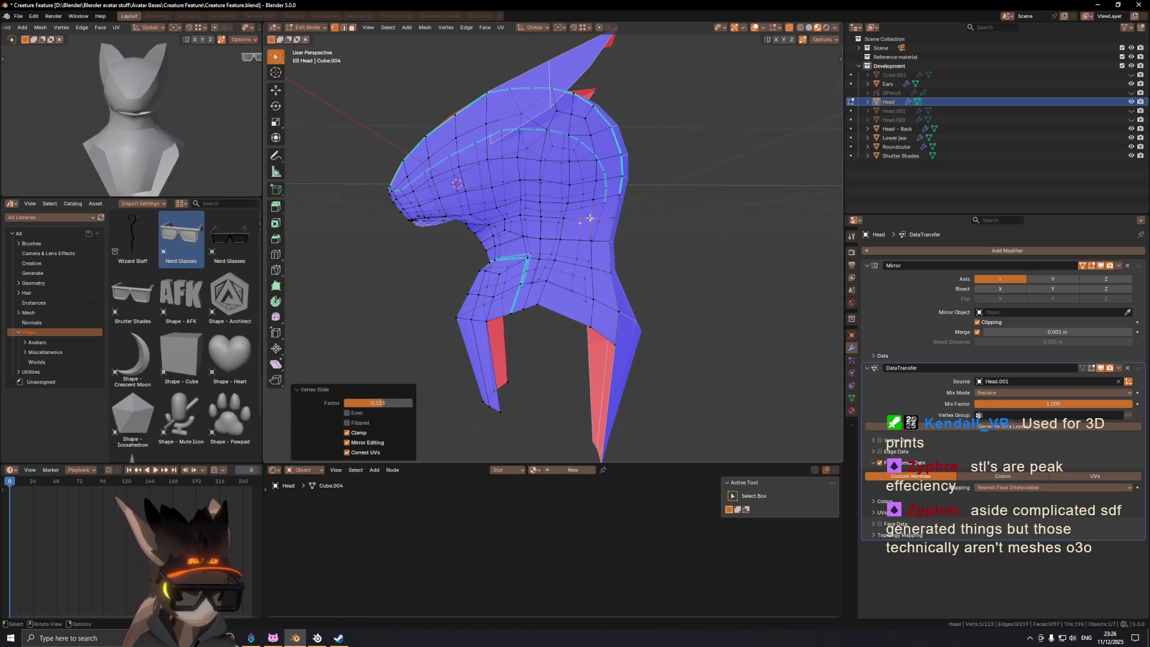
Step: Slide a neck vertex and a shortest-path vertex selection along their edges
ctrl+click(597, 132)
key(g)
key(g)
click(596, 134)
mouse_move(596, 135)
middle_down()
mouse_move(647, 162)
mouse_move(587, 235)
mouse_move(583, 281)
mouse_move(612, 357)
mouse_move(652, 334)
mouse_move(655, 354)
middle_up()
click(549, 283)
ctrl+click(548, 296)
key(g)
key(g)
click(654, 359)
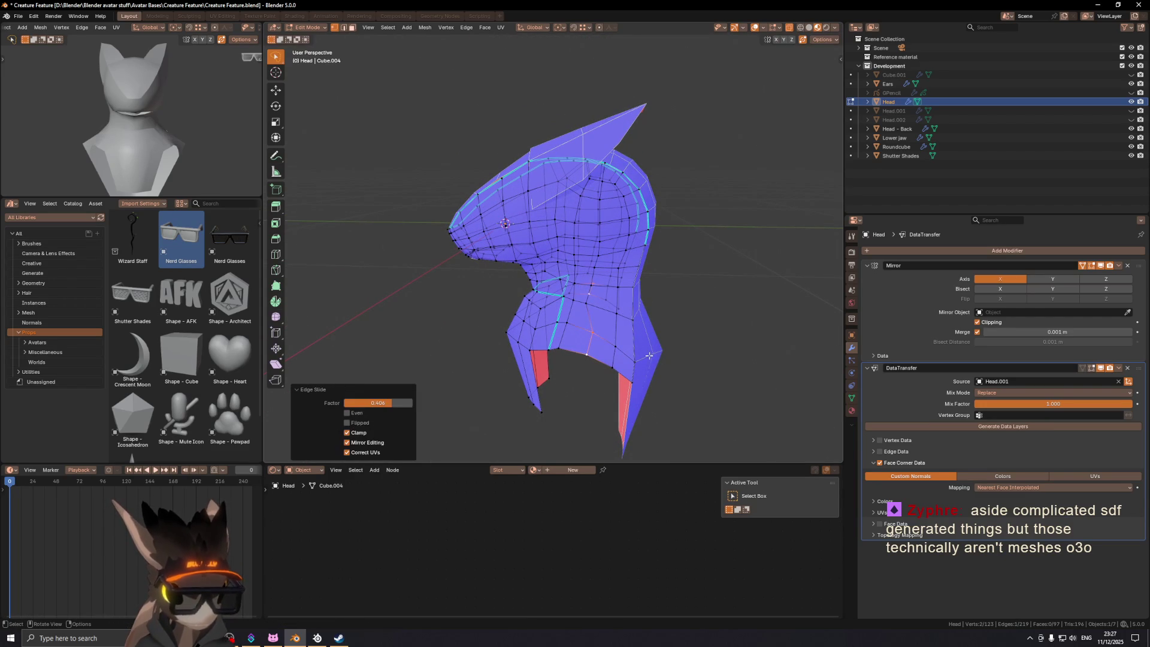
Step: Select a U-shaped band of neck faces, grow it, then pick a shoulder edge
middle_drag(588, 311, 611, 310)
key(3)
click(621, 311)
alt+shift+click(575, 310)
key(ctrl+KP_Add)
middle_drag(623, 215, 634, 206)
middle_drag(595, 336, 620, 354)
click(584, 348)
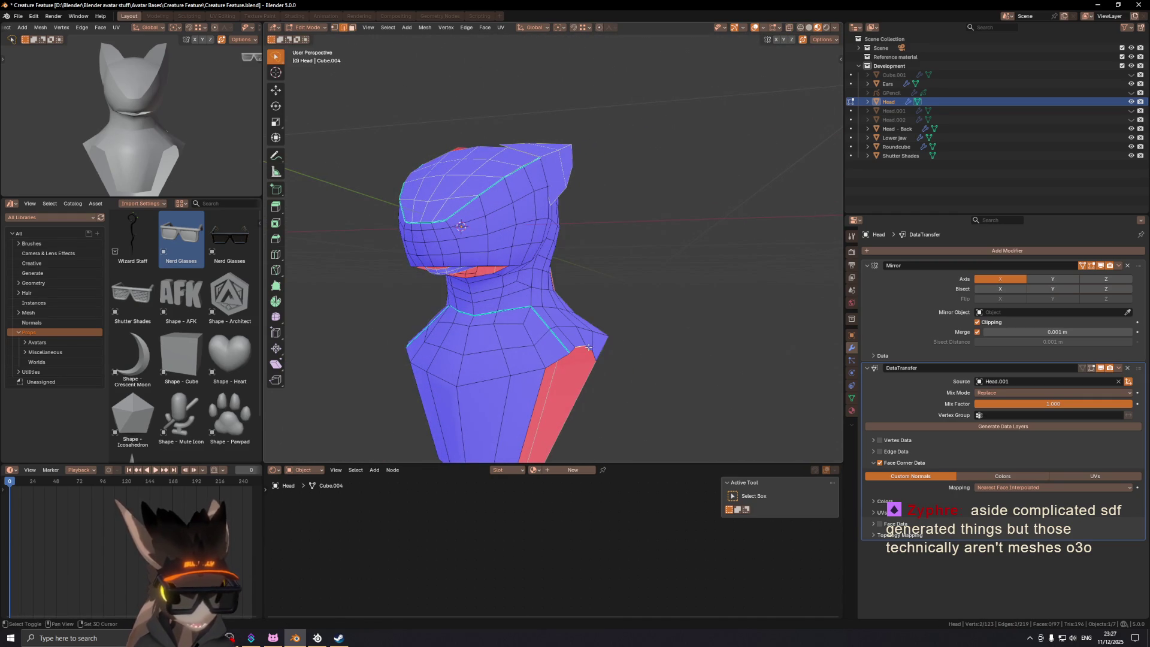
Step: In front view, widen the shoulder vertices and nudge the outer shoulder vertex into place
key(KP_1)
key(g)
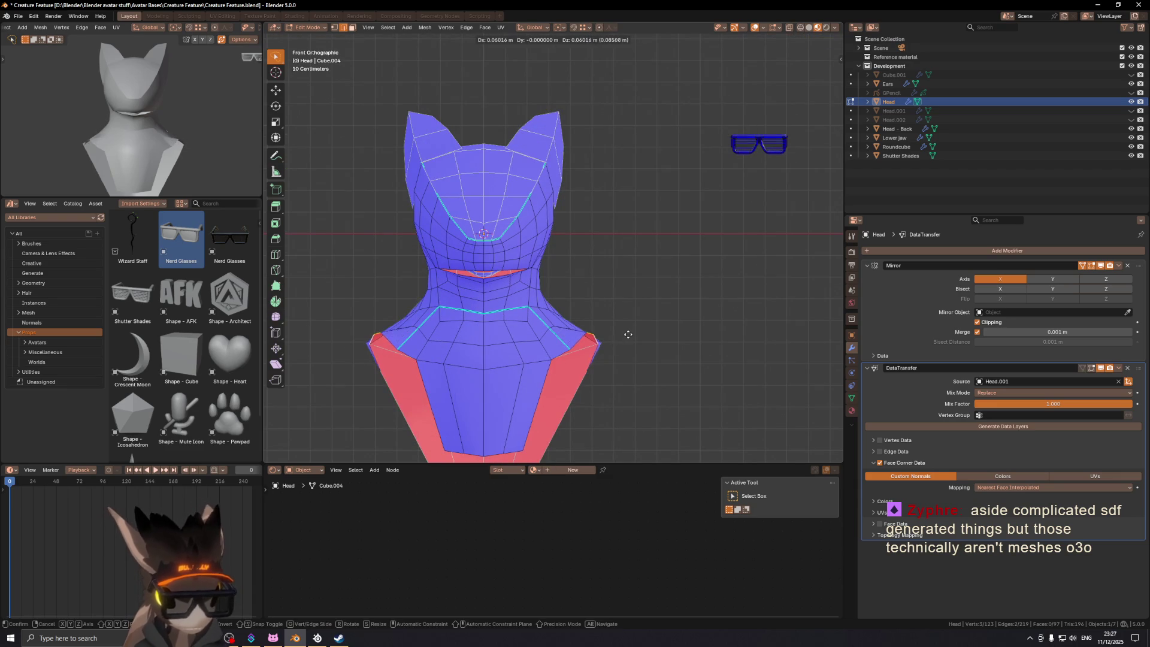
click(625, 338)
mouse_move(635, 333)
middle_down()
mouse_move(605, 342)
mouse_move(682, 340)
middle_up()
click(606, 346)
key(g)
click(609, 347)
Step: Extrude the shoulder edge about 0.82 m along X into a long flat arm strip
key(e)
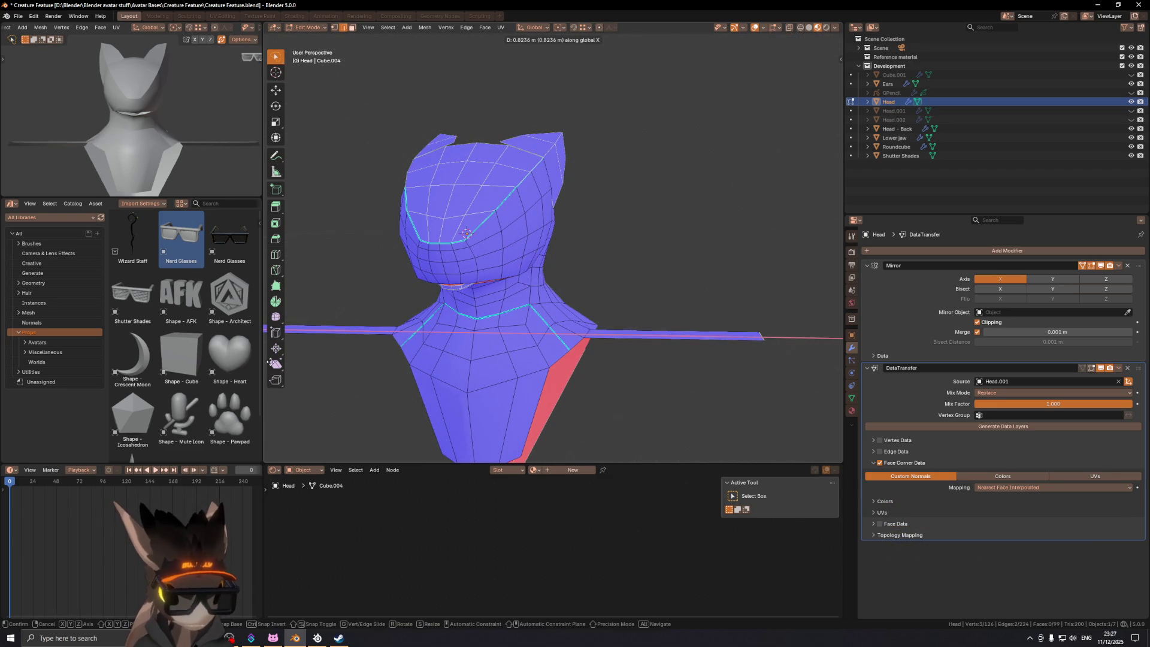
click(753, 336)
mouse_move(753, 336)
middle_down()
mouse_move(599, 270)
mouse_move(565, 289)
middle_up()
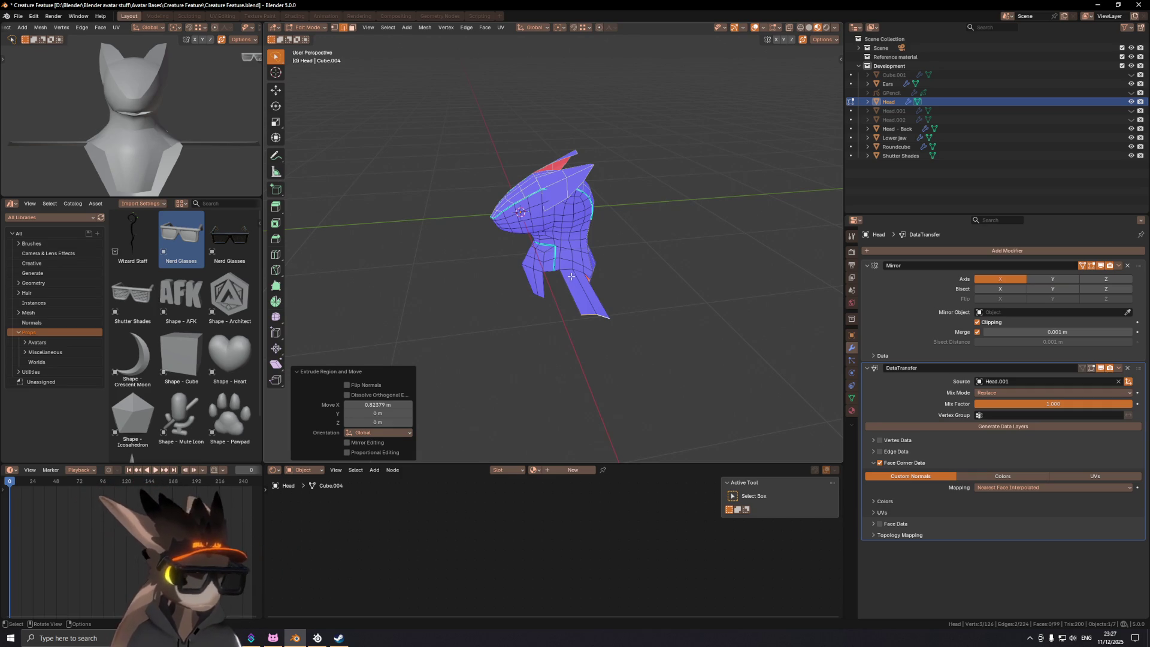
scroll(566, 245, up, 4)
Step: Slide two neck vertices along their edges, then hide overlays to check the shading
scroll(557, 205, up, 3)
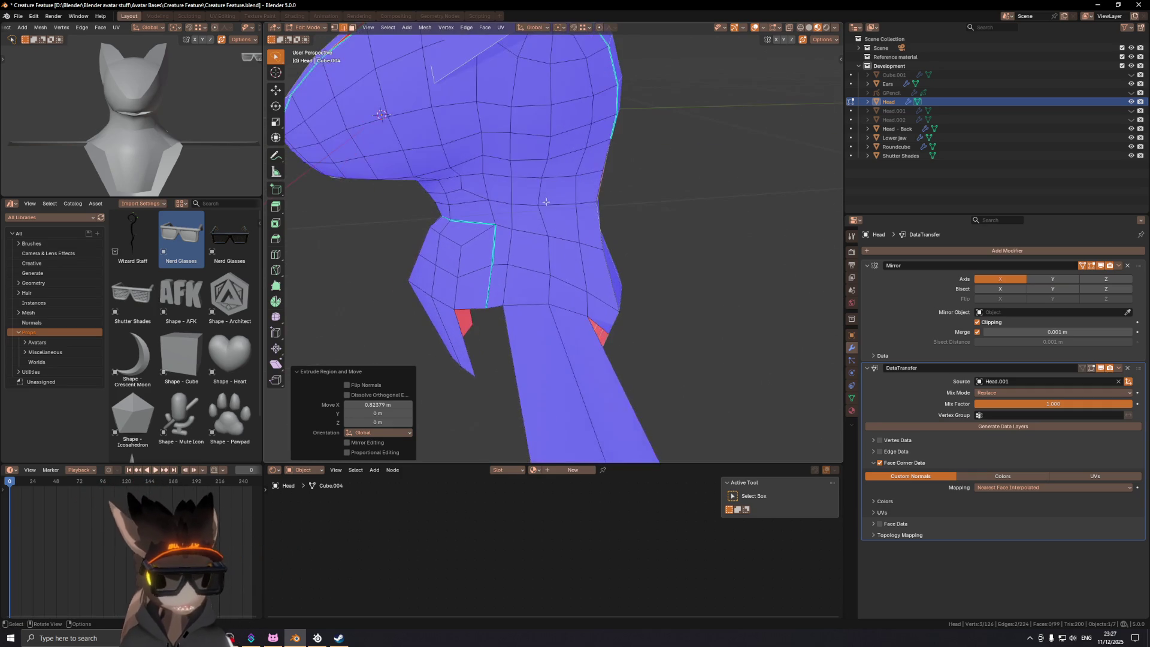
click(539, 198)
scroll(542, 216, down, 1)
key(g)
key(g)
click(609, 245)
click(552, 248)
key(g)
key(g)
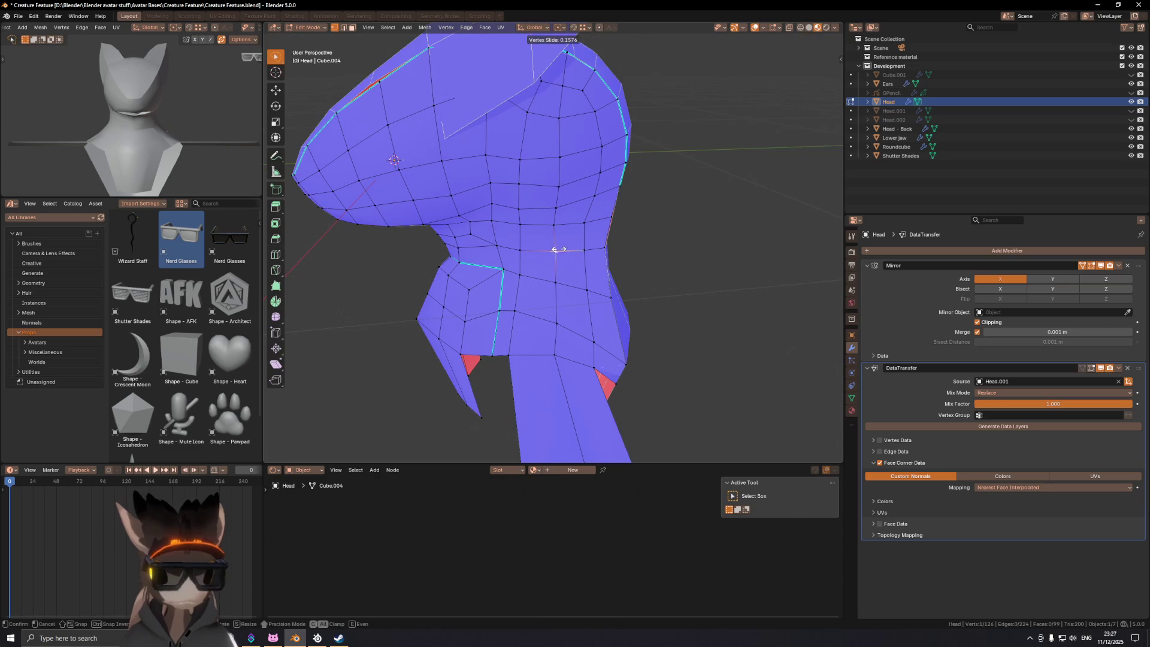
scroll(547, 250, up, 5)
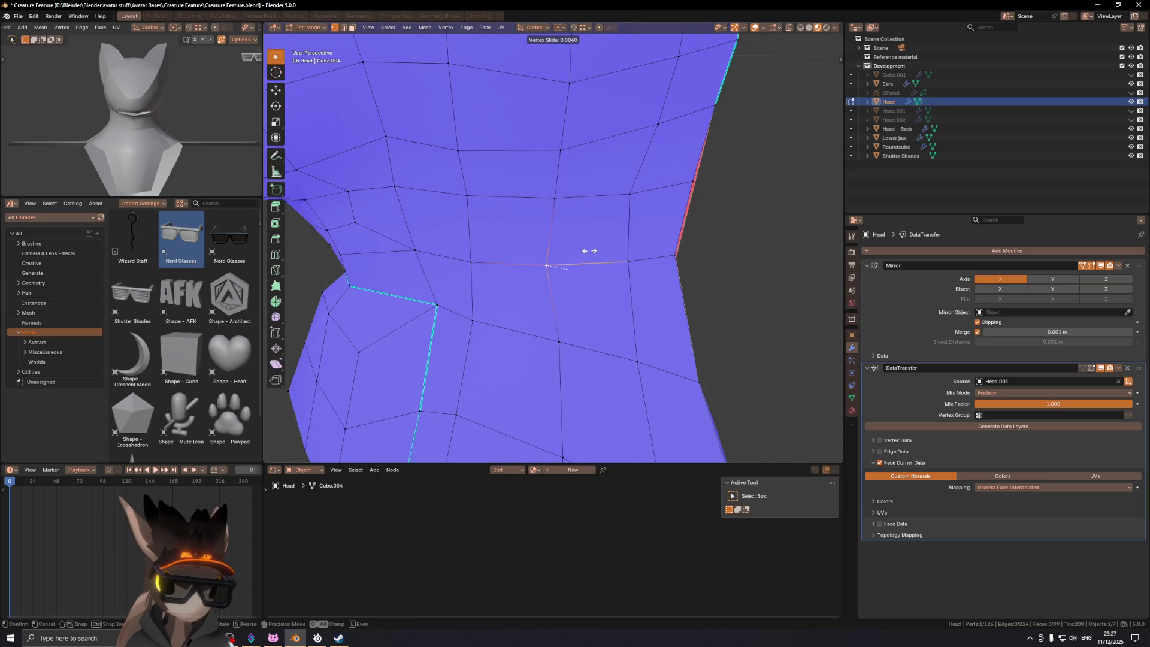
click(633, 244)
key(shift+alt+z)
key(shift+alt+z)
scroll(623, 240, down, 5)
middle_drag(537, 239, 566, 201)
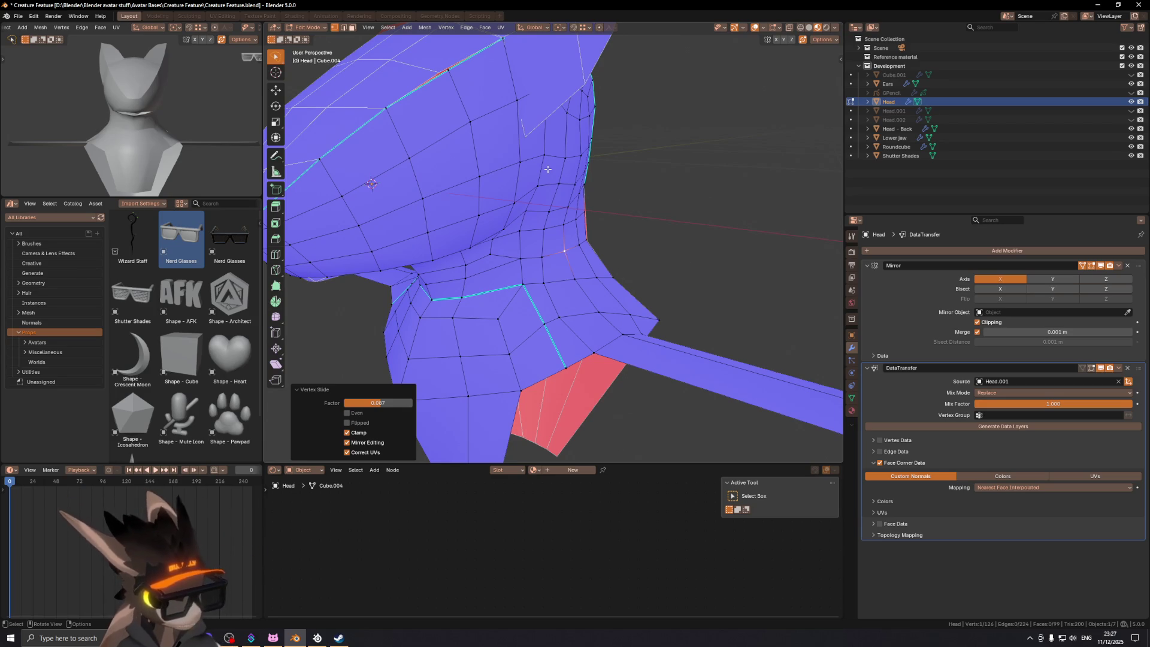
Step: Slide a vertex path across the lower neck toward the arm strip and start a loop cut
click(555, 288)
ctrl+click(574, 321)
mouse_move(574, 322)
middle_down()
mouse_move(576, 288)
mouse_move(536, 292)
mouse_move(571, 274)
middle_up()
scroll(533, 291, up, 2)
key(g)
key(g)
click(531, 292)
click(604, 266)
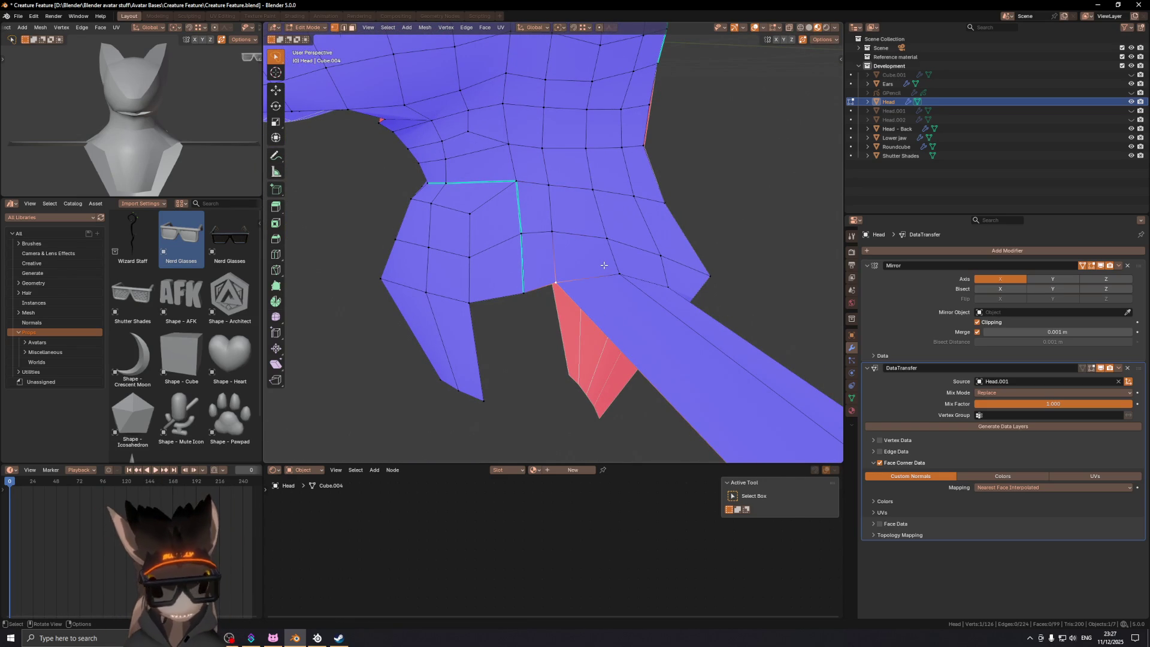
middle_drag(532, 252, 543, 229)
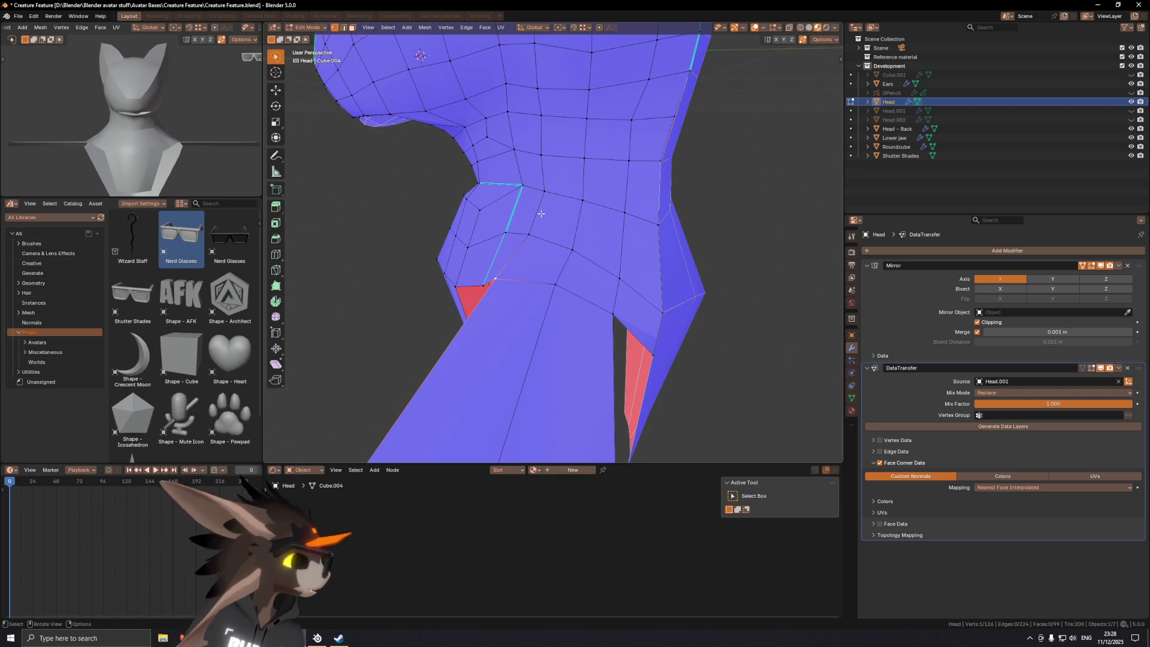
mouse_move(553, 303)
middle_down()
mouse_move(510, 257)
mouse_move(608, 277)
mouse_move(537, 289)
mouse_move(552, 263)
mouse_move(499, 271)
middle_up()
key(ctrl+r)
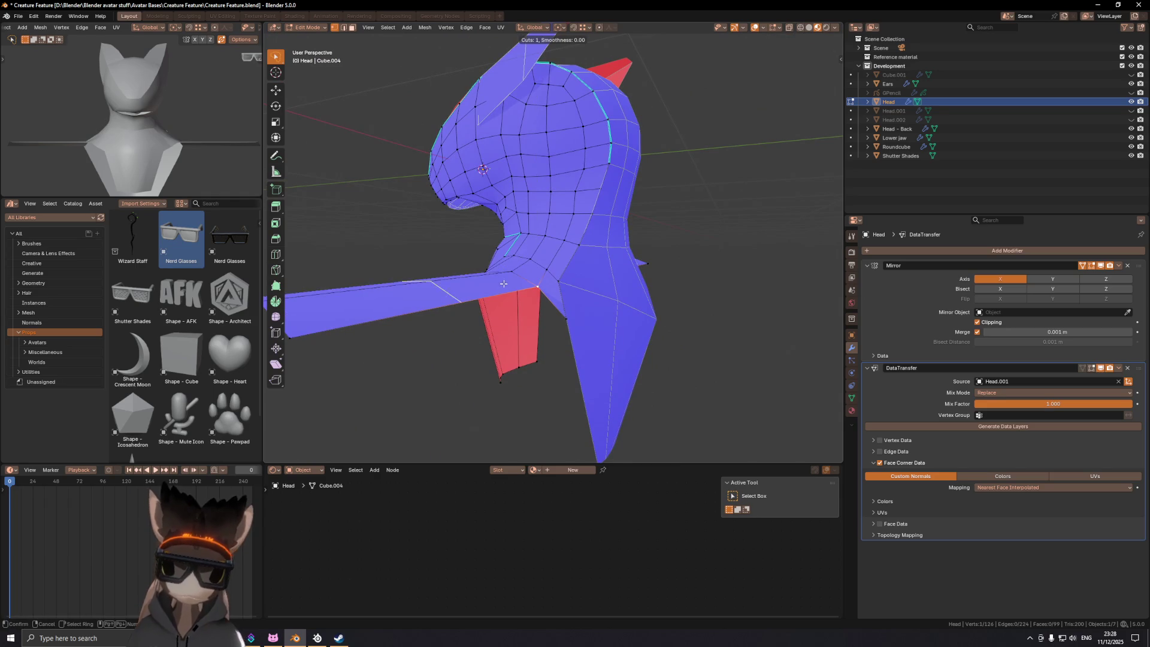
Step: Place and confirm the new edge loop where the arm strip meets the neck
click(542, 278)
click(592, 272)
click(527, 285)
mouse_move(539, 287)
middle_down()
mouse_move(611, 303)
mouse_move(575, 317)
mouse_move(599, 309)
middle_up()
Step: Extrude two vertex pairs straight down along Z and fill the flap's bottom with a face
key(e)
key(z)
click(548, 332)
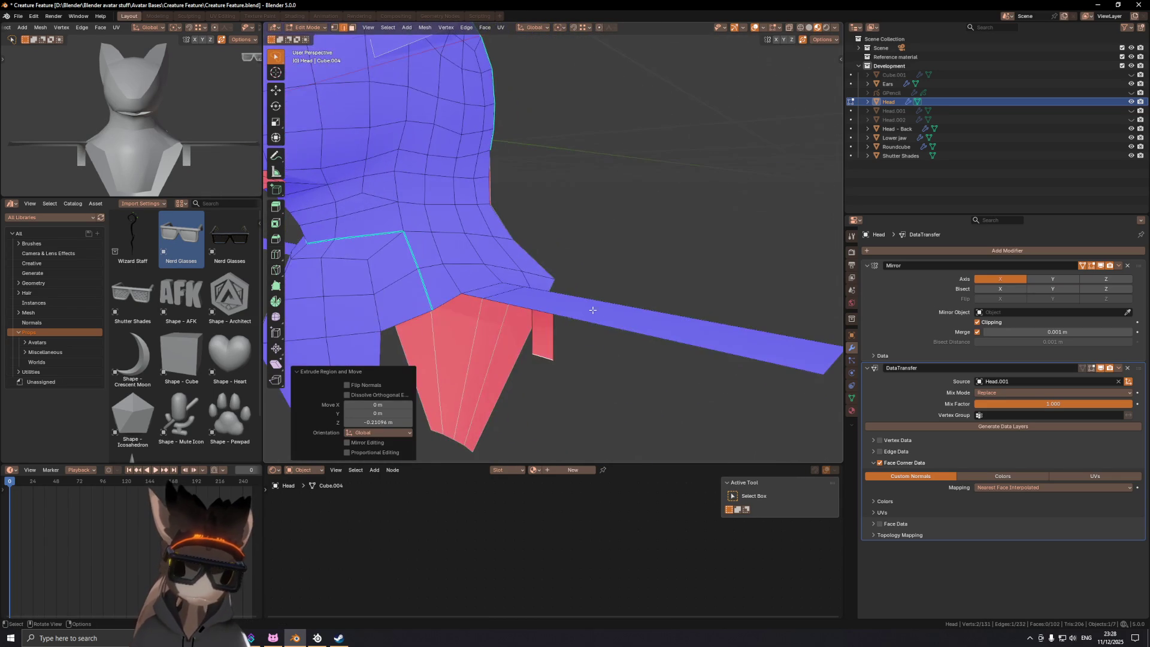
key(e)
key(z)
click(480, 353)
mouse_move(479, 353)
middle_down()
mouse_move(535, 360)
mouse_move(573, 330)
middle_up()
shift+click(535, 359)
key(f)
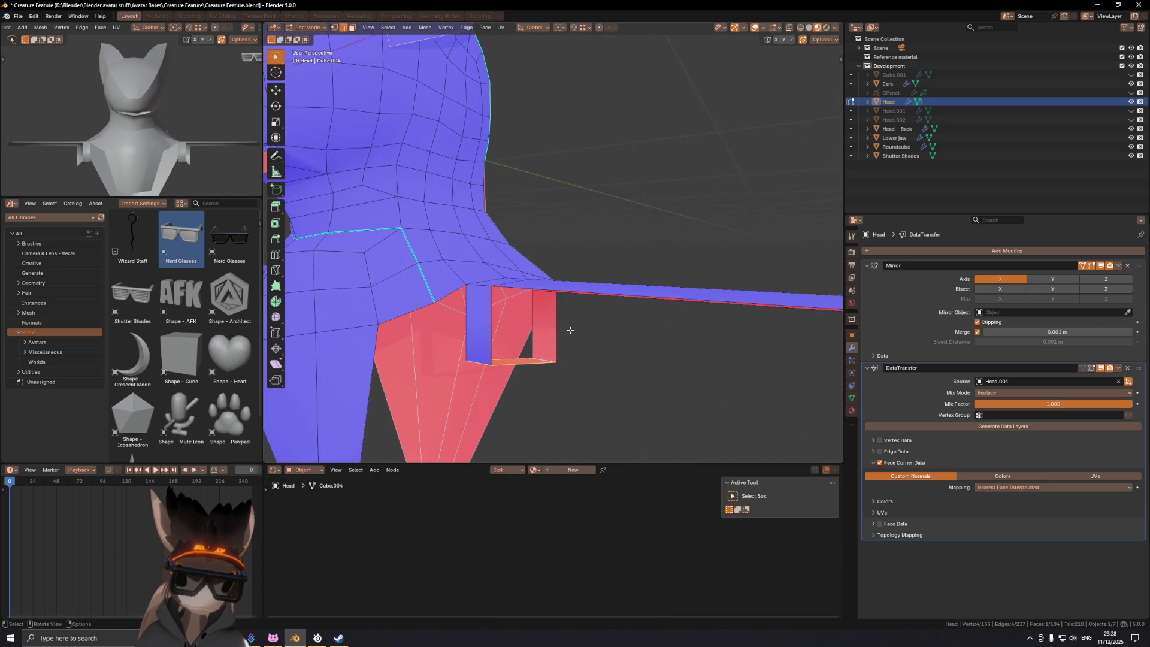
Step: Add two centred loop cuts across the flap's faces
shift+click(488, 319)
middle_drag(497, 305, 518, 336)
click(522, 338)
ctrl+click(557, 297)
middle_drag(557, 298, 569, 329)
key(ctrl+r)
click(532, 365)
right_click(532, 365)
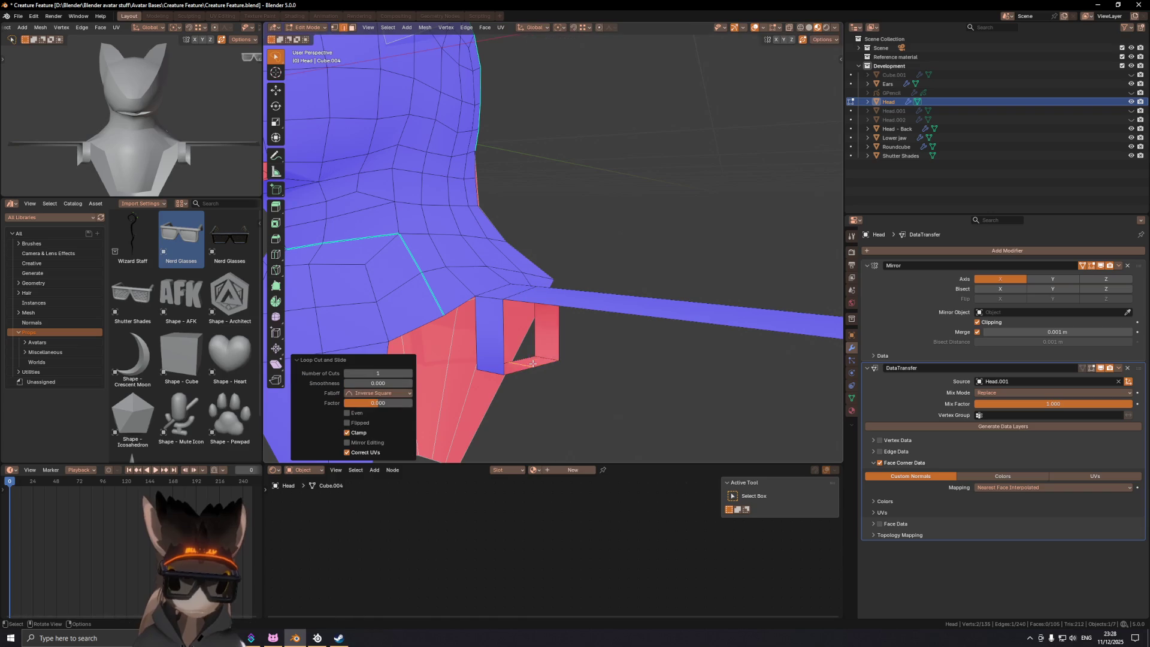
click(491, 328)
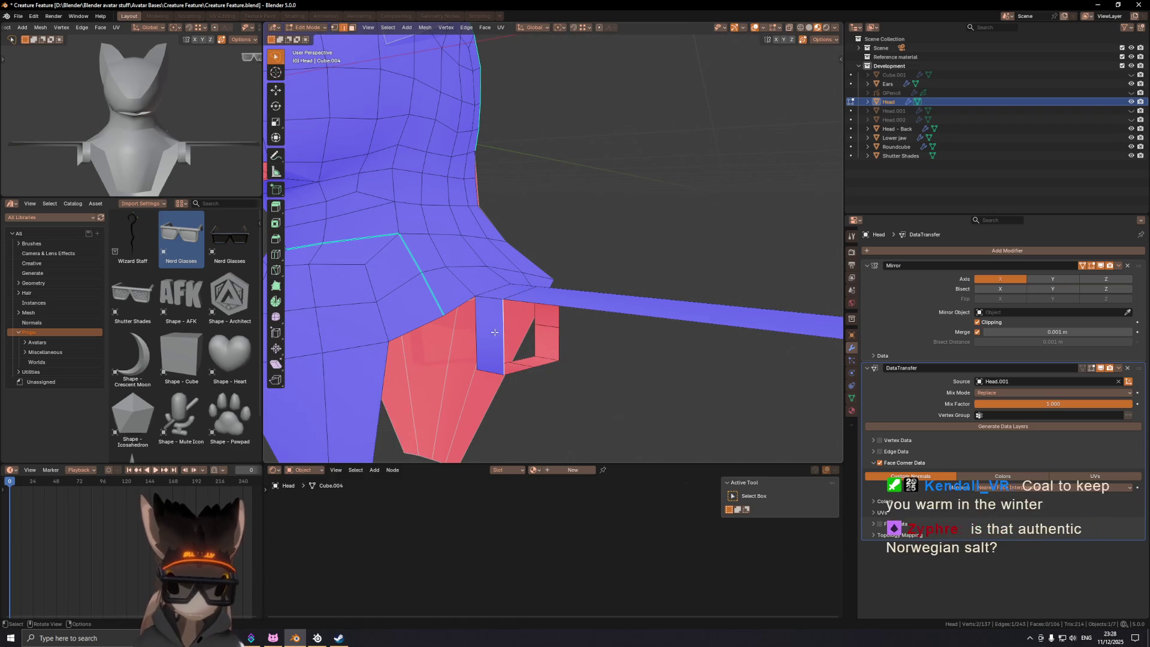
right_click(503, 328)
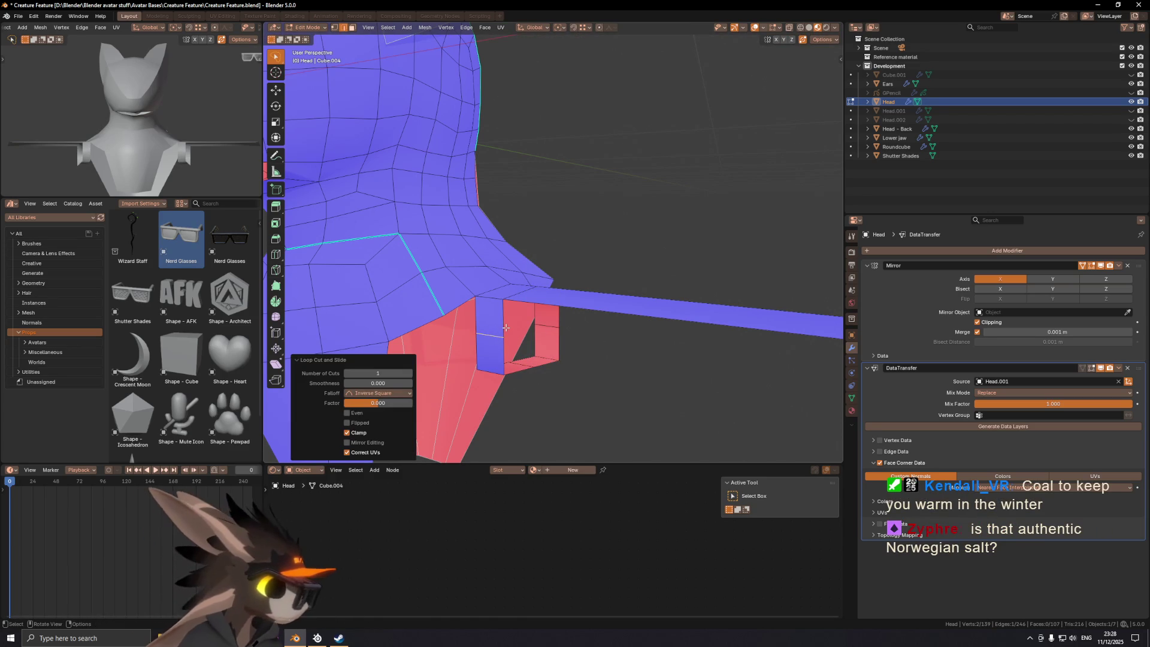
Step: Select the vertex path along the flap's bottom and side
middle_drag(504, 331, 522, 339)
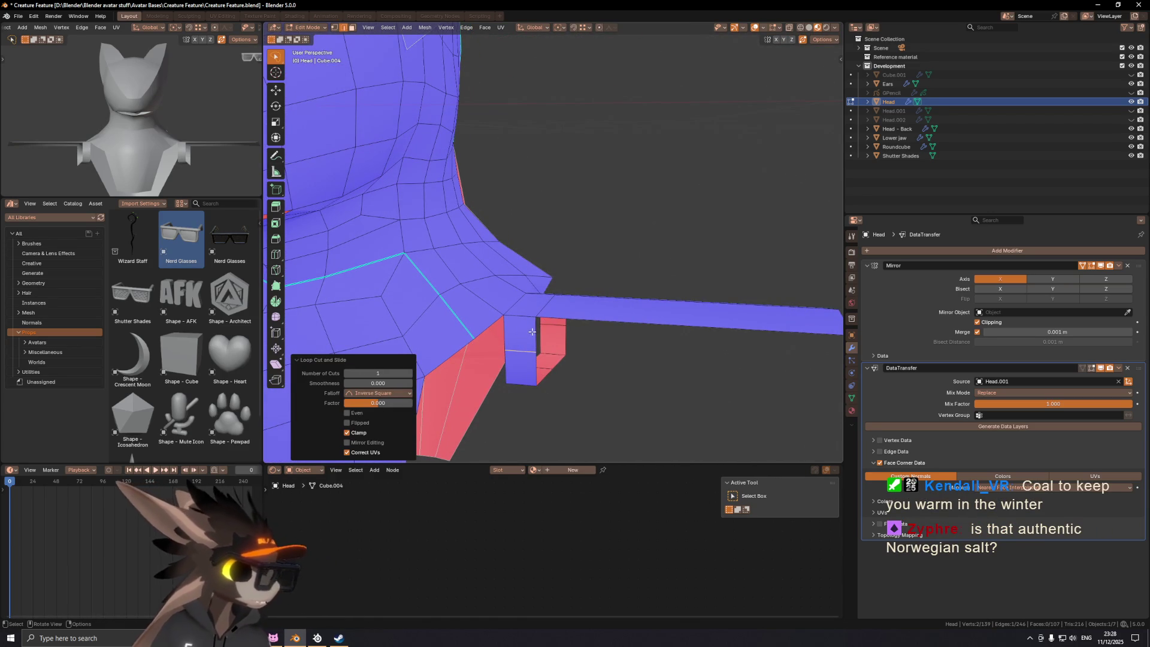
shift+click(540, 312)
middle_drag(532, 340, 578, 329)
ctrl+click(524, 328)
ctrl+click(561, 325)
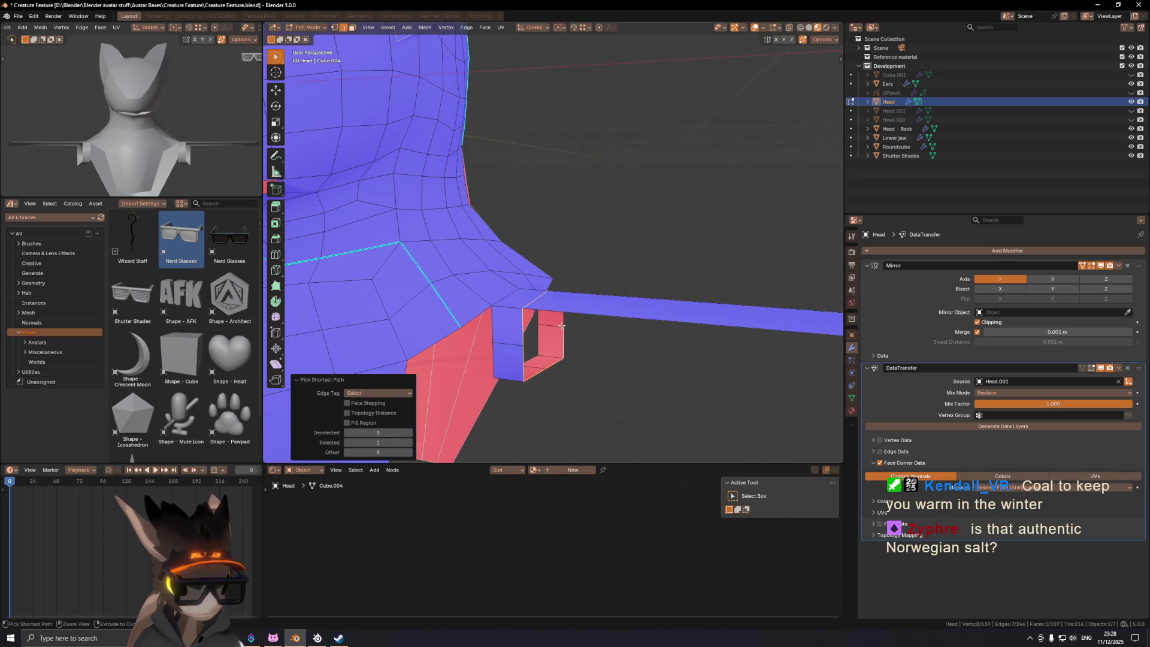
key(ctrl+z)
mouse_move(571, 322)
middle_down()
mouse_move(542, 306)
mouse_move(584, 237)
middle_up()
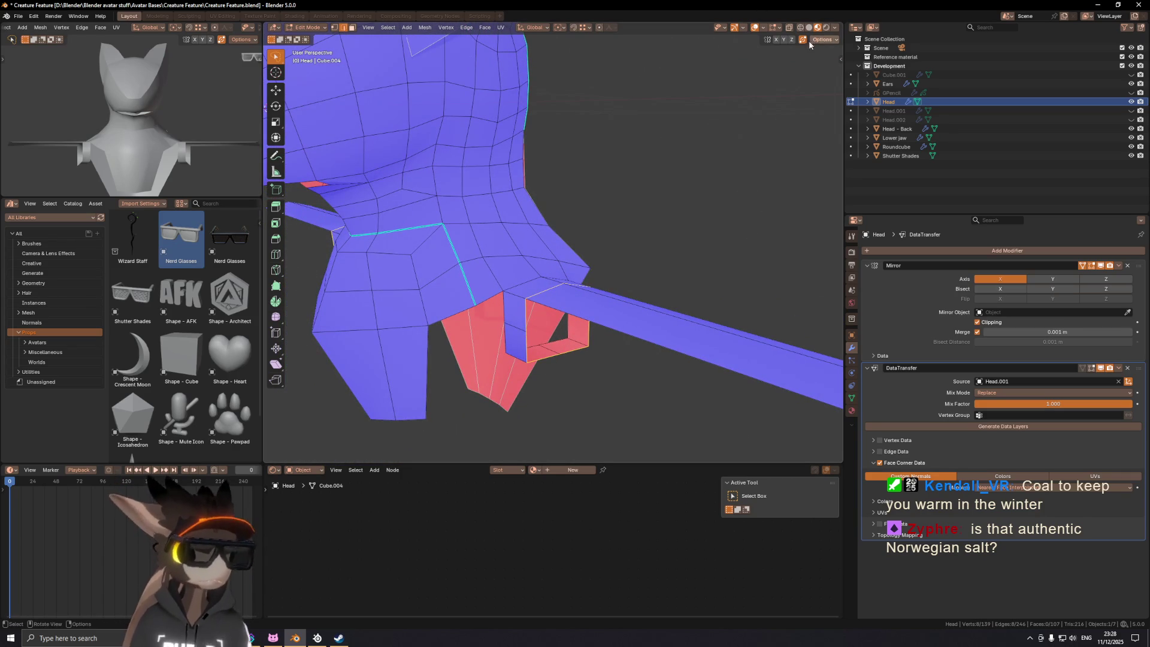
Step: Round the square shoulder loop with LoopTools Circle from the side panel
key(n)
click(838, 98)
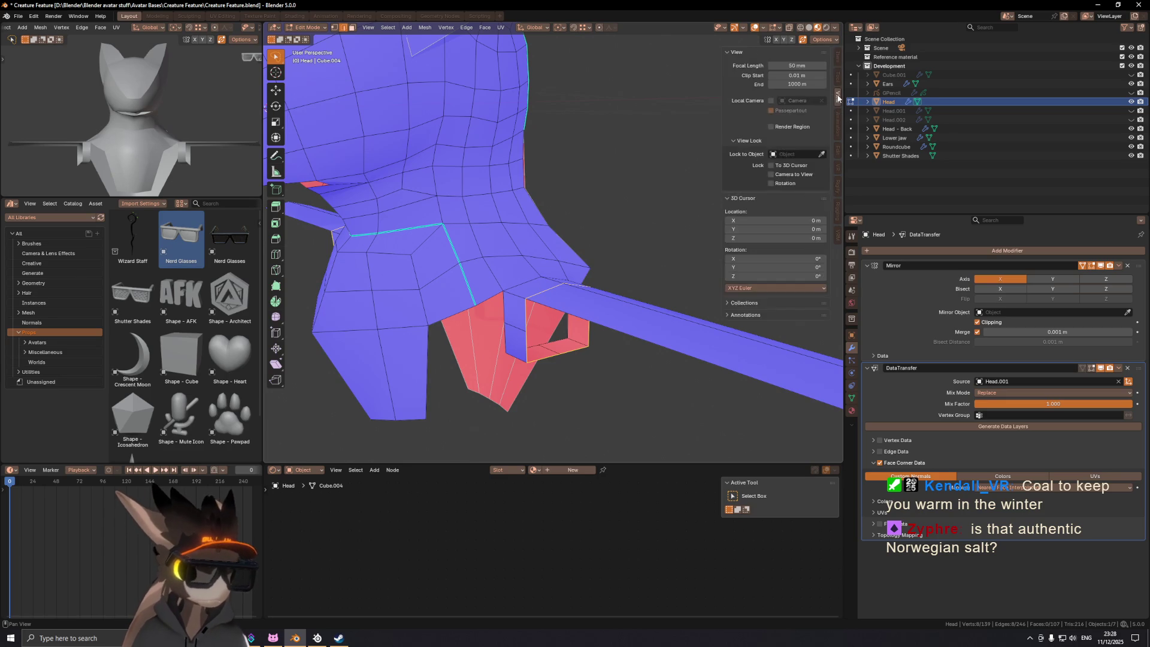
click(837, 151)
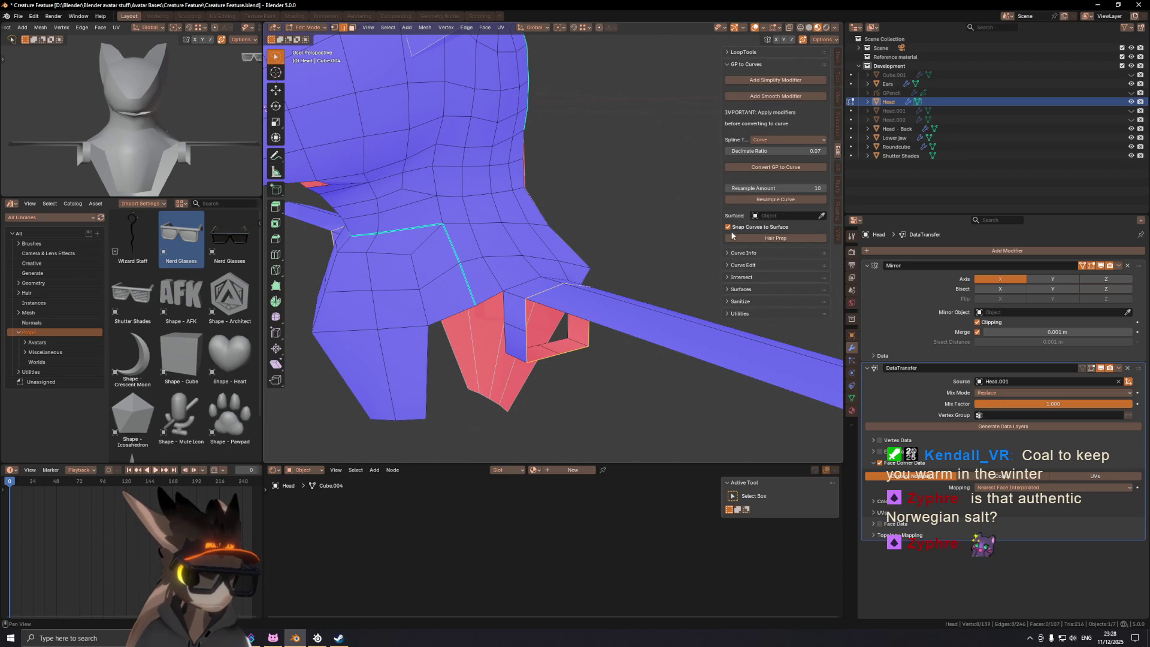
click(728, 64)
click(727, 52)
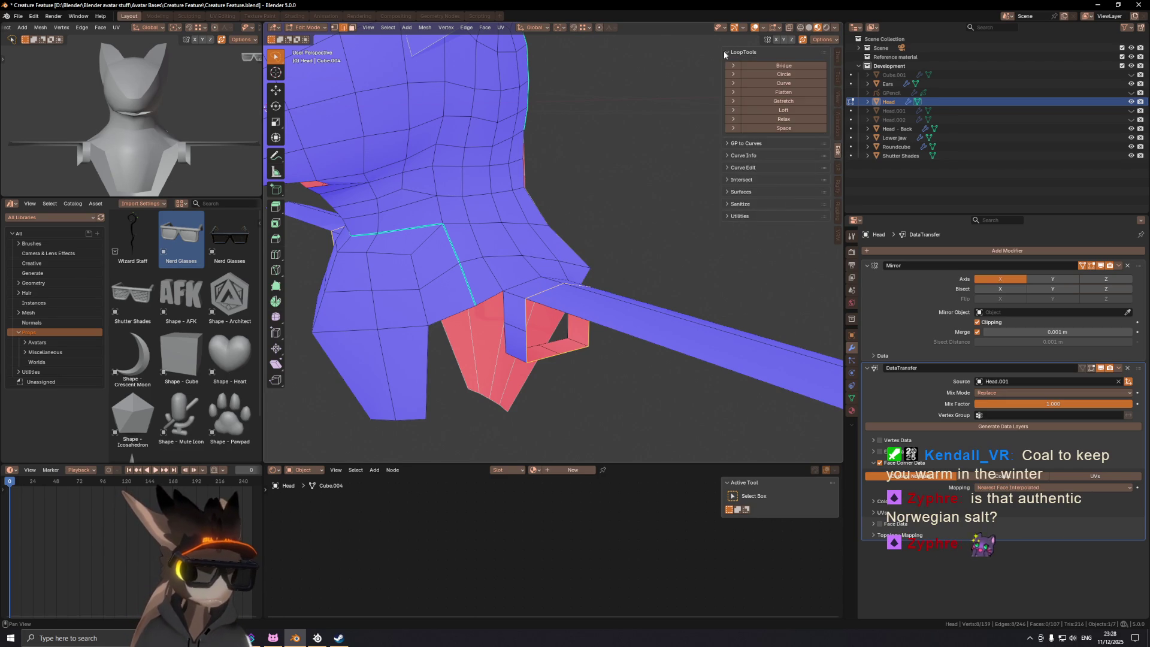
click(776, 84)
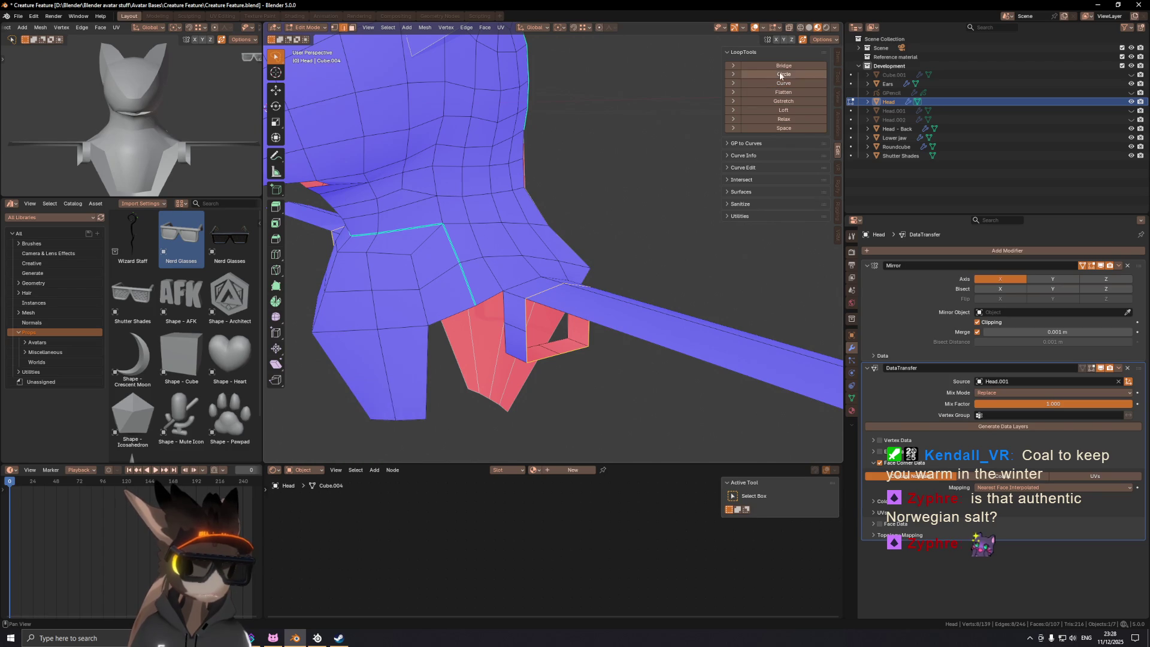
click(783, 73)
mouse_move(580, 221)
middle_down()
mouse_move(603, 208)
mouse_move(532, 303)
middle_up()
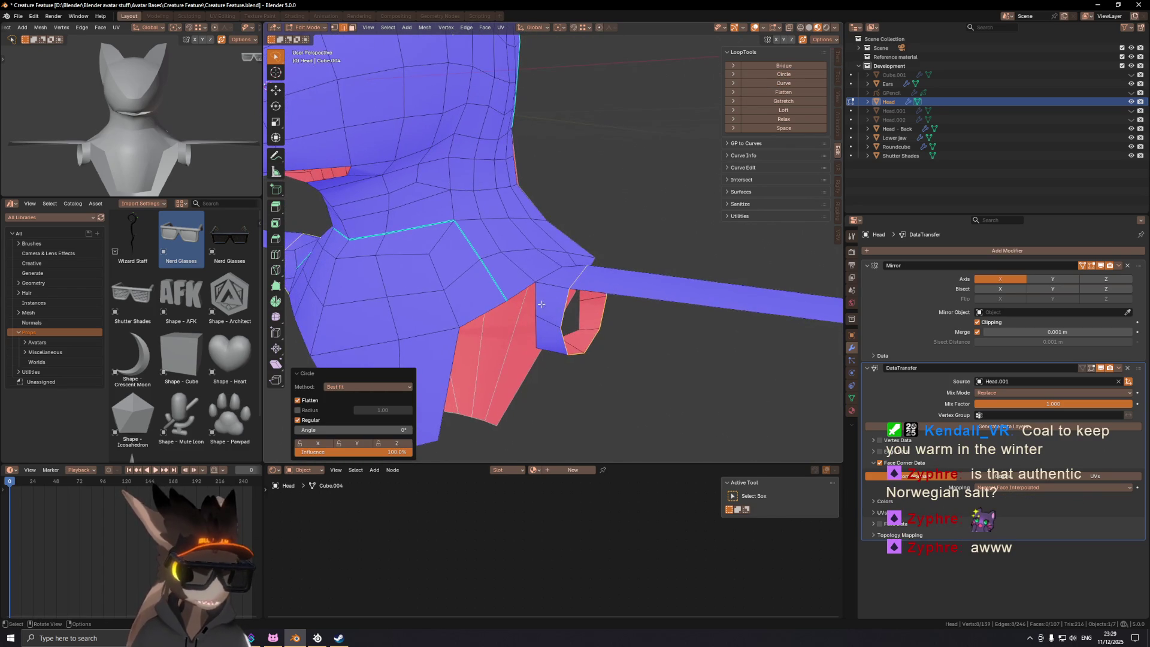
Step: Select and delete the faces inside the shoulder loop, leaving an open circle
click(532, 302)
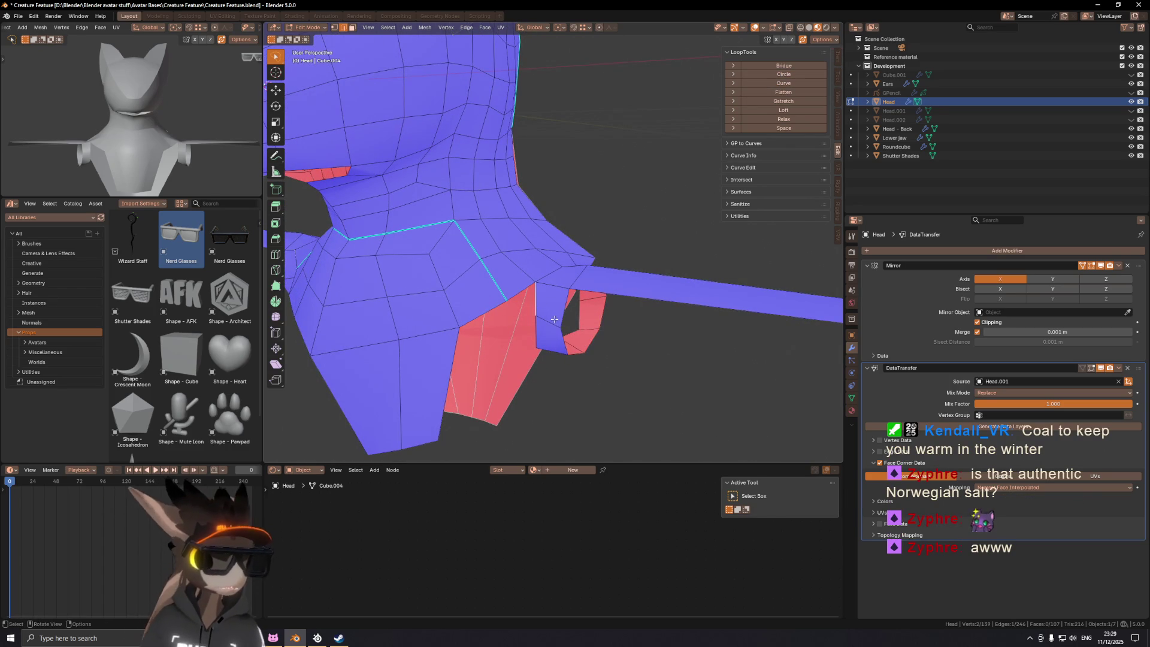
middle_drag(558, 317, 574, 309)
ctrl+click(579, 303)
ctrl+click(575, 334)
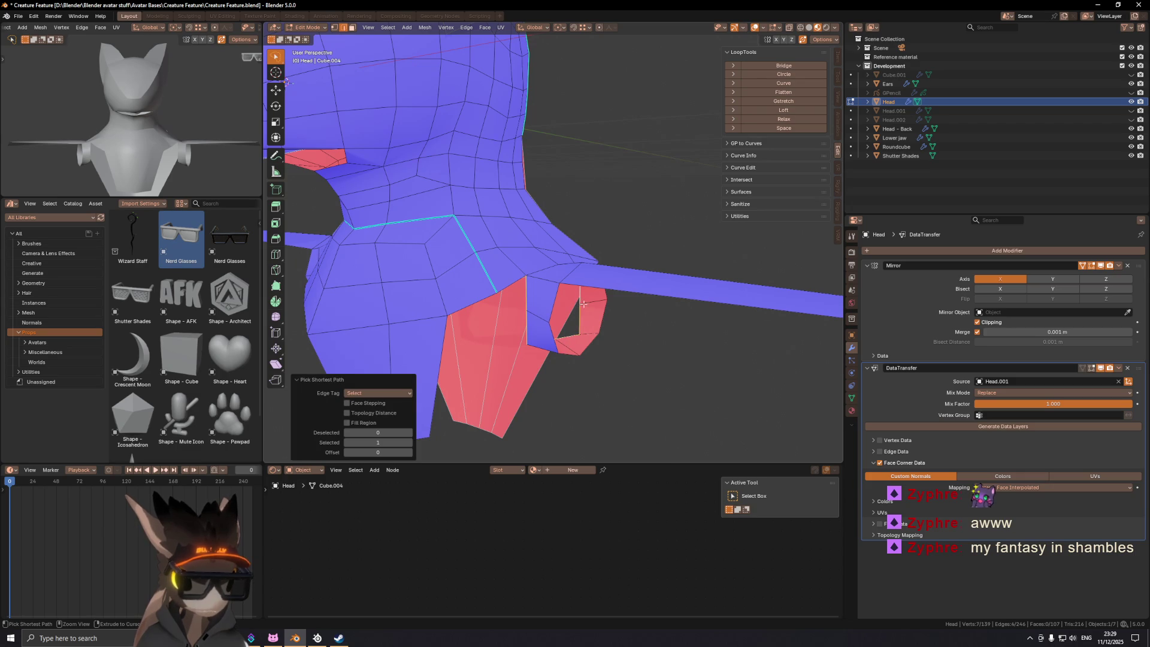
key(x)
click(705, 371)
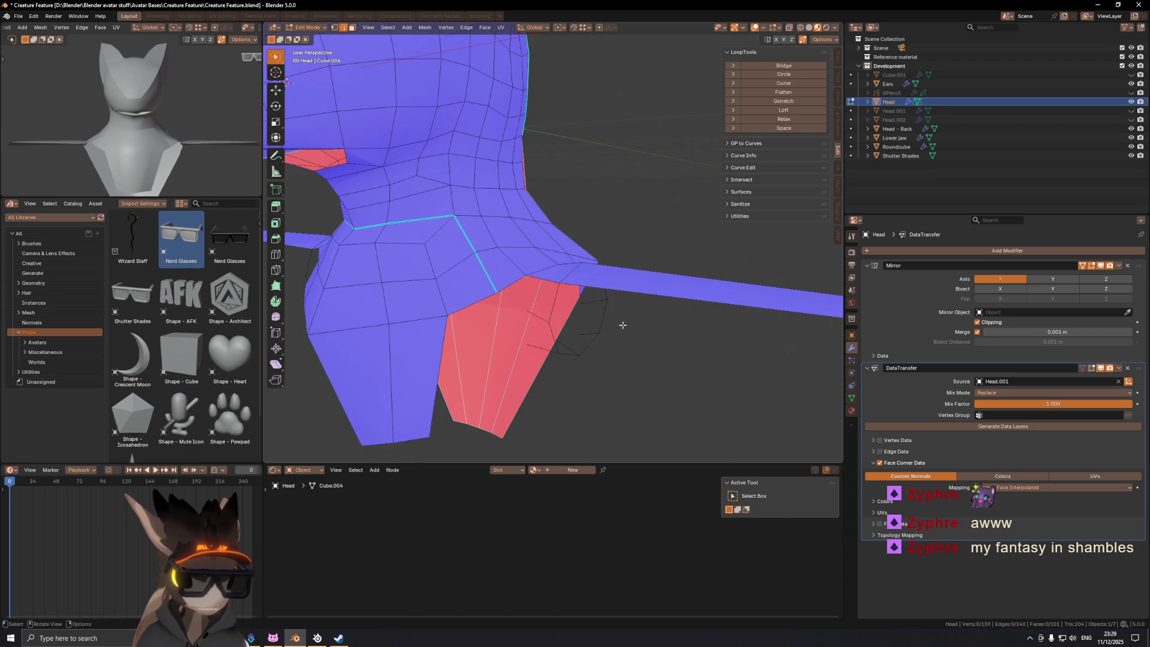
key(ctrl+z)
key(x)
click(665, 298)
middle_drag(665, 298, 563, 306)
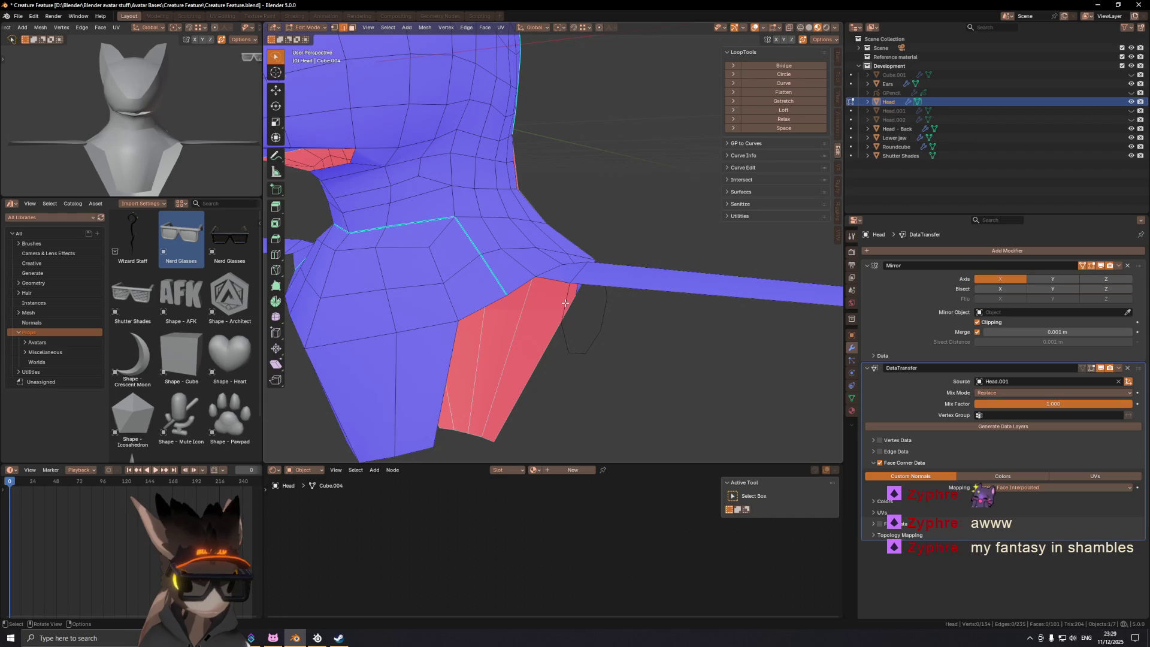
Step: Select the full edge loop around the shoulder opening
middle_drag(574, 322, 578, 290)
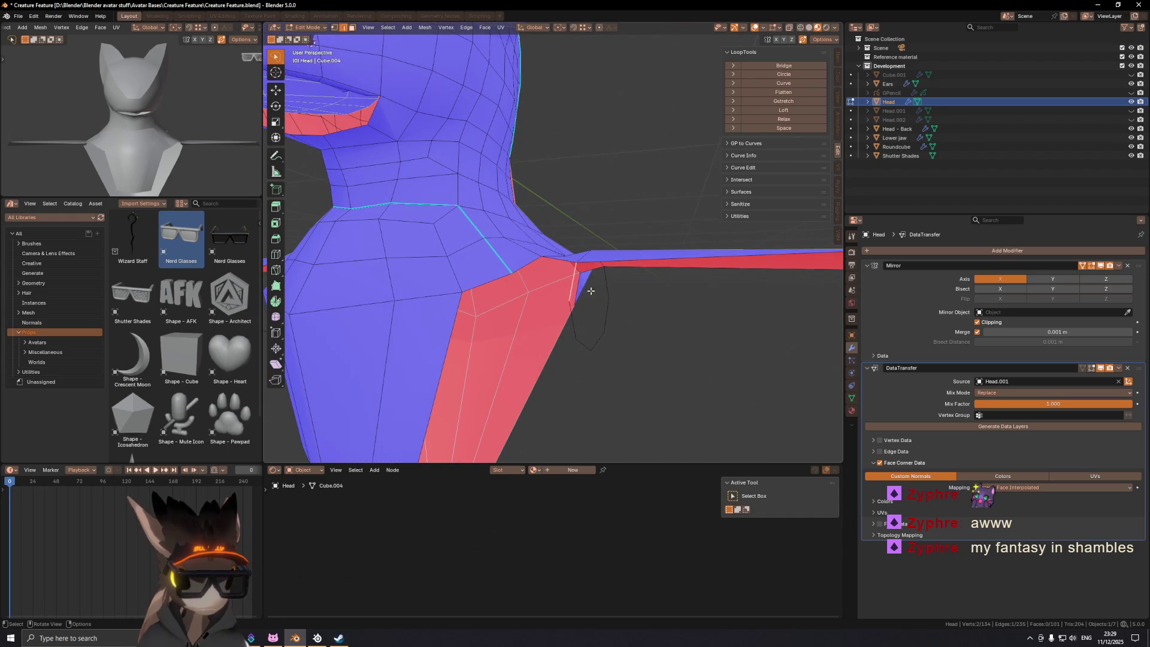
ctrl+click(608, 304)
key(ctrl+z)
ctrl+click(590, 339)
middle_drag(606, 277, 649, 305)
Step: Extrude the shoulder loop outward along X to form the arm stub box
key(e)
key(x)
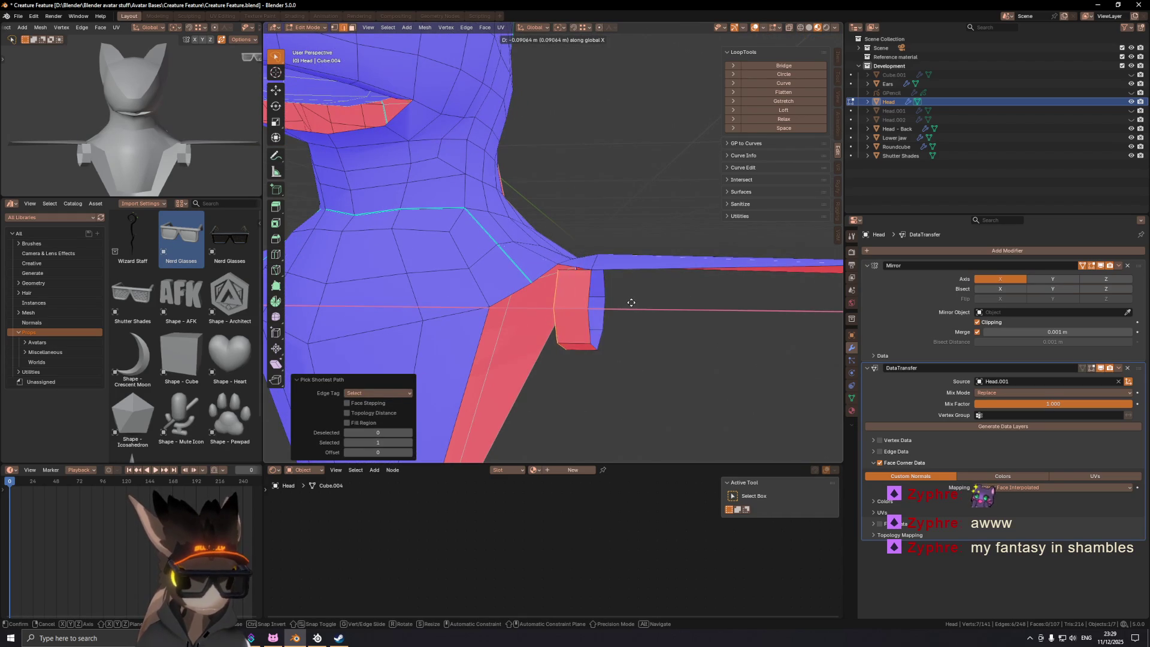
click(632, 303)
click(620, 305)
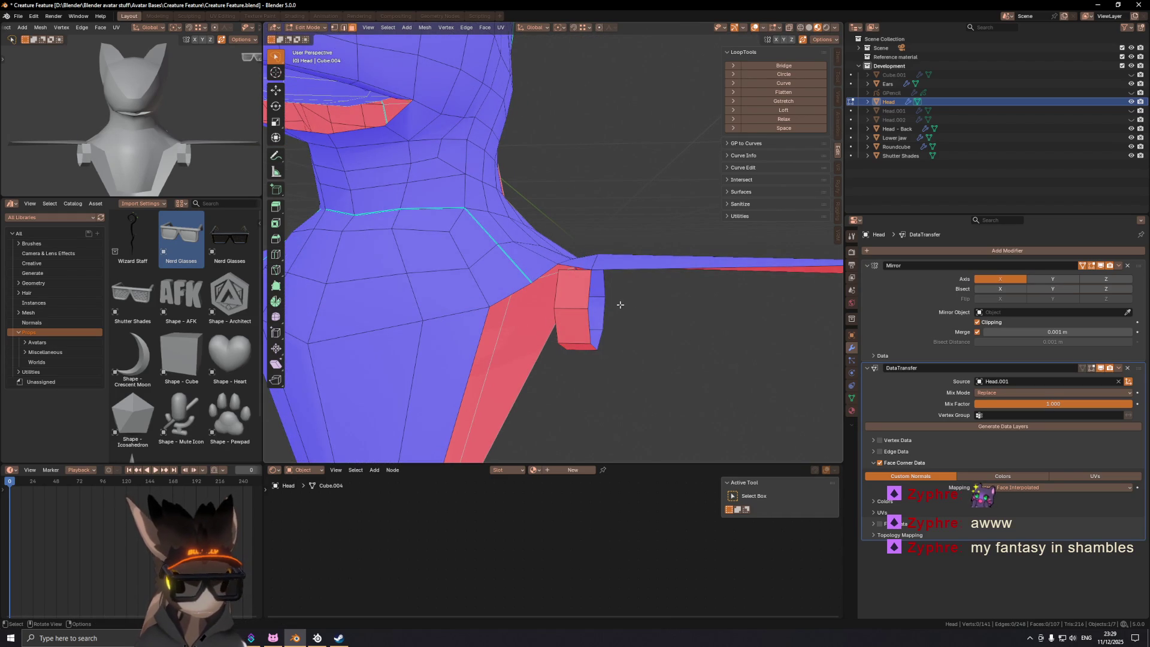
alt+click(570, 294)
right_click(615, 323)
key(Escape)
mouse_move(598, 311)
middle_down()
mouse_move(517, 252)
mouse_move(570, 328)
mouse_move(591, 308)
middle_up()
Step: Move stray vertices onto their neighbours so they auto-merge
click(558, 273)
key(g)
click(560, 274)
key(g)
click(559, 278)
Step: Return to Object Mode and apply Shade Smooth to the bust
key(Tab)
scroll(517, 252, down, 4)
right_click(633, 265)
click(633, 265)
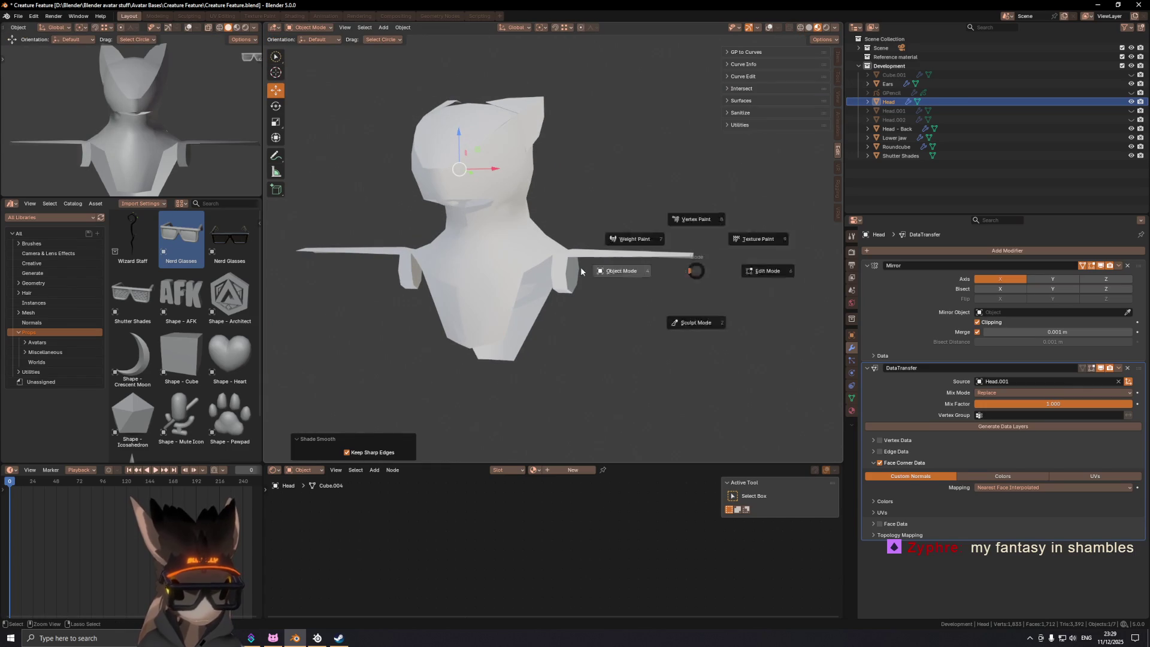
Step: Turn overlays back on, enter Edit Mode on the Head, and select the lower neck edge loop
key(shift+alt+z)
key(shift+alt+z)
scroll(560, 281, up, 3)
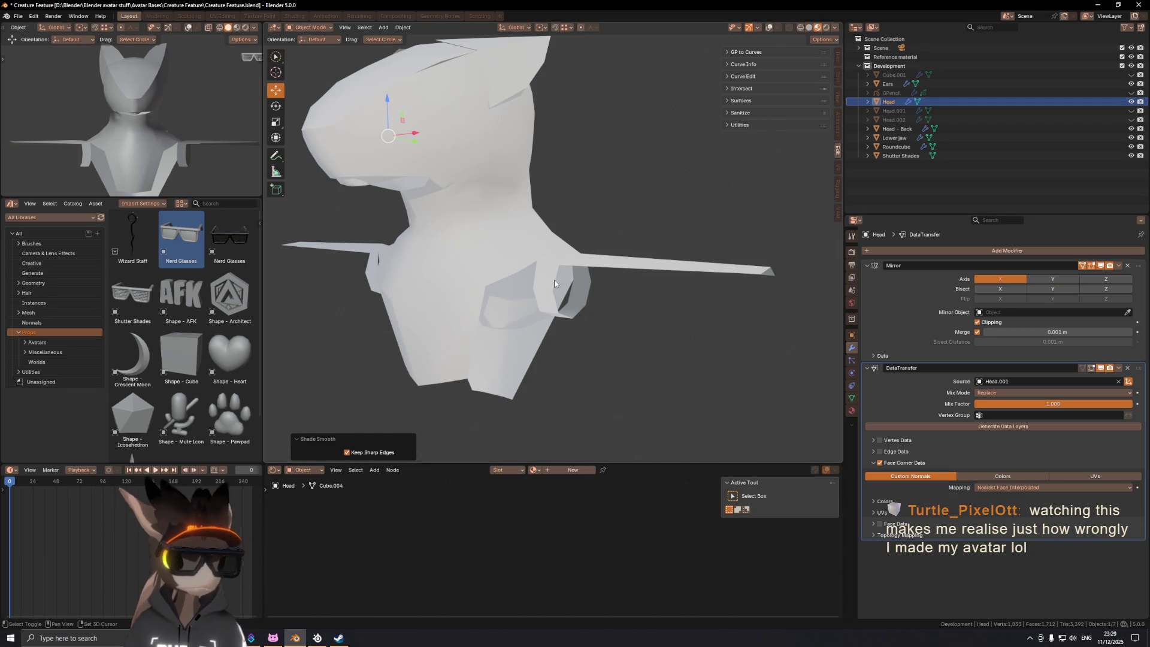
scroll(557, 263, up, 3)
key(shift+alt+z)
mouse_move(560, 261)
middle_down()
mouse_move(572, 325)
mouse_move(607, 319)
mouse_move(563, 311)
middle_up()
scroll(599, 338, down, 1)
key(Tab)
scroll(599, 338, down, 1)
key(l)
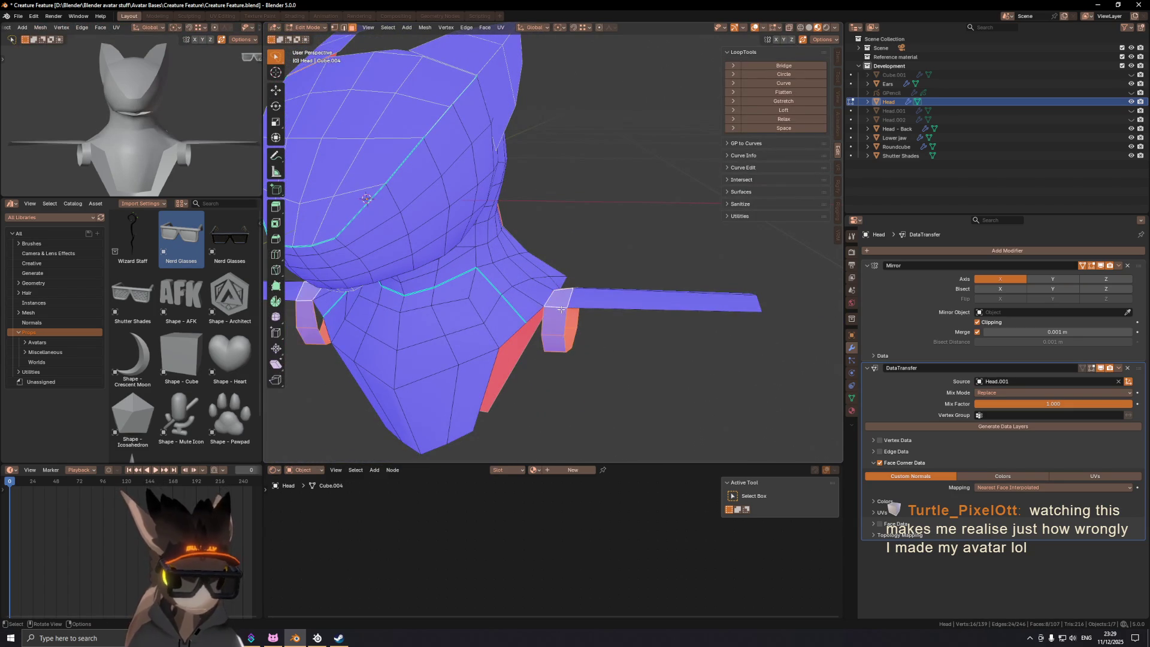
key(ctrl+z)
alt+shift+click(554, 321)
middle_drag(572, 321, 662, 345)
Step: Select the linked arm pads and separate them into their own object
ctrl+click(573, 329)
ctrl+click(571, 328)
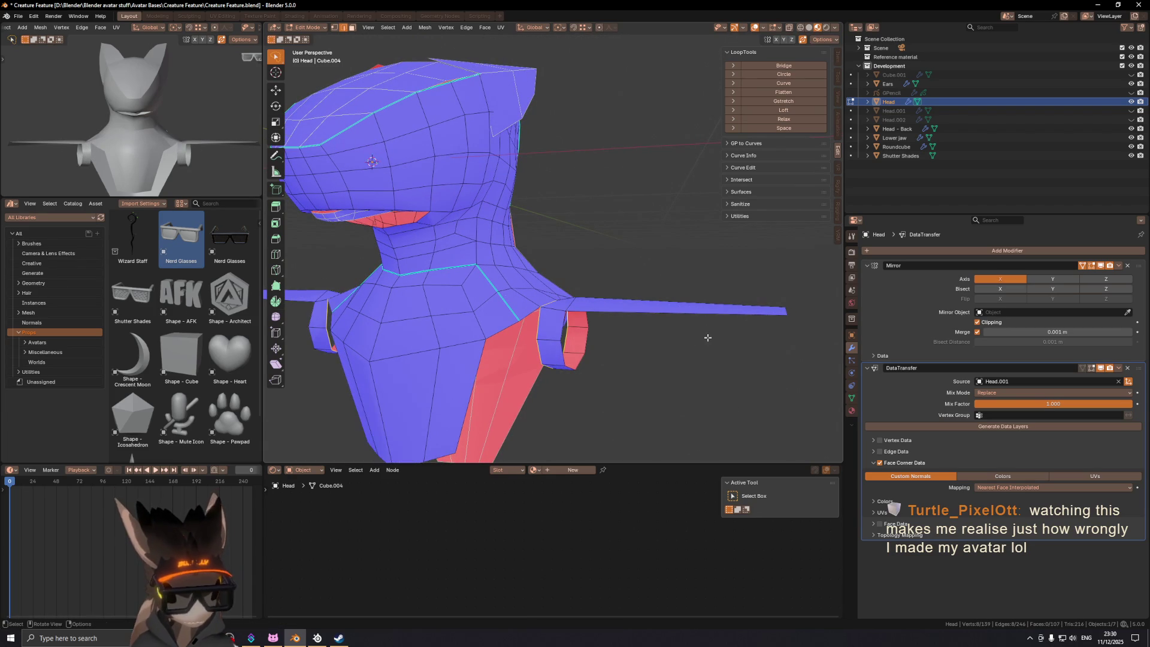
right_click(691, 341)
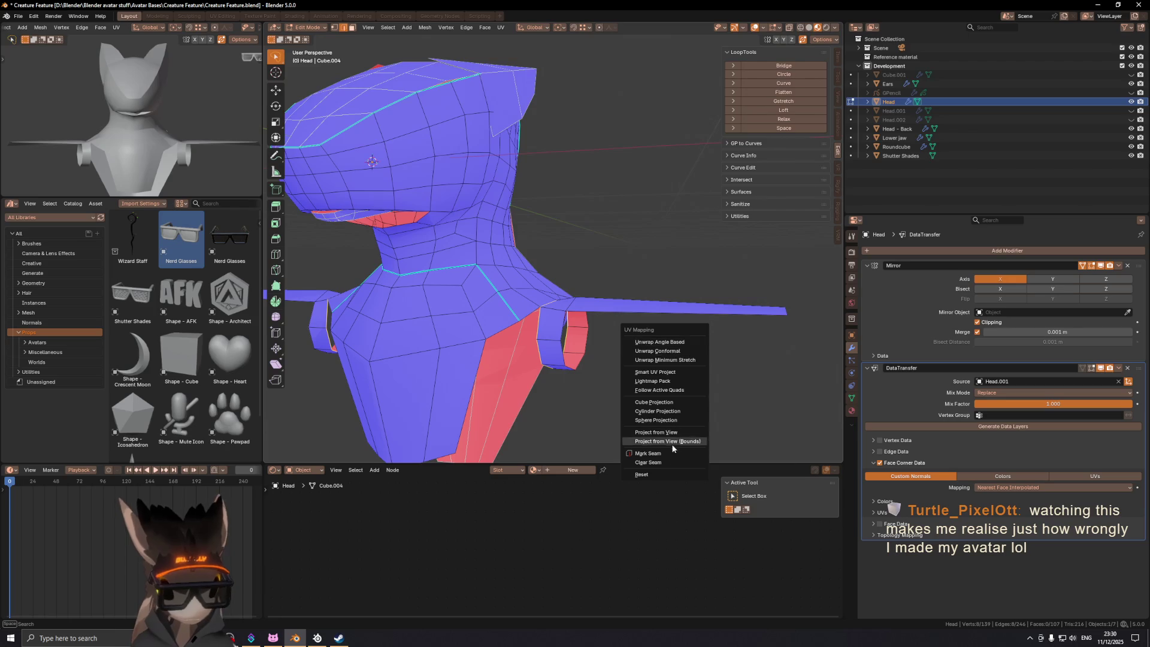
key(Escape)
key(l)
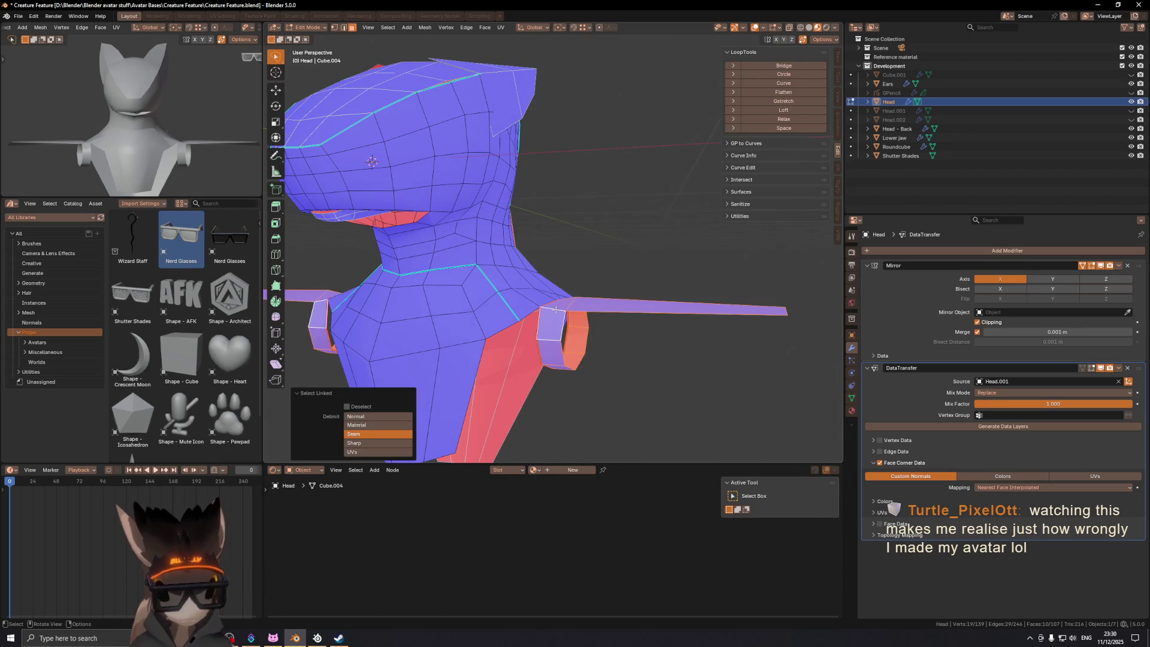
key(p)
click(658, 329)
key(ctrl+Tab)
Step: Rename the separated object to 'Arms' in the Outliner
click(667, 274)
scroll(666, 274, down, 3)
double_click(895, 130)
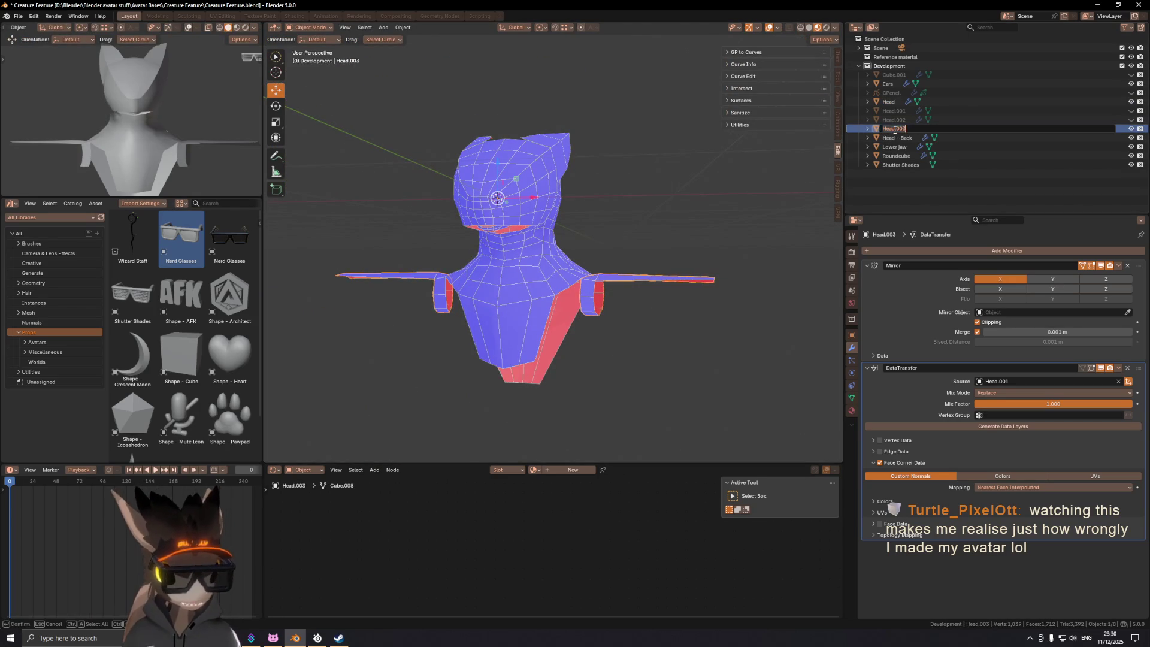
key(Return)
Step: Check the model with overlays off, save Creature Feature.blend, and select the Ears object
mouse_move(563, 189)
middle_down()
mouse_move(532, 289)
mouse_move(490, 284)
mouse_move(511, 292)
mouse_move(765, 272)
middle_up()
key(shift+alt+z)
key(shift+alt+z)
key(shift+alt+z)
key(shift+alt+z)
key(shift+alt+z)
key(shift+alt+z)
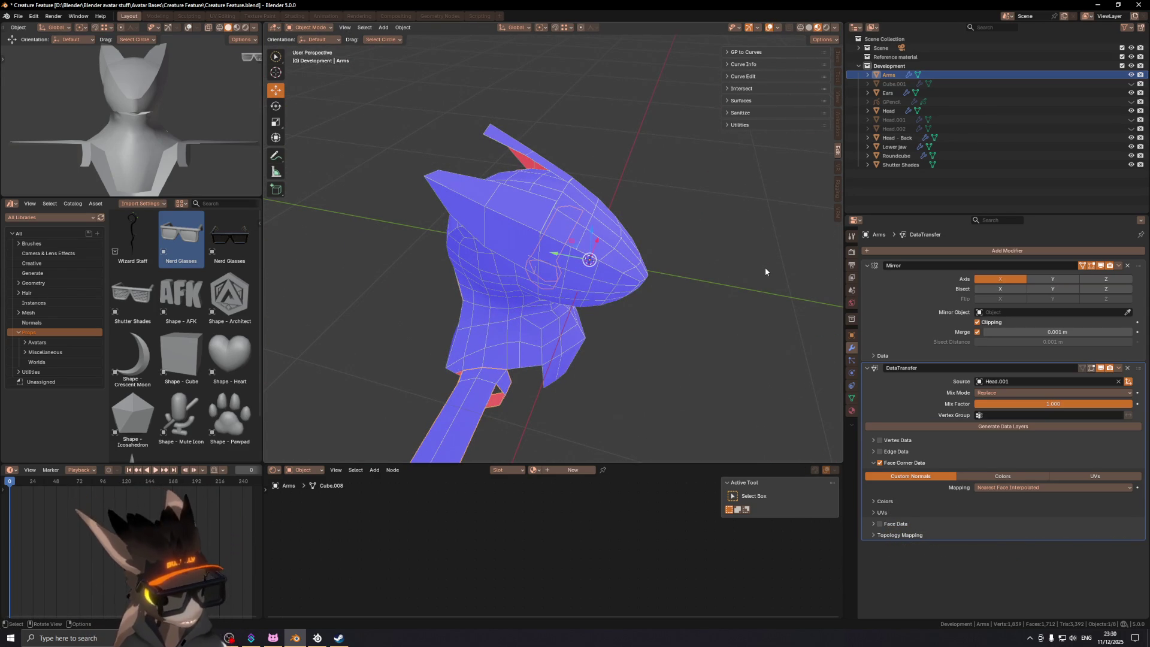
mouse_move(765, 271)
middle_down()
mouse_move(613, 246)
mouse_move(574, 259)
mouse_move(585, 333)
mouse_move(548, 305)
middle_up()
key(shift+alt+z)
key(ctrl+s)
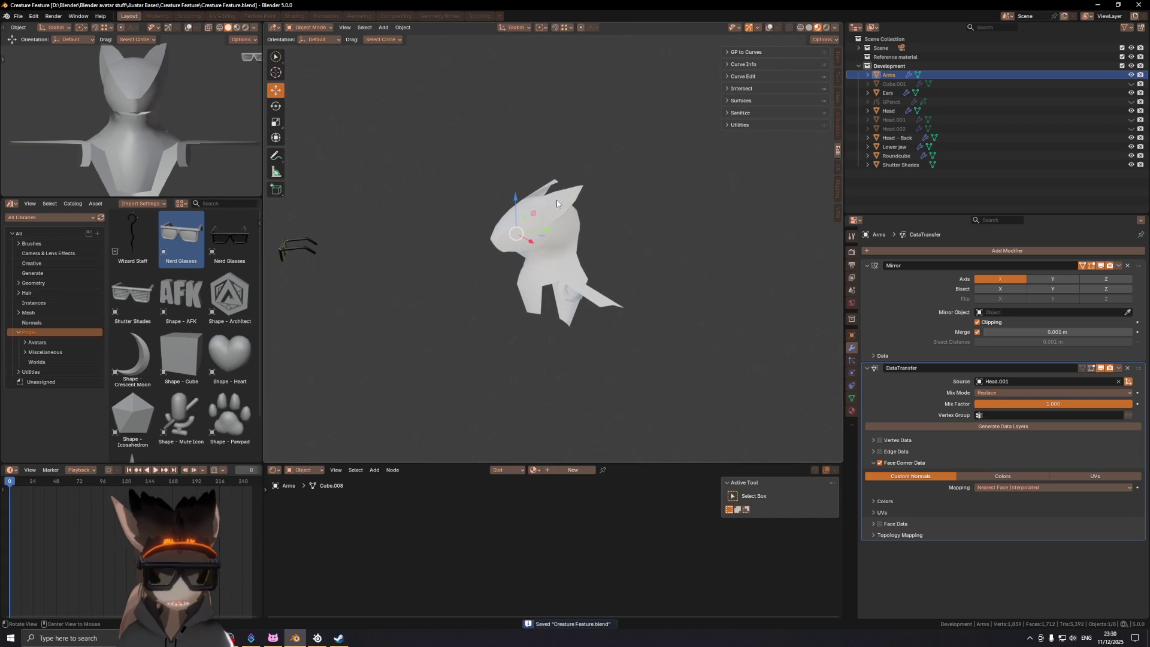
key(shift+alt+z)
scroll(555, 199, up, 5)
mouse_move(555, 199)
middle_down()
mouse_move(613, 253)
mouse_move(569, 245)
mouse_move(578, 264)
middle_up()
click(586, 246)
Step: In Edit Mode, move the selected ear edge down along Z
key(Tab)
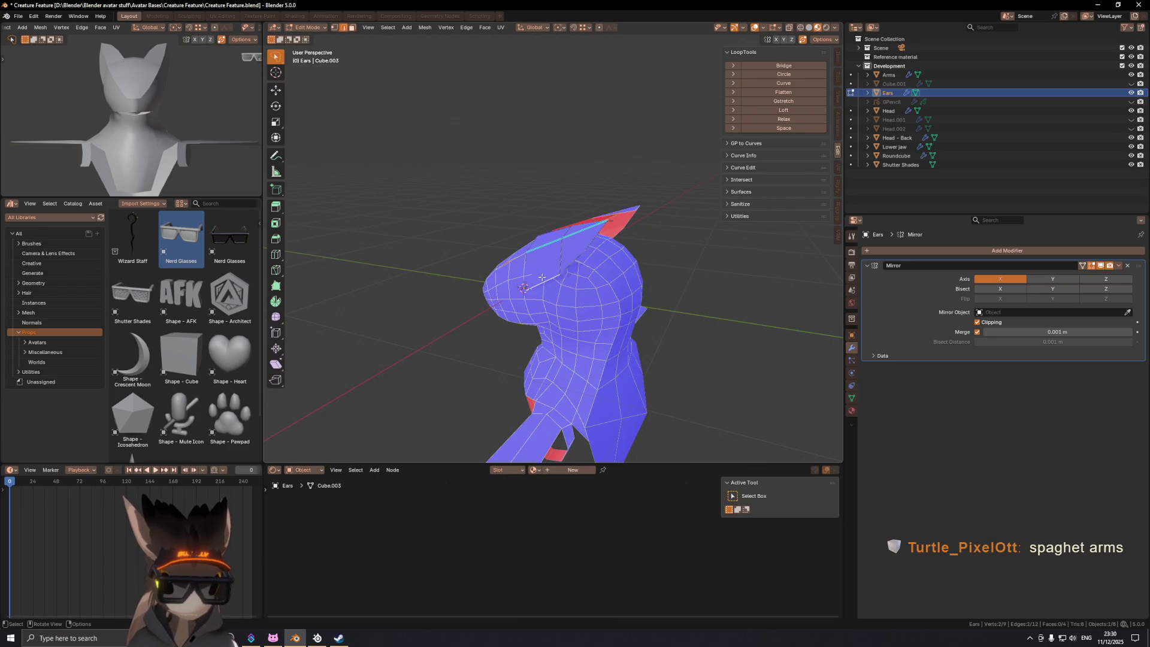
ctrl+click(597, 239)
middle_drag(646, 224, 623, 236)
key(g)
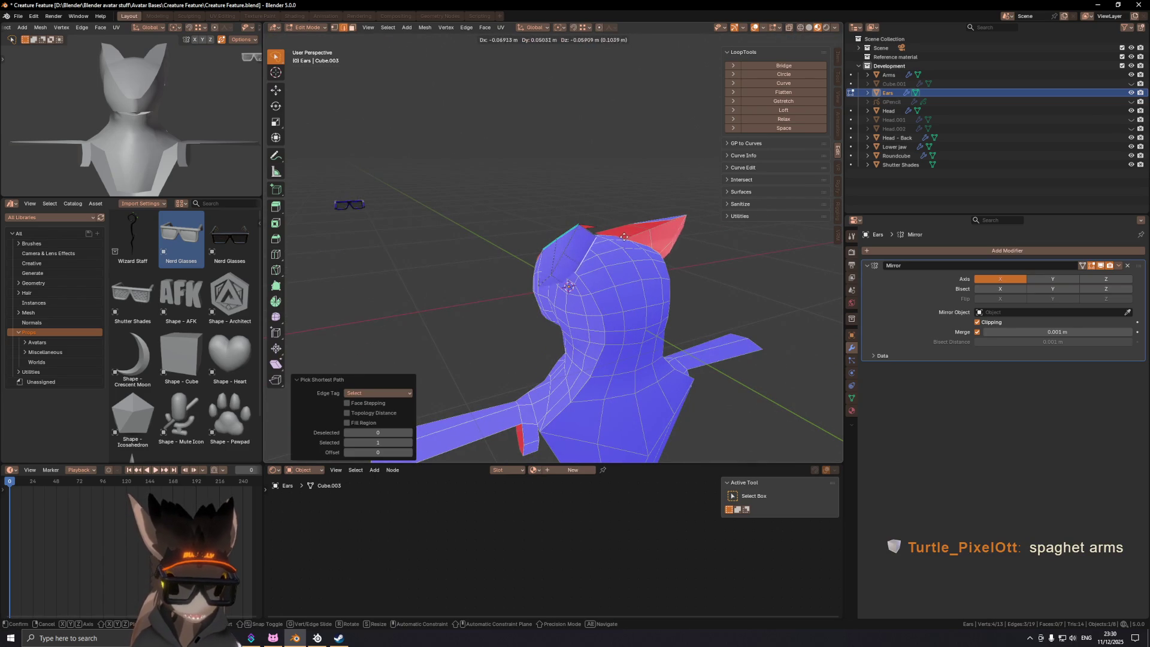
key(x)
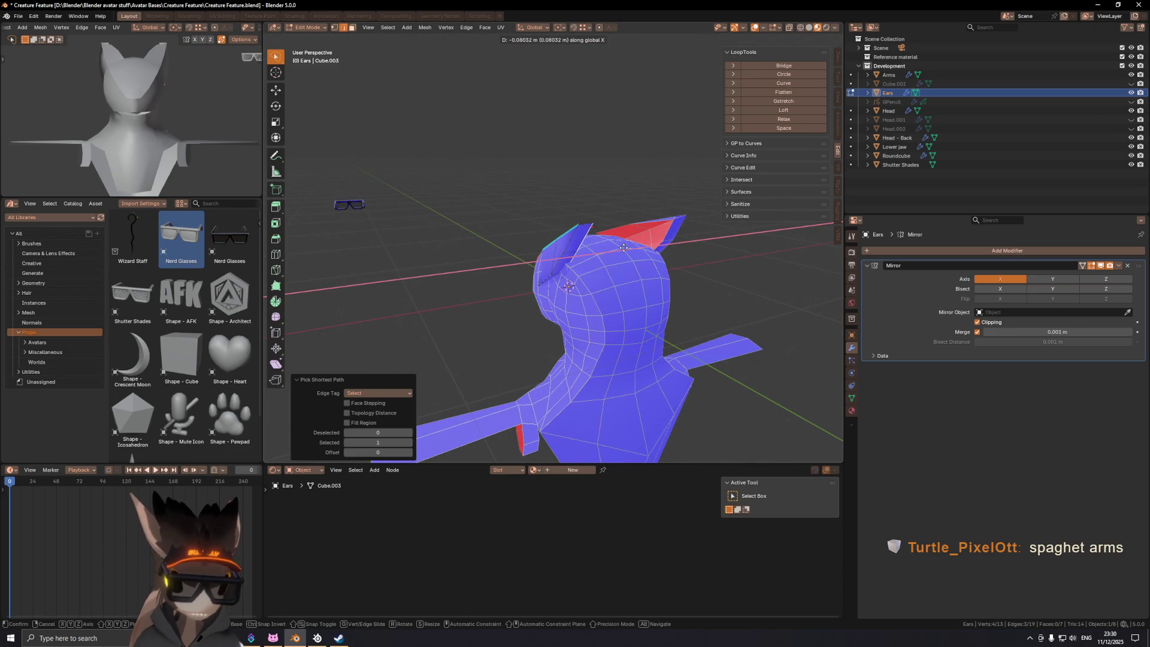
key(z)
click(624, 247)
mouse_move(624, 248)
middle_down()
mouse_move(561, 272)
mouse_move(574, 263)
middle_up()
Step: Merge the ear tip vertices at centre and raise the merged tip along Z
key(1)
click(580, 249)
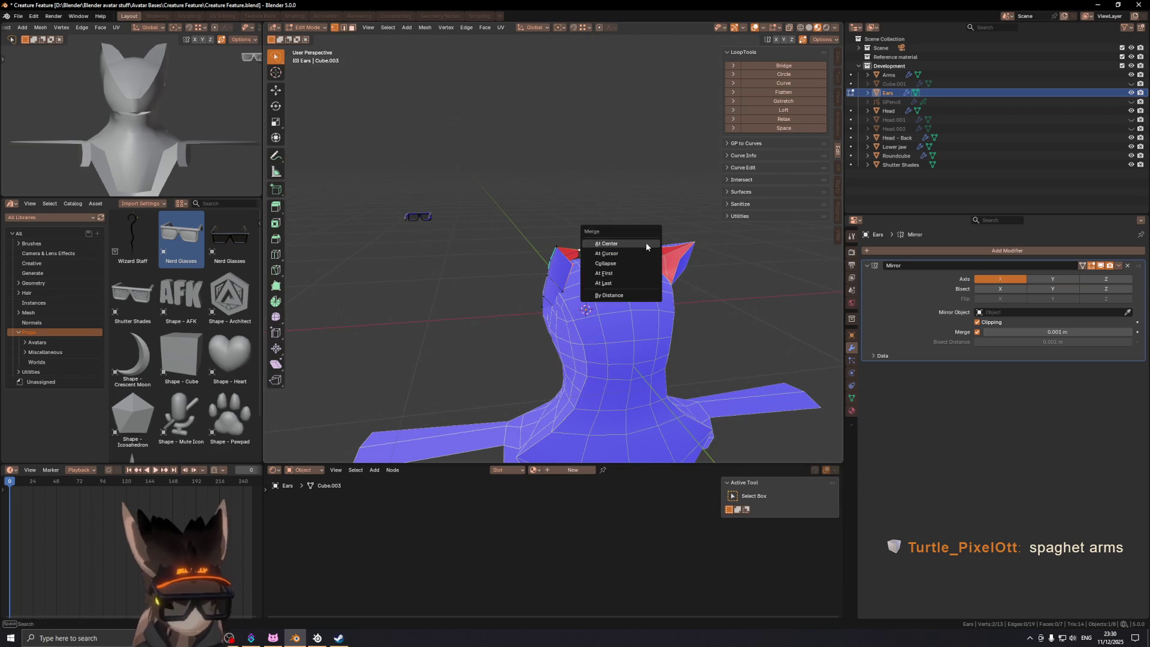
key(m)
click(645, 243)
mouse_move(646, 243)
middle_down()
mouse_move(631, 246)
mouse_move(662, 236)
mouse_move(679, 282)
mouse_move(599, 295)
mouse_move(553, 282)
mouse_move(680, 241)
mouse_move(527, 321)
mouse_move(689, 290)
middle_up()
key(g)
key(z)
click(668, 227)
Step: Subdivide the outer ear edge to add an extra vertex, then view the ears from the front
key(2)
key(Tab)
key(shift+alt+z)
mouse_move(619, 293)
middle_down()
mouse_move(569, 239)
mouse_move(594, 325)
mouse_move(523, 258)
mouse_move(429, 264)
mouse_move(443, 264)
middle_up()
key(Tab)
key(2)
click(603, 267)
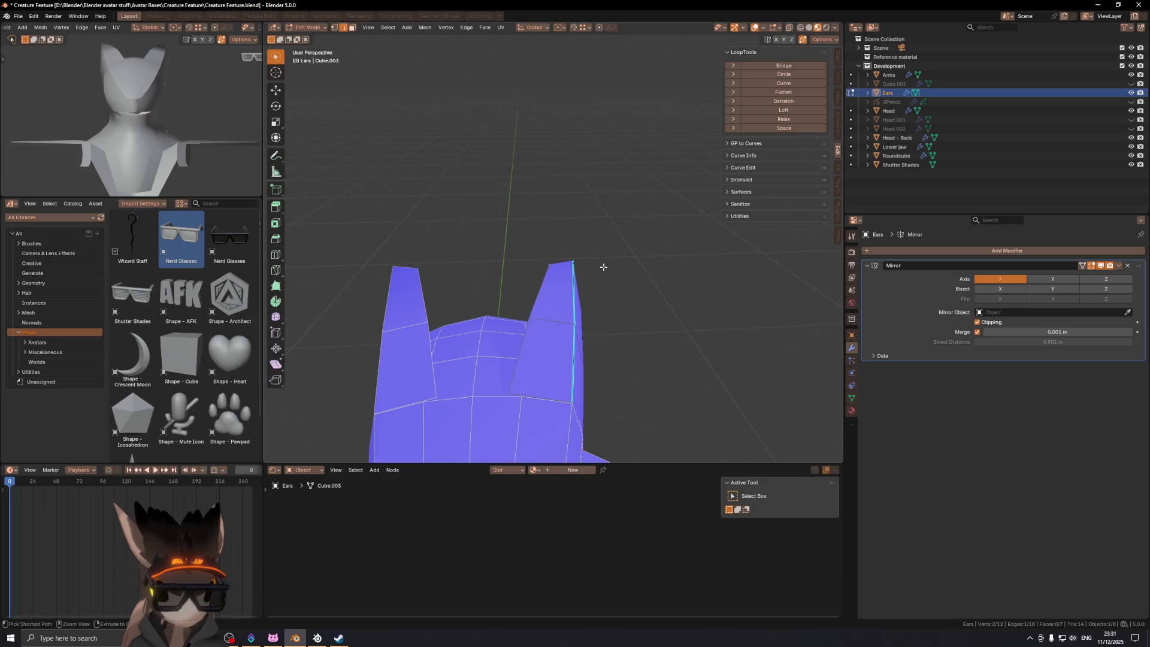
ctrl+right_click(603, 267)
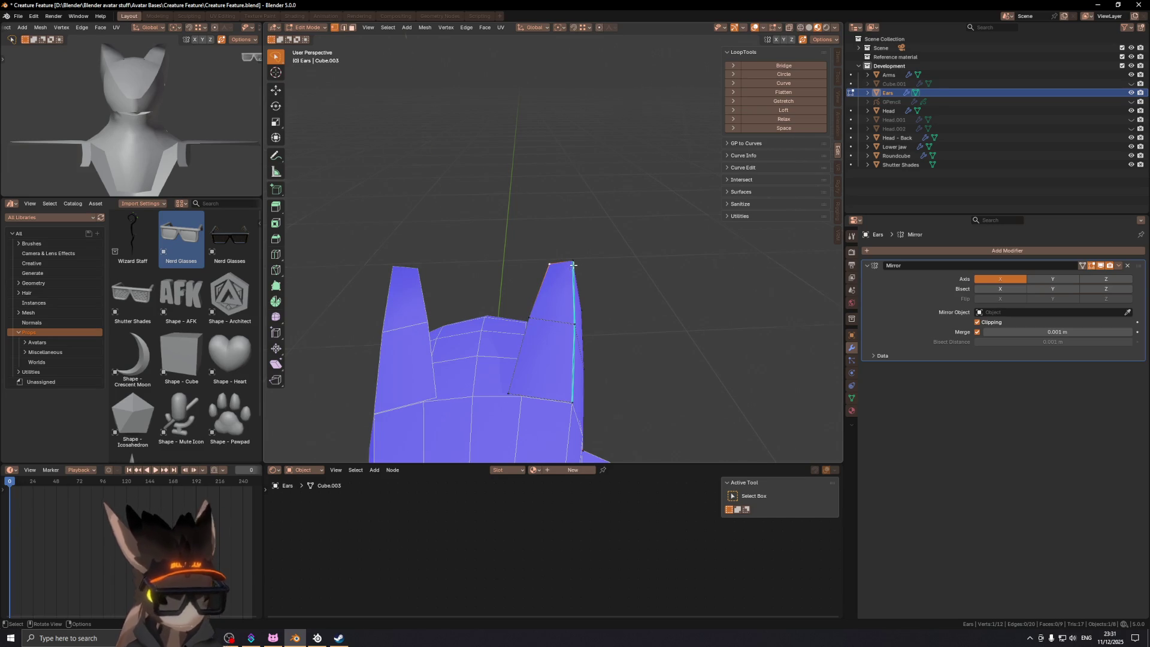
key(KP_1)
Step: Reposition the new vertex on the outer ear edge
key(g)
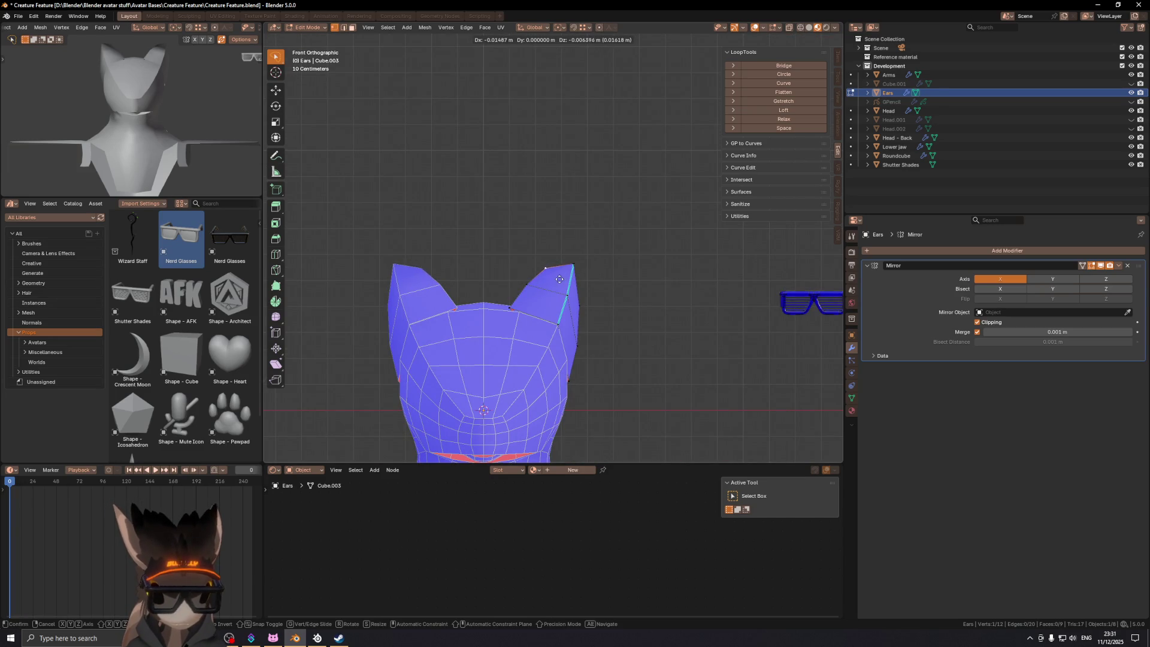
click(564, 284)
middle_drag(564, 284, 424, 300)
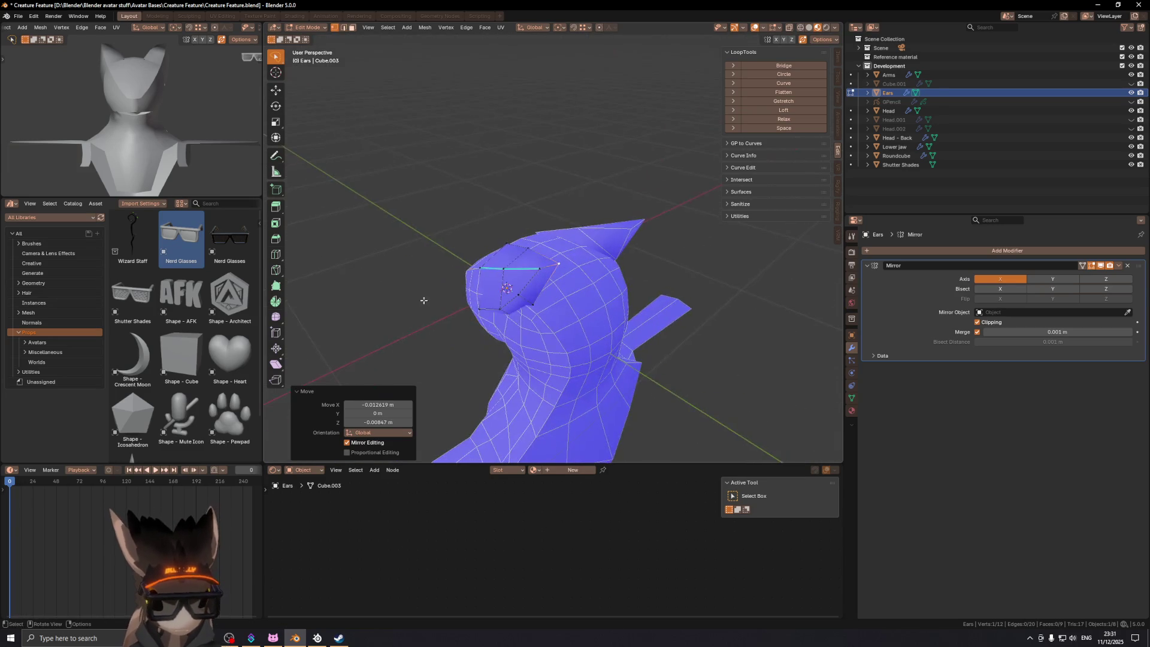
mouse_move(506, 259)
middle_down()
mouse_move(536, 303)
mouse_move(627, 283)
mouse_move(654, 300)
mouse_move(706, 285)
middle_up()
scroll(530, 302, up, 3)
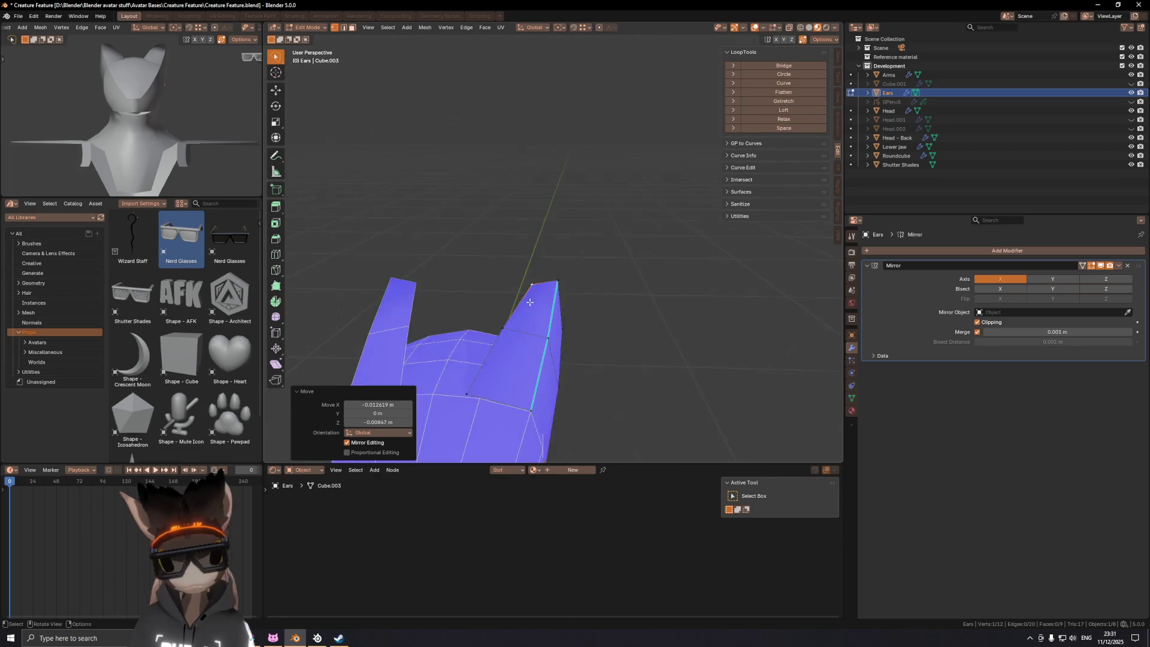
scroll(529, 302, down, 3)
Step: Slide ear vertices along their edges and raise the ear-tip vertex along Z
key(shift+v)
mouse_move(530, 301)
middle_down()
mouse_move(584, 331)
mouse_move(563, 286)
mouse_move(530, 289)
mouse_move(599, 215)
middle_up()
click(597, 335)
key(shift+v)
click(550, 238)
key(KP_1)
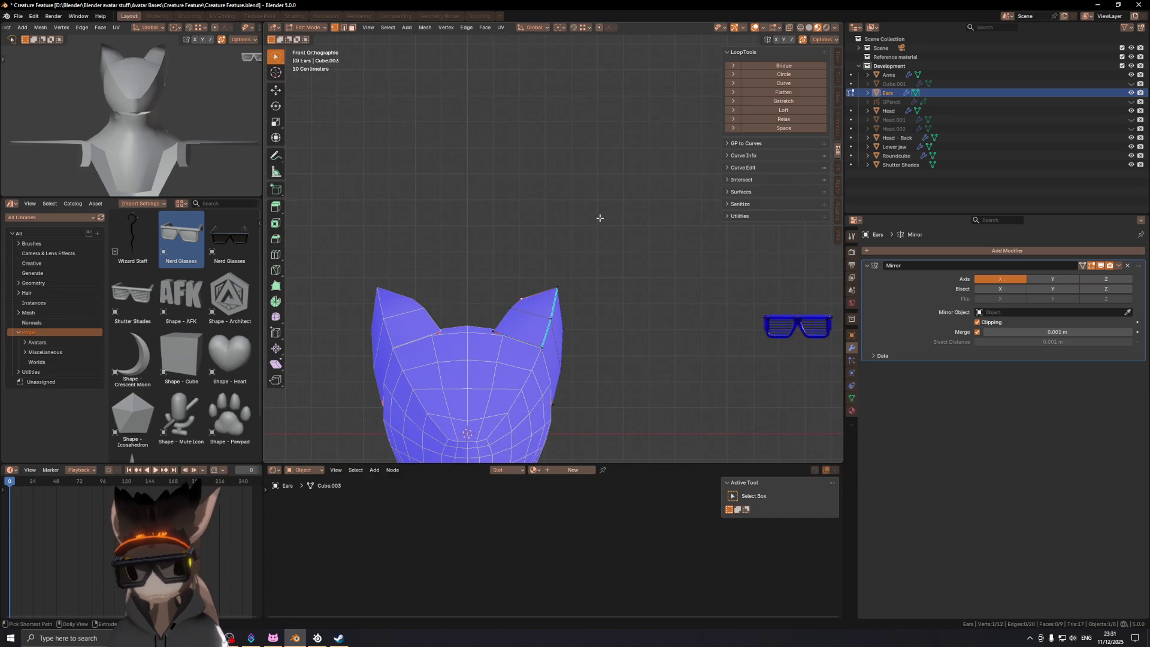
key(g)
key(z)
key(z)
key(z)
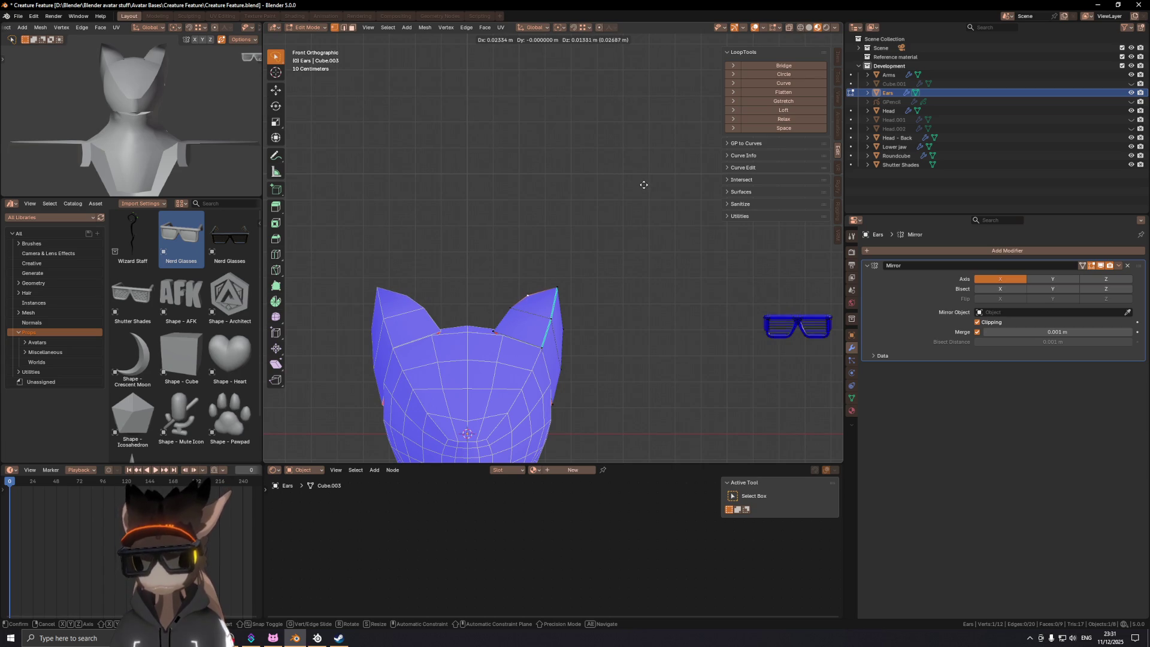
click(626, 179)
Step: Show the face orientation overlay, undo the last two ear edits, and return to Object Mode
mouse_move(605, 195)
middle_down()
mouse_move(591, 235)
mouse_move(353, 267)
middle_up()
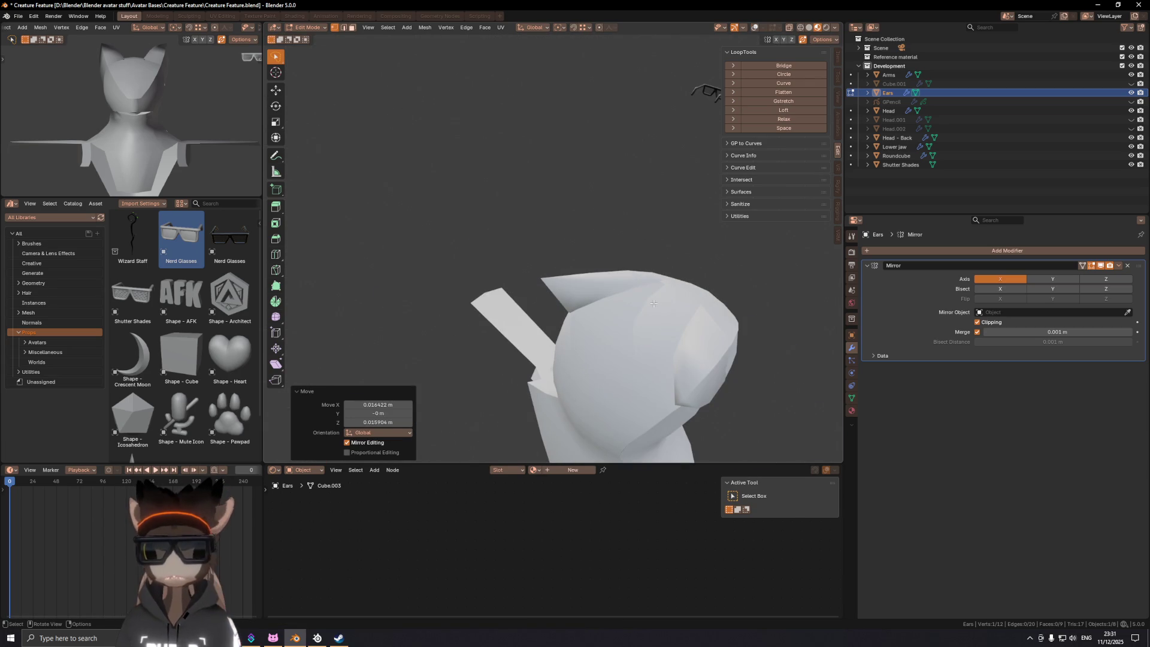
mouse_move(628, 292)
middle_down()
mouse_move(485, 252)
mouse_move(475, 264)
mouse_move(548, 262)
mouse_move(591, 99)
mouse_move(461, 112)
mouse_move(305, 272)
mouse_move(280, 263)
mouse_move(612, 322)
middle_up()
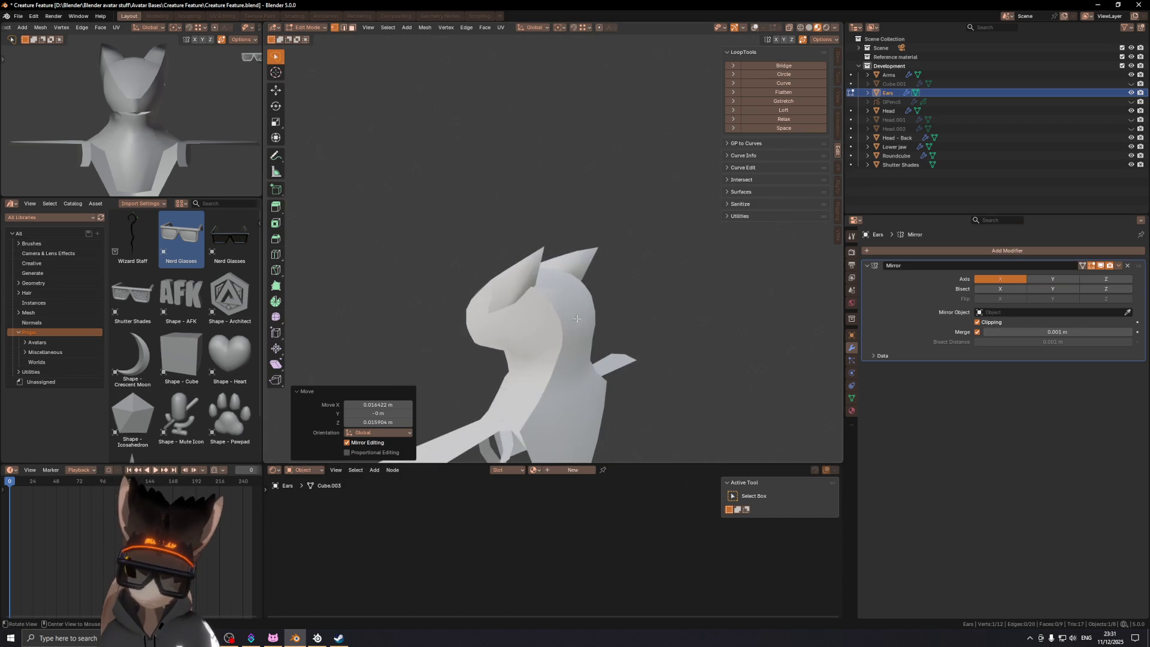
middle_drag(556, 272, 368, 249)
key(shift+alt+z)
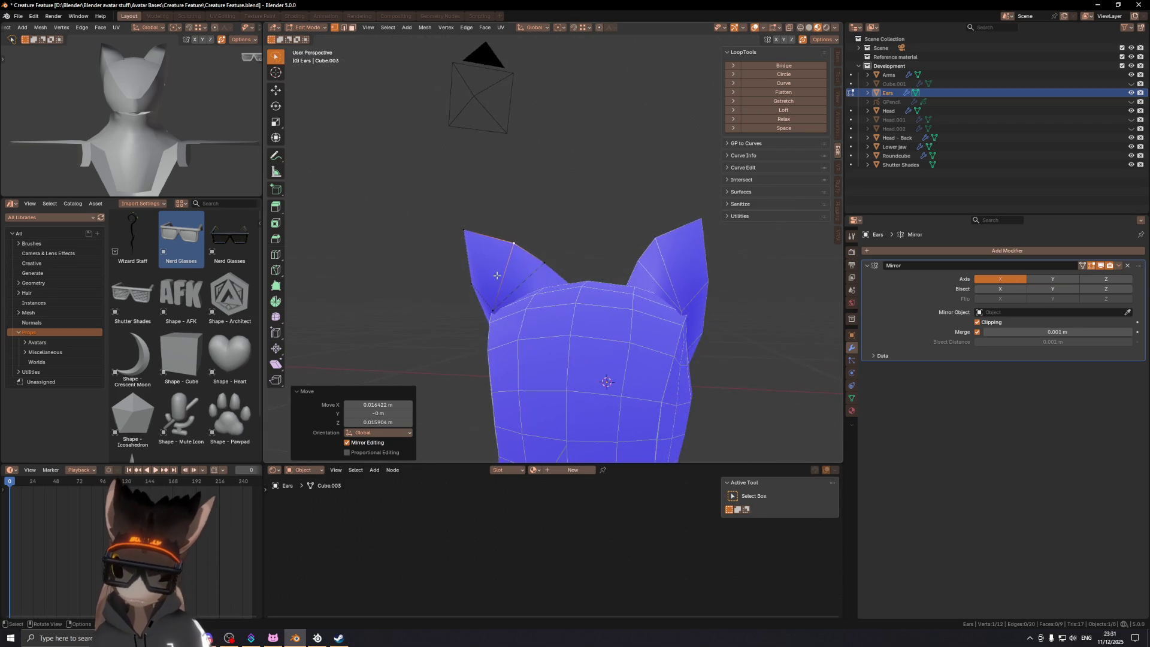
middle_drag(484, 238, 466, 252)
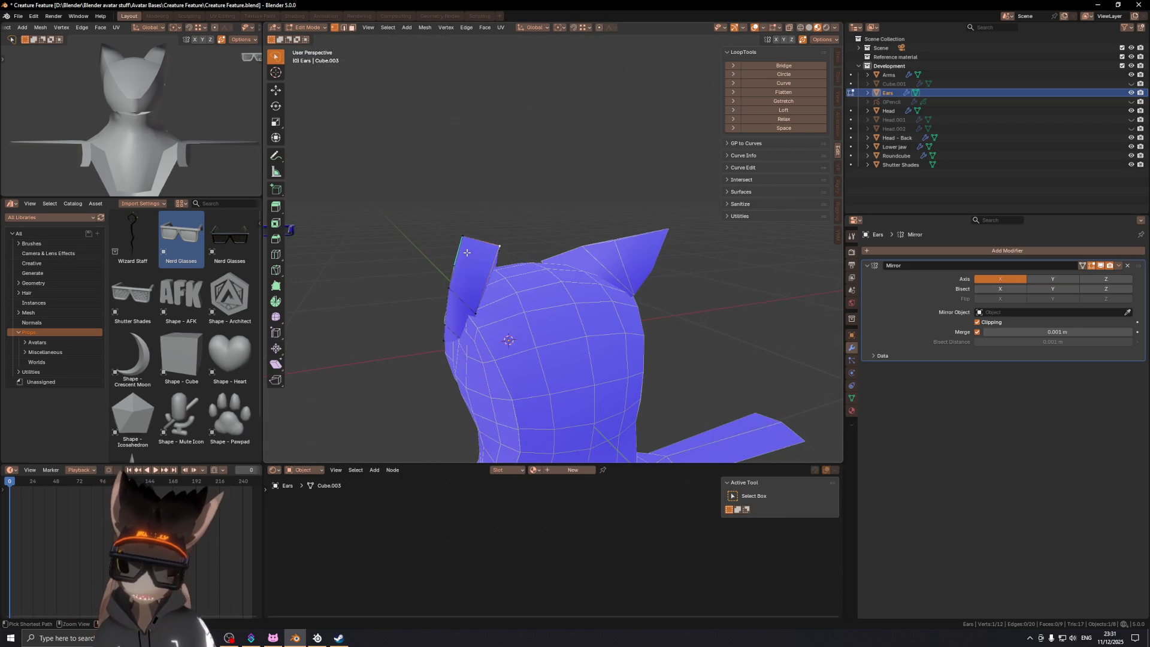
key(ctrl+z)
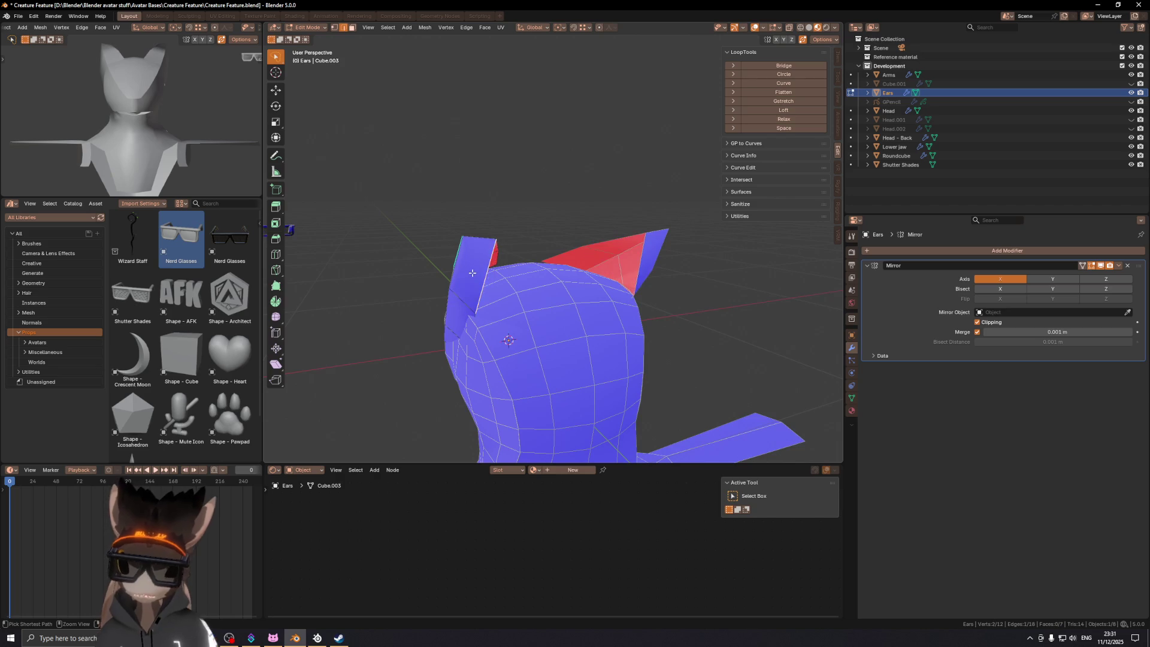
key(ctrl+z)
key(ctrl+z)
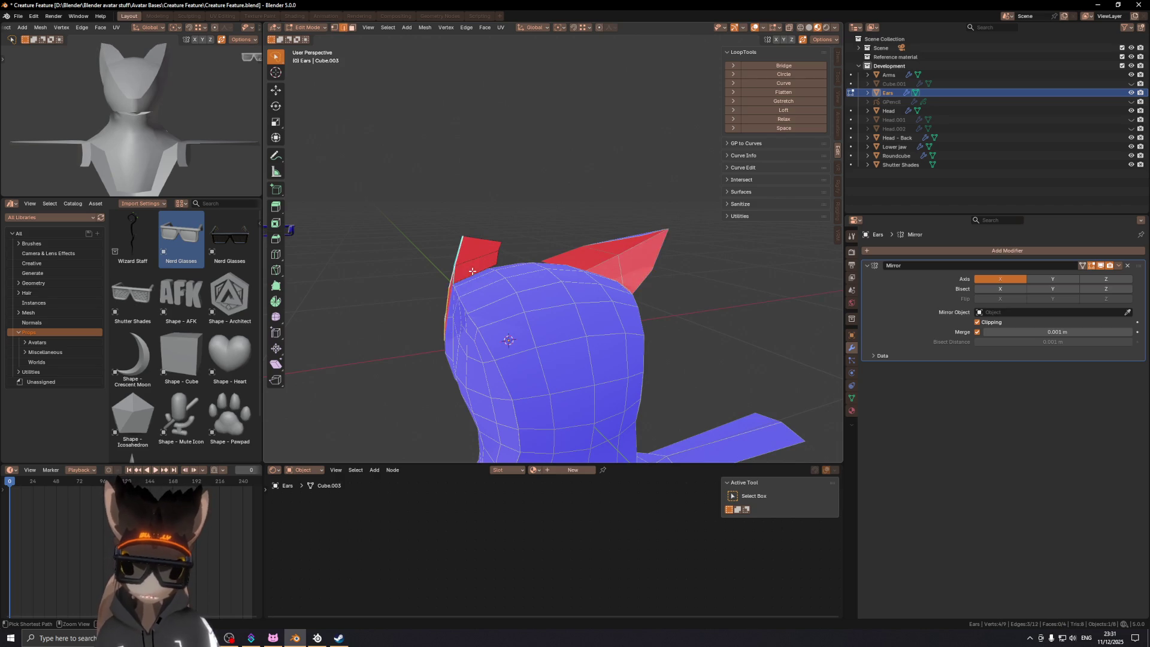
mouse_move(473, 273)
middle_down()
mouse_move(505, 305)
mouse_move(683, 316)
mouse_move(722, 331)
mouse_move(714, 323)
mouse_move(724, 290)
mouse_move(651, 280)
middle_up()
key(Tab)
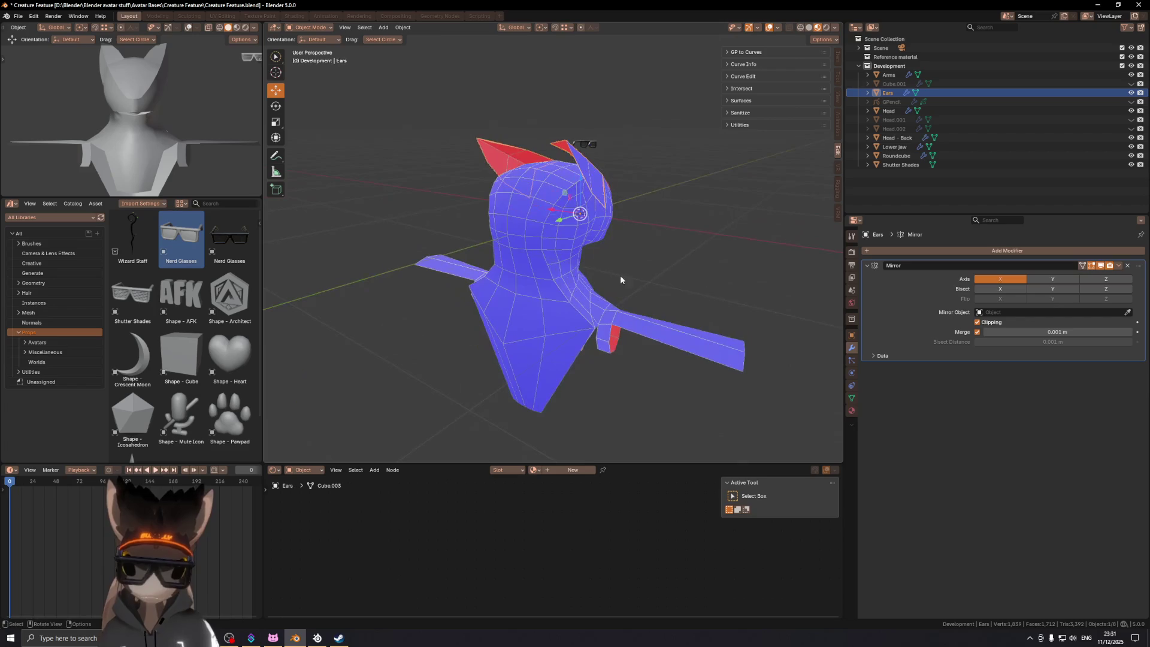
Step: Extrude the selected ear edge vertices along X into new faces and select the gap's vertices
mouse_move(527, 224)
middle_down()
mouse_move(555, 297)
mouse_move(582, 292)
mouse_move(561, 317)
middle_up()
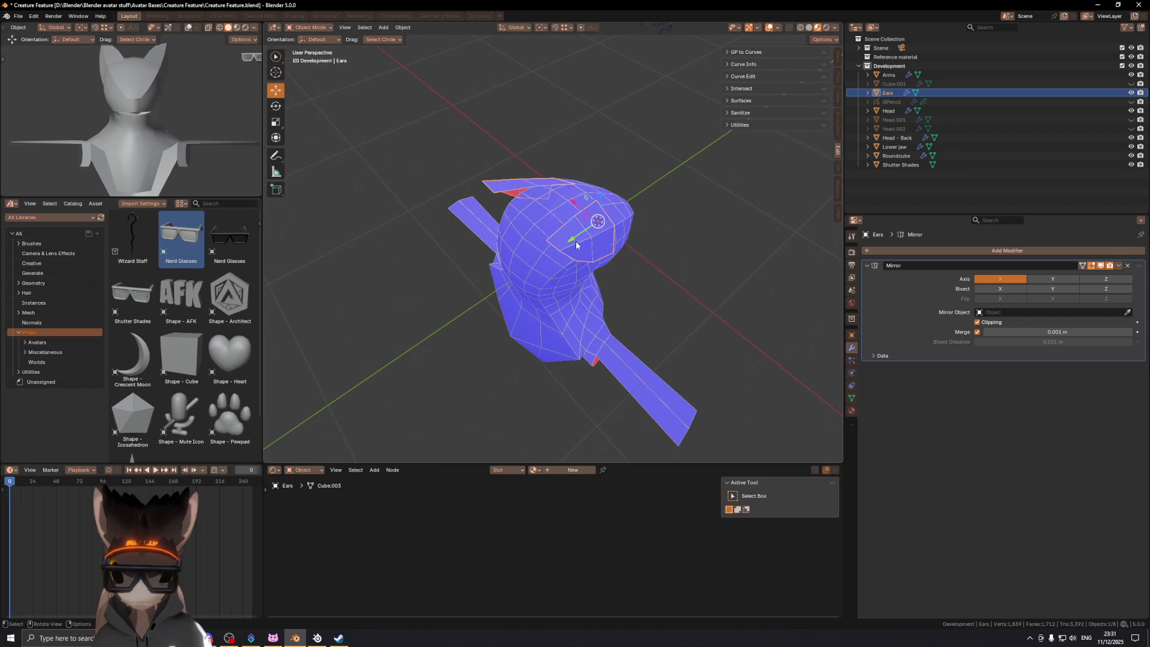
mouse_move(515, 204)
middle_down()
mouse_move(540, 245)
mouse_move(545, 234)
mouse_move(524, 229)
mouse_move(566, 247)
middle_up()
key(Tab)
shift+click(529, 257)
key(e)
key(x)
click(565, 255)
shift+click(558, 273)
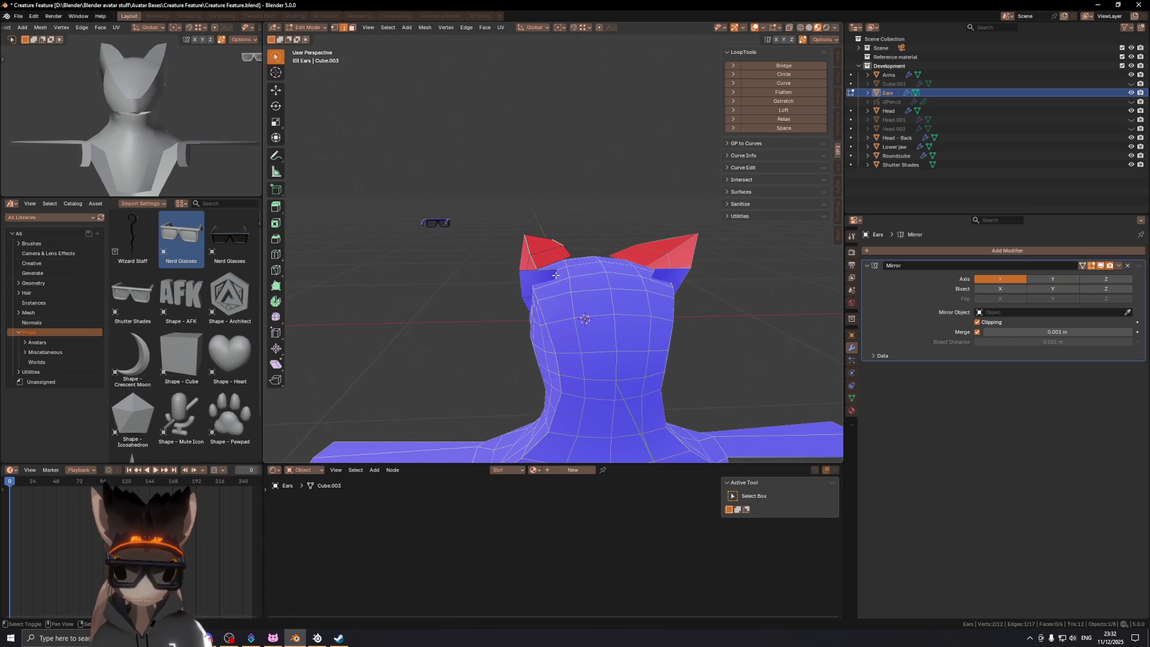
Step: Fill the ear gap and bevel the ear edges at about 75.47% width with 2 segments
key(f)
middle_drag(575, 239, 559, 274)
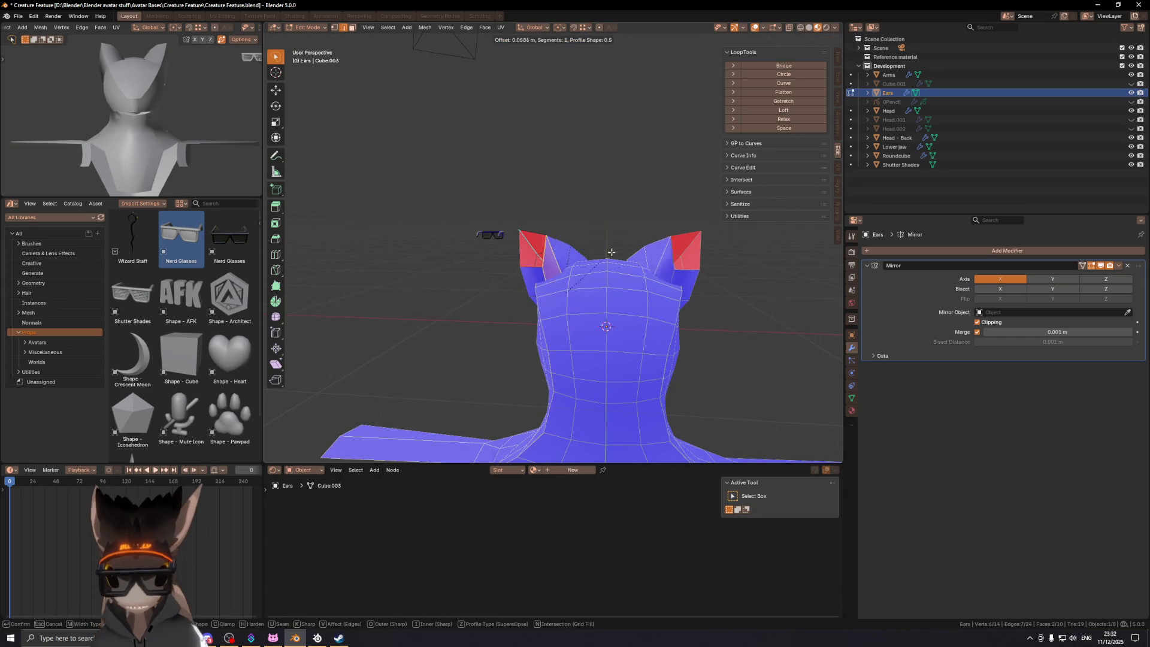
click(607, 256)
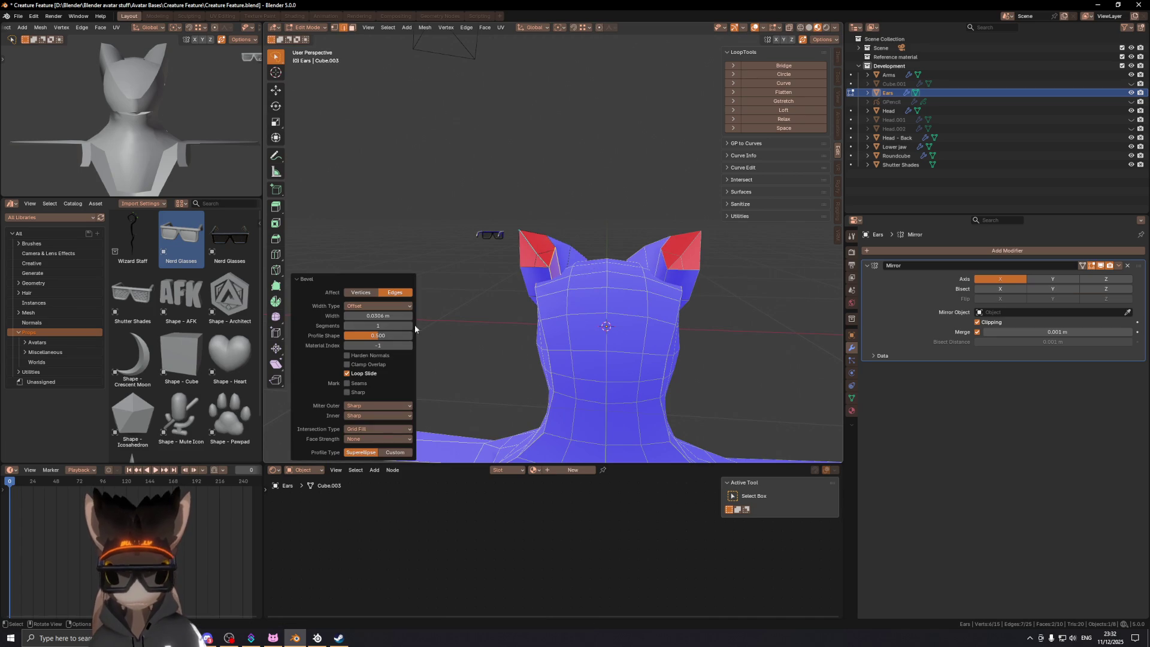
click(376, 346)
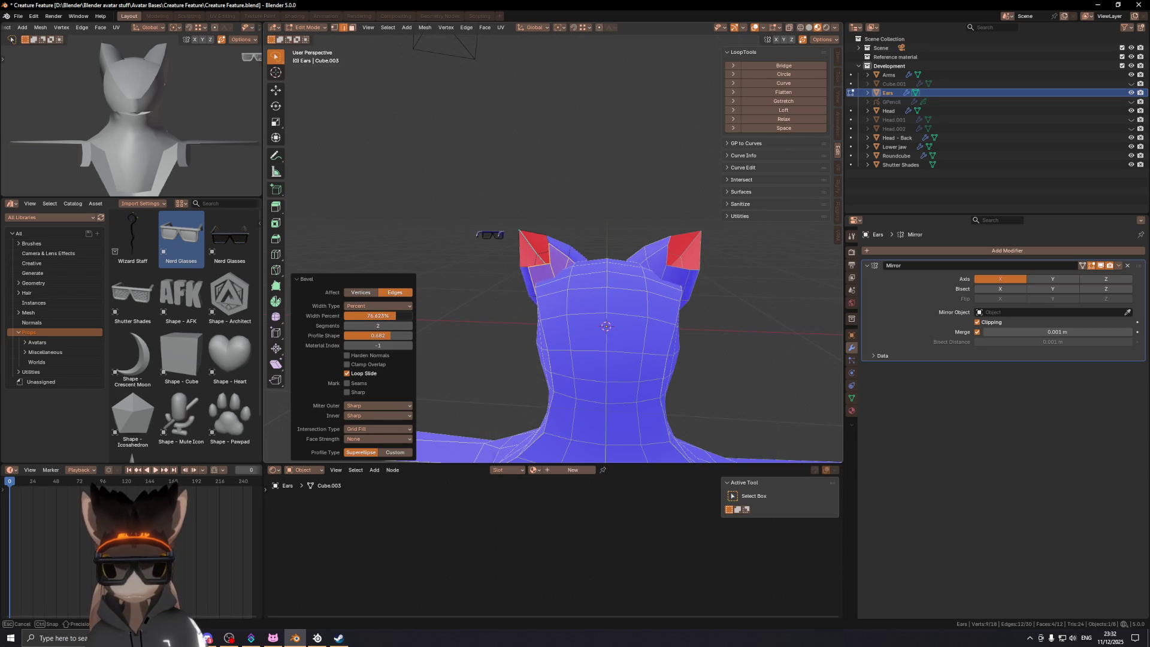
mouse_move(572, 273)
middle_down()
mouse_move(634, 281)
mouse_move(533, 293)
mouse_move(524, 275)
mouse_move(506, 290)
middle_up()
key(1)
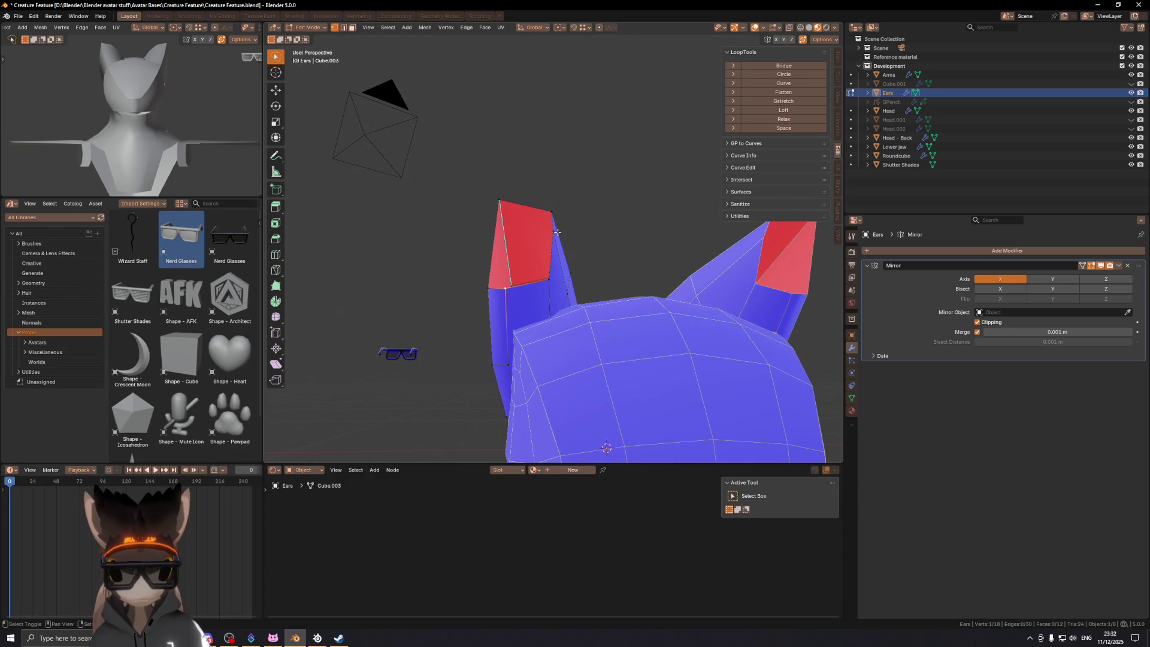
Step: Move, slide and merge the bevelled ear vertices into clean points
mouse_move(613, 260)
middle_down()
mouse_move(494, 289)
mouse_move(551, 268)
middle_up()
click(494, 211)
mouse_move(506, 218)
middle_down()
mouse_move(524, 223)
mouse_move(545, 282)
mouse_move(587, 286)
mouse_move(542, 299)
mouse_move(553, 291)
middle_up()
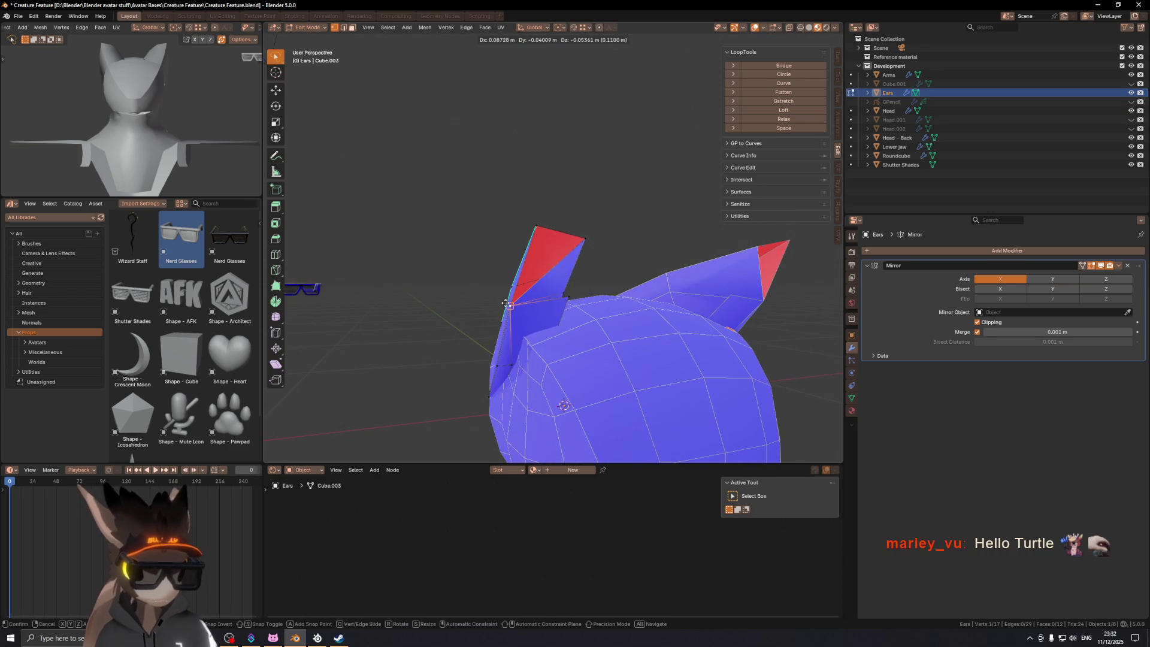
click(523, 338)
mouse_move(523, 337)
middle_down()
mouse_move(455, 342)
mouse_move(538, 316)
mouse_move(550, 276)
middle_up()
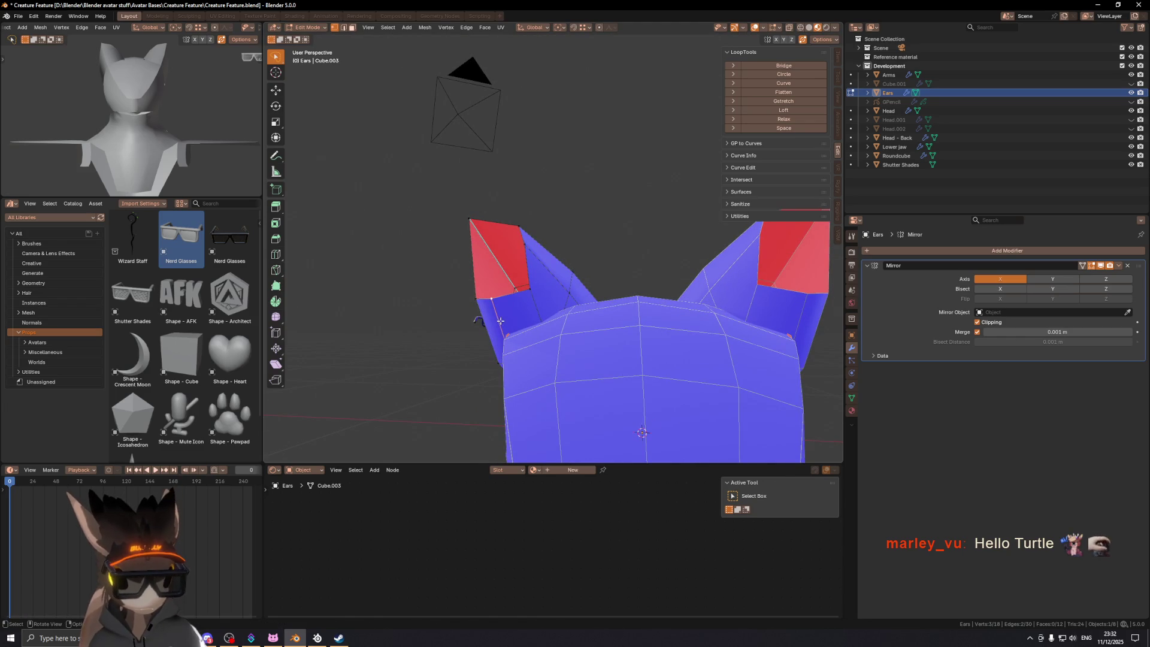
click(461, 324)
key(m)
click(383, 400)
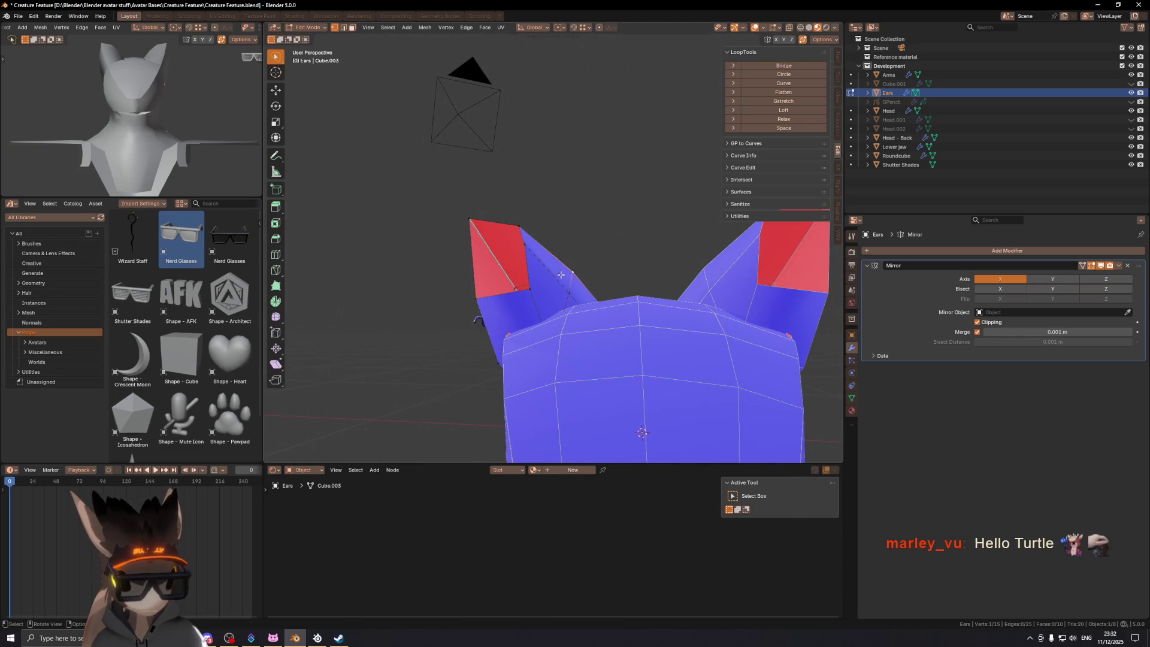
click(564, 269)
Step: Mark the selected ear edges as sharp, checking the shading with overlays hidden
mouse_move(565, 270)
middle_down()
mouse_move(570, 257)
mouse_move(513, 301)
middle_up()
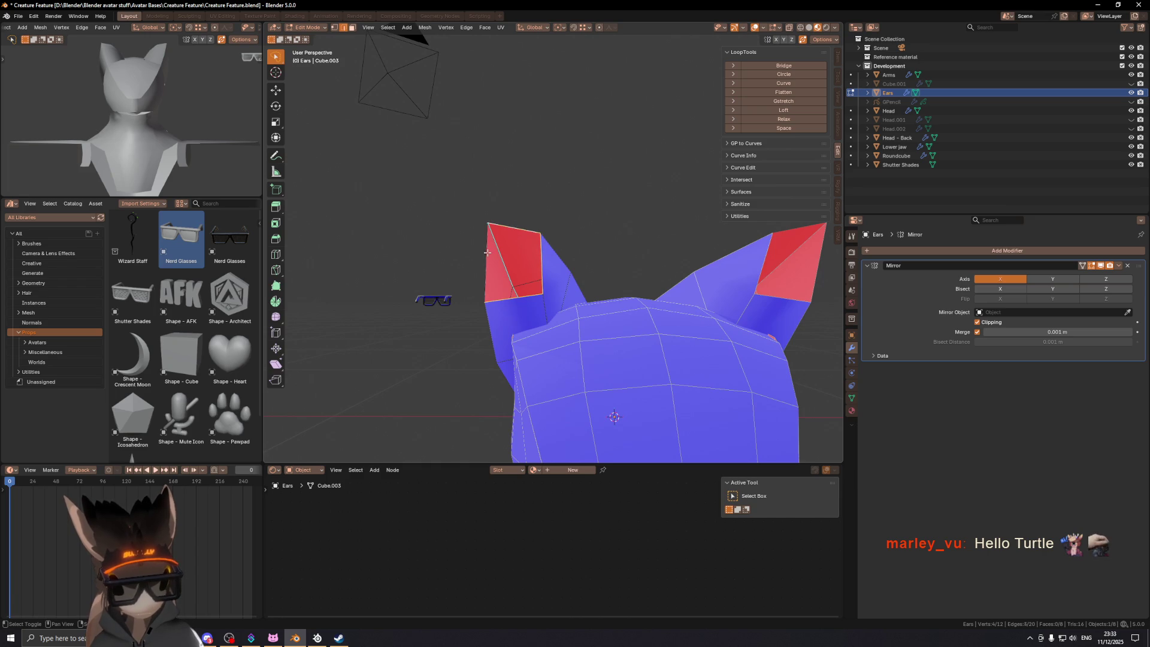
key(shift+alt+z)
mouse_move(572, 275)
middle_down()
mouse_move(566, 288)
mouse_move(581, 315)
mouse_move(732, 288)
mouse_move(477, 231)
mouse_move(562, 286)
mouse_move(553, 304)
middle_up()
key(shift+alt+z)
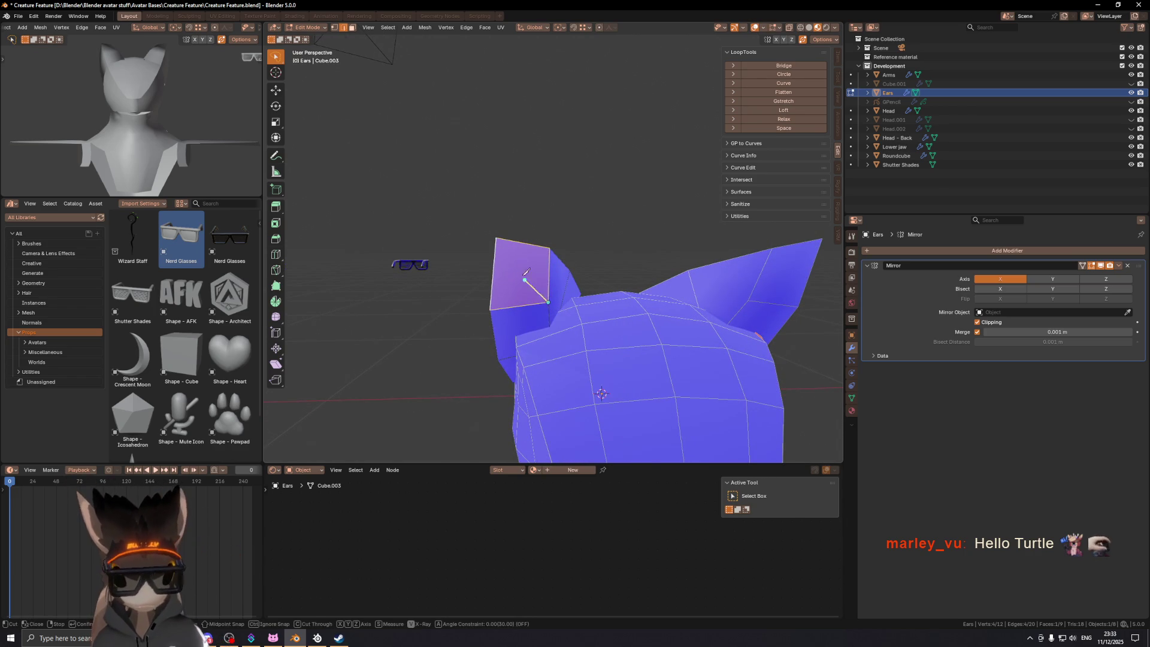
mouse_move(498, 240)
middle_down()
mouse_move(571, 270)
mouse_move(565, 284)
middle_up()
key(shift+alt+z)
key(shift+alt+z)
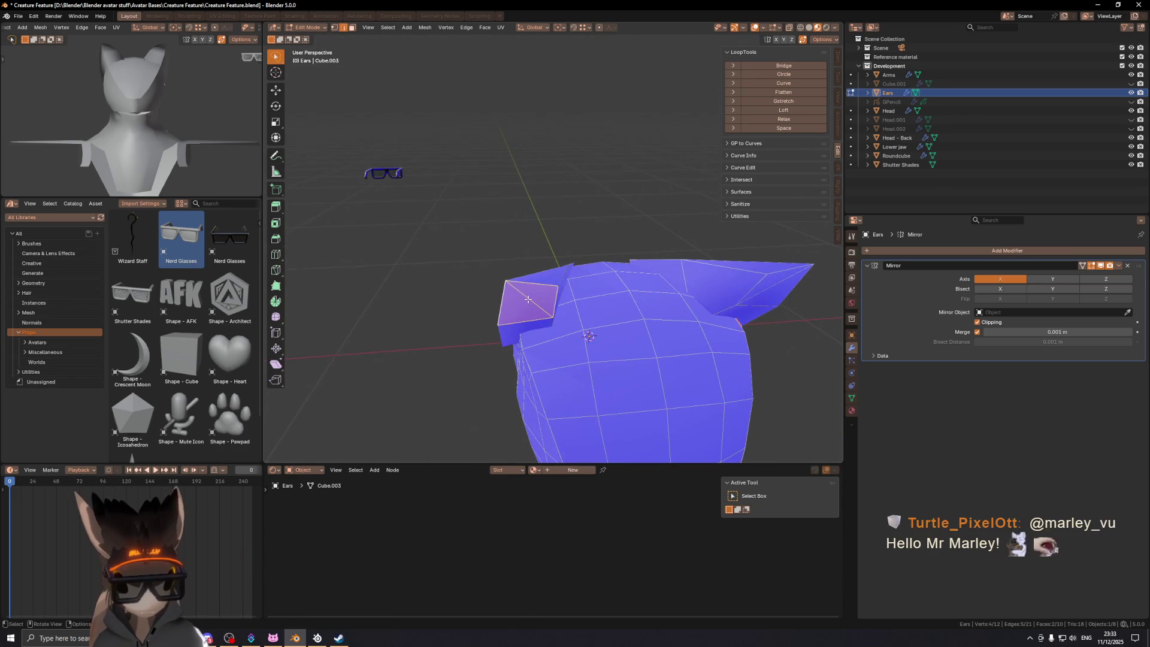
click(694, 315)
key(shift+alt+z)
mouse_move(604, 303)
middle_down()
mouse_move(596, 294)
mouse_move(613, 305)
mouse_move(610, 347)
mouse_move(523, 298)
mouse_move(622, 338)
mouse_move(599, 347)
mouse_move(640, 326)
middle_up()
key(shift+alt+z)
Step: Slide an ear vertex fully to factor 1.0 and add a new face at the ear tip
click(581, 358)
mouse_move(544, 297)
middle_down()
mouse_move(565, 326)
mouse_move(762, 328)
mouse_move(804, 317)
middle_up()
mouse_move(589, 268)
middle_down()
mouse_move(729, 290)
mouse_move(743, 280)
middle_up()
scroll(744, 280, down, 2)
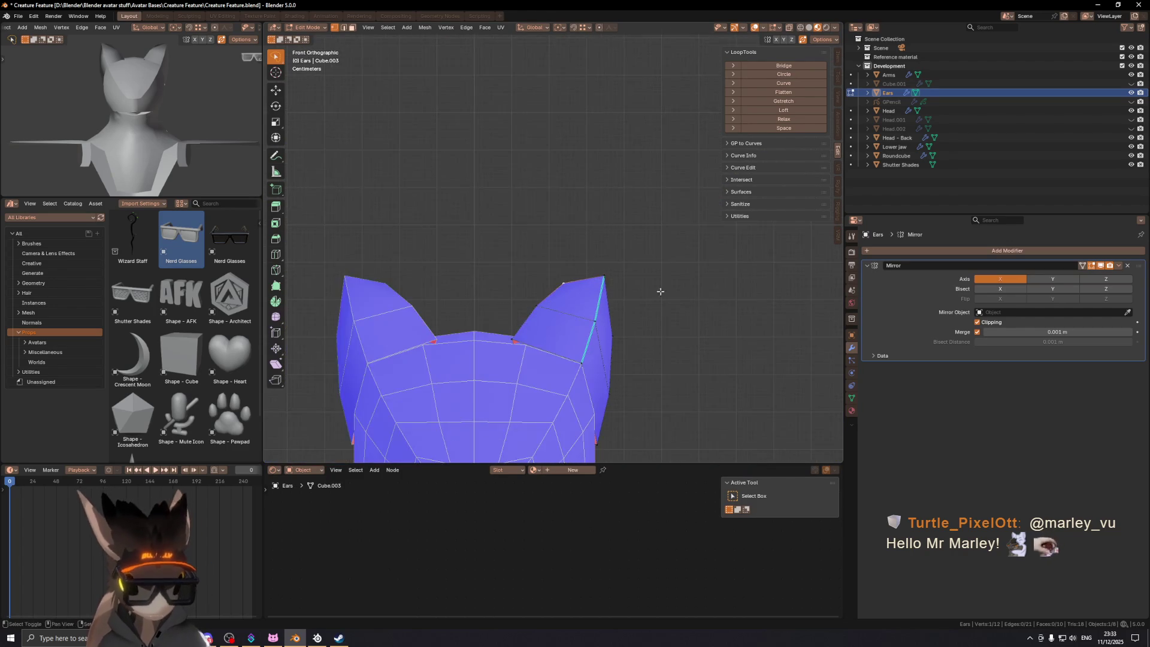
middle_drag(595, 274, 591, 337)
mouse_move(605, 257)
middle_down()
mouse_move(592, 273)
mouse_move(596, 255)
mouse_move(577, 240)
mouse_move(574, 272)
mouse_move(612, 272)
middle_up()
key(g)
click(642, 257)
ctrl+right_click(575, 252)
key(Escape)
scroll(538, 240, down, 4)
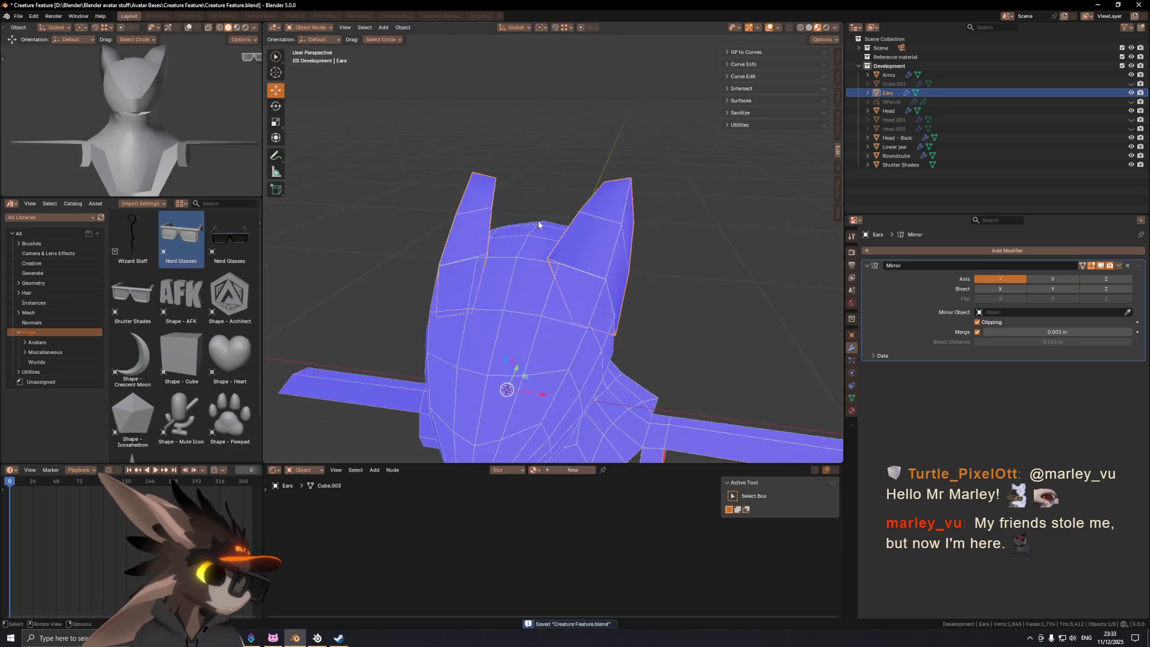
Step: Return the Ears to Object Mode and view the bust from the front with overlays hidden
key(Tab)
mouse_move(532, 296)
middle_down()
mouse_move(608, 234)
mouse_move(570, 243)
middle_up()
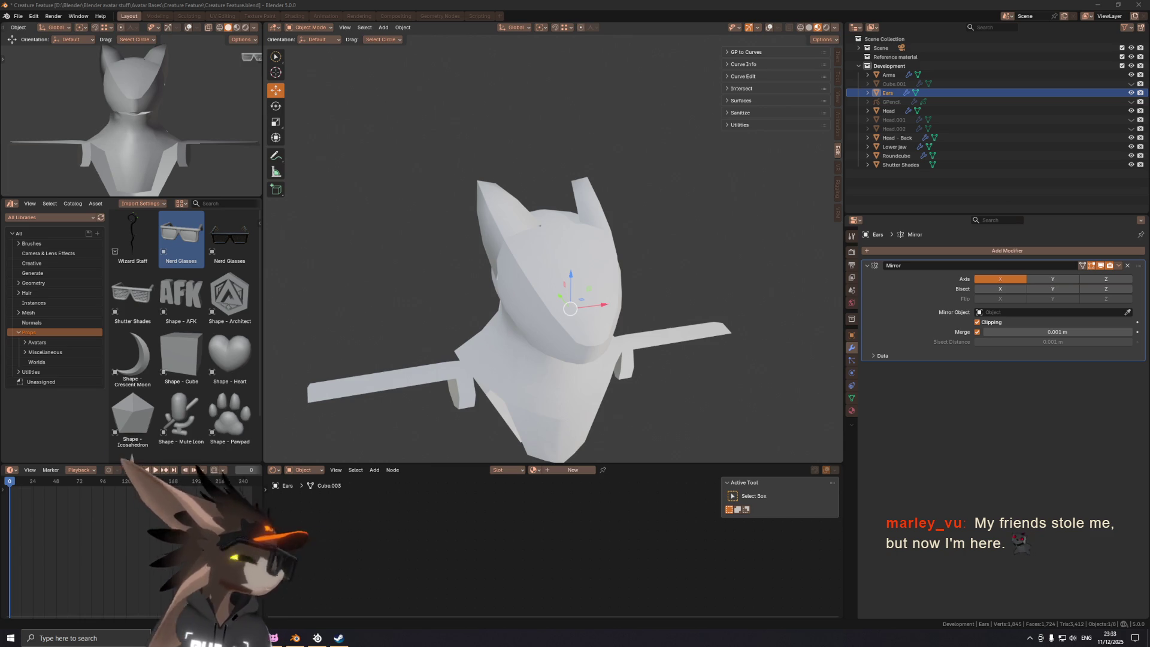
mouse_move(659, 228)
middle_down()
mouse_move(587, 217)
mouse_move(569, 233)
mouse_move(585, 246)
middle_up()
key(ctrl+Tab)
key(ctrl+Tab)
key(shift+alt+z)
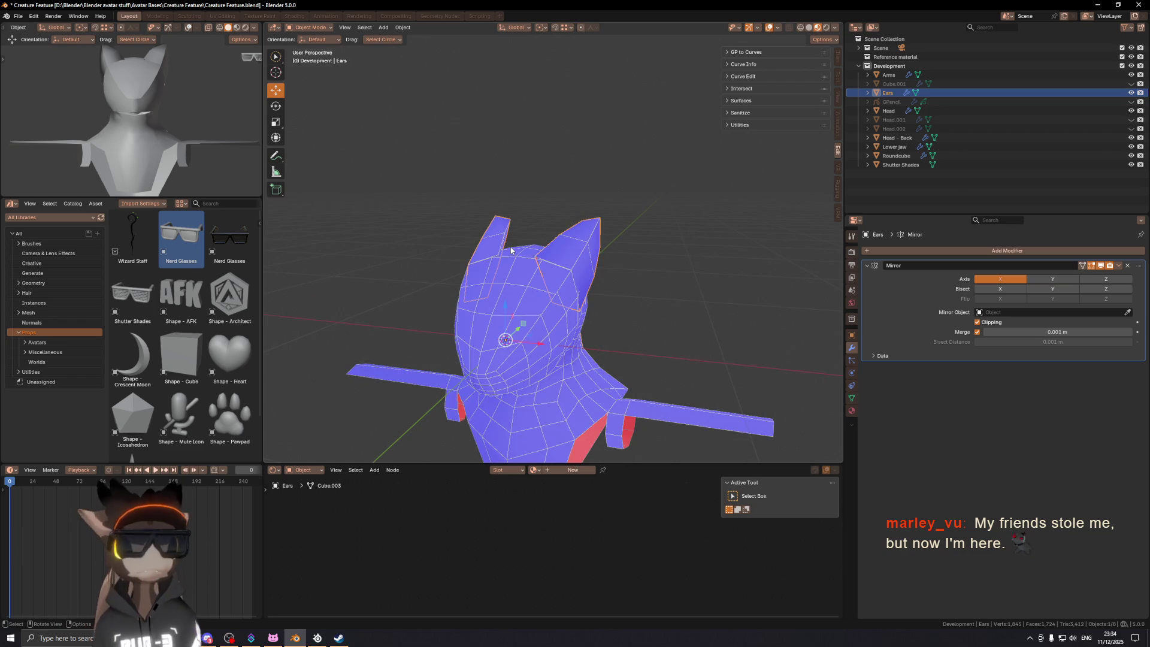
scroll(510, 250, down, 3)
middle_drag(510, 250, 540, 264)
key(shift+alt+z)
Step: Delete the Shutter Shades glasses and switch to a different viewport shading mode
click(714, 241)
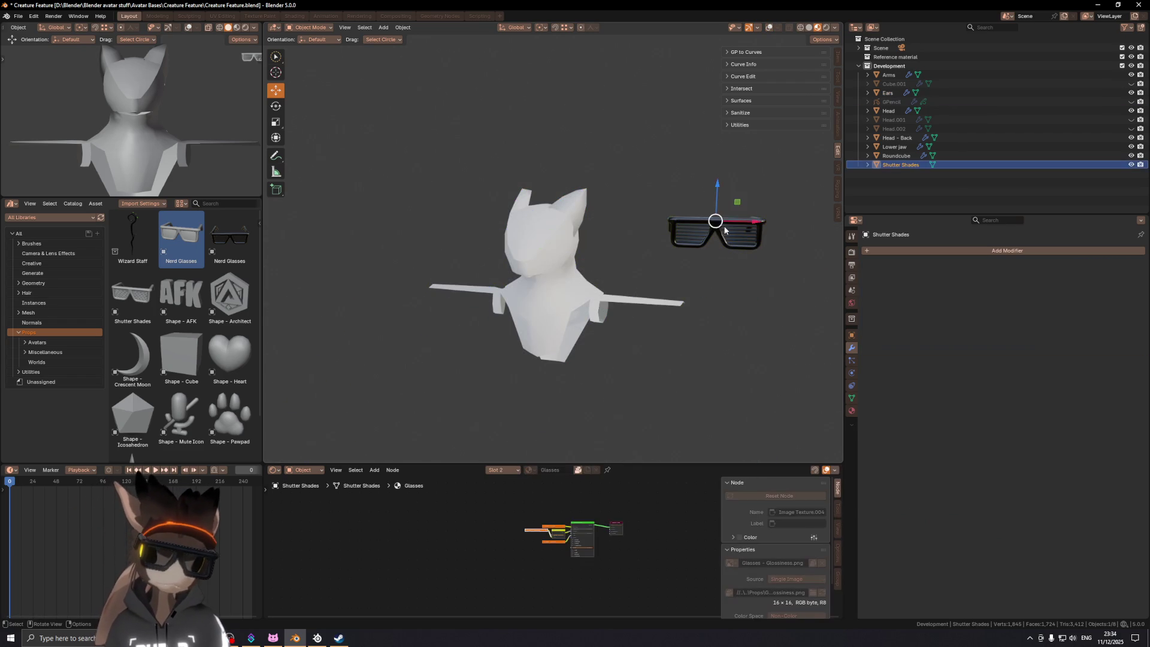
key(Delete)
mouse_move(530, 245)
middle_down()
mouse_move(636, 236)
mouse_move(518, 218)
mouse_move(644, 214)
mouse_move(580, 236)
mouse_move(663, 236)
mouse_move(522, 241)
mouse_move(633, 248)
middle_up()
key(z)
click(533, 220)
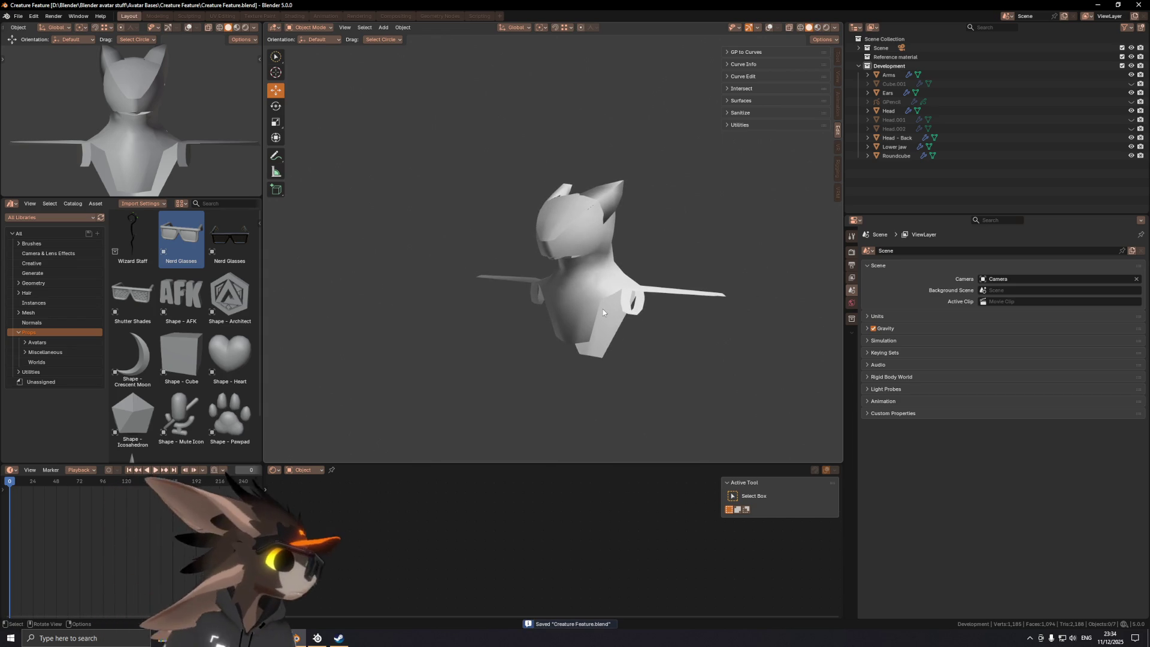